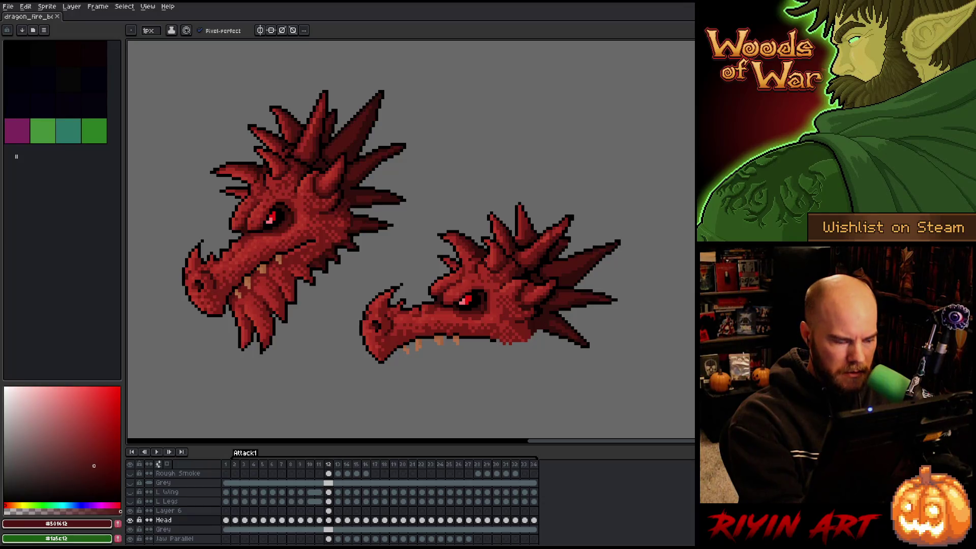
Pick the mid red #761f18 from the dragon with the Pencil and save the sprite.
key(b)
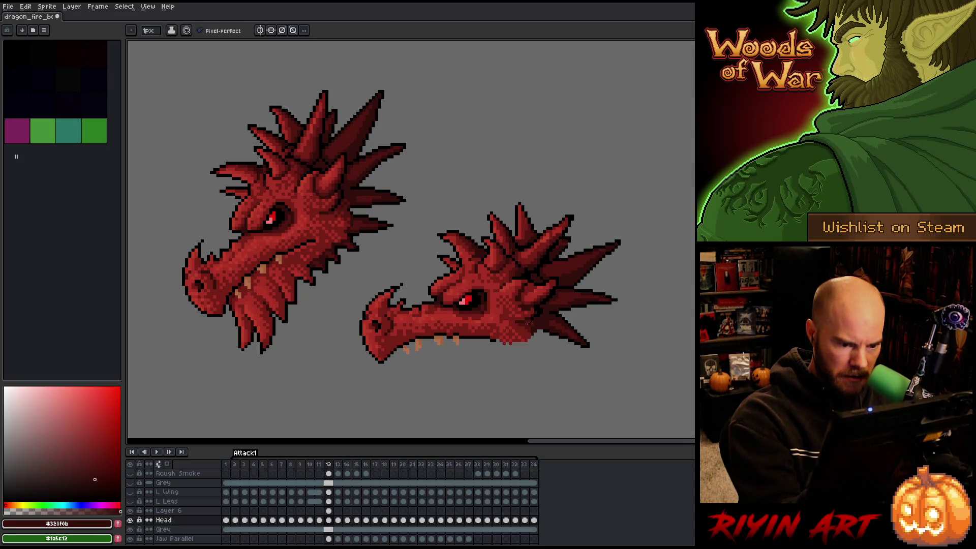
alt+click(528, 333)
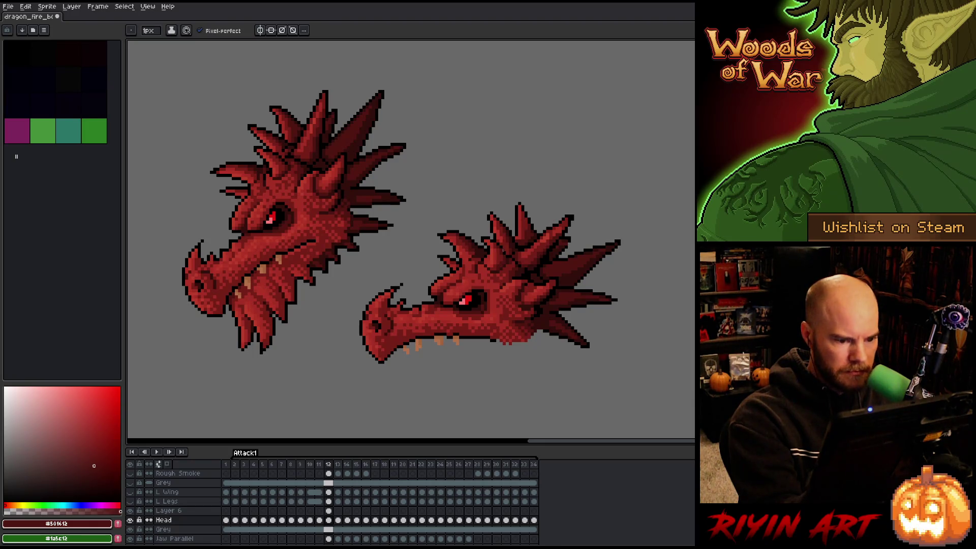
alt+click(502, 284)
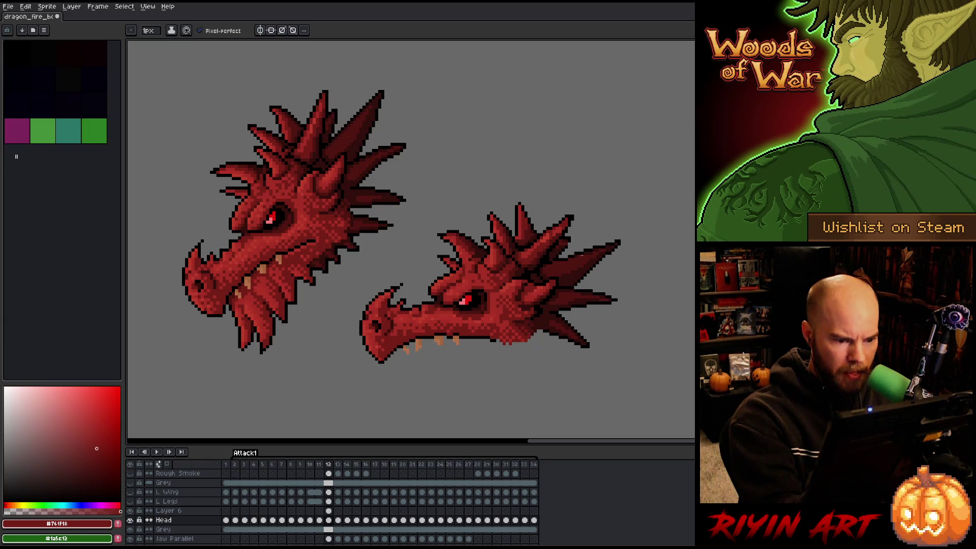
key(ctrl+s)
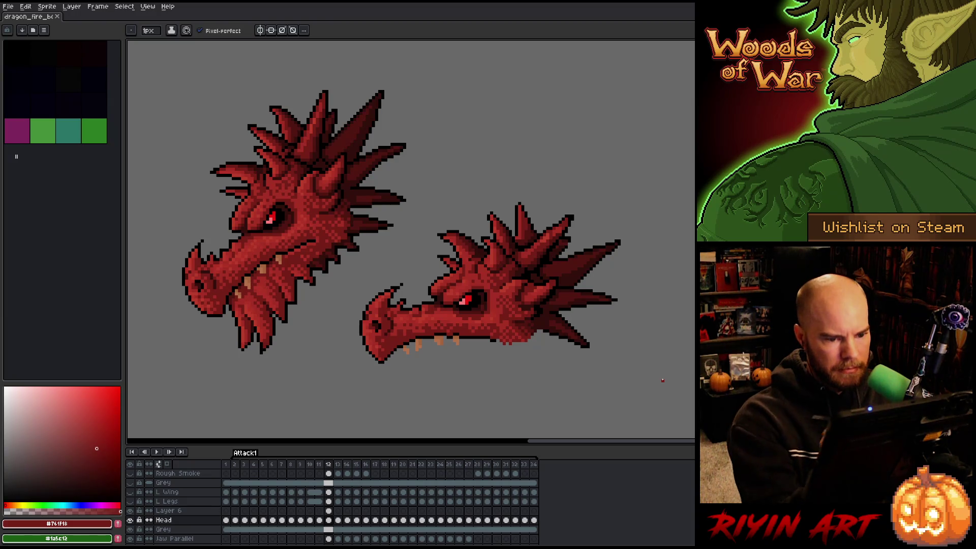
Erase the stray pixel at the lower head's spike tip.
key(e)
click(571, 220)
key(b)
alt+click(572, 213)
key(e)
key(b)
Sample the outline red #320f0b, then return to the red #761f18.
alt+click(568, 225)
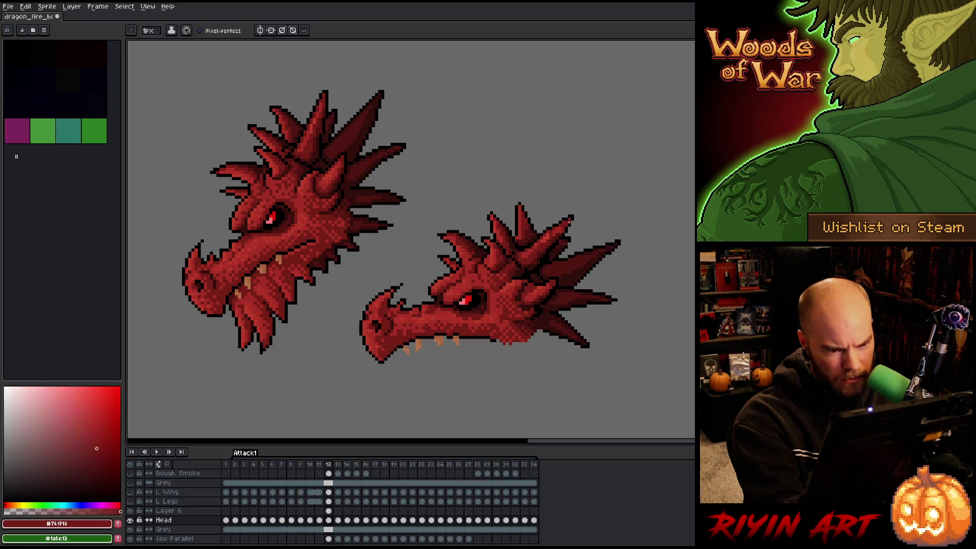
alt+click(582, 218)
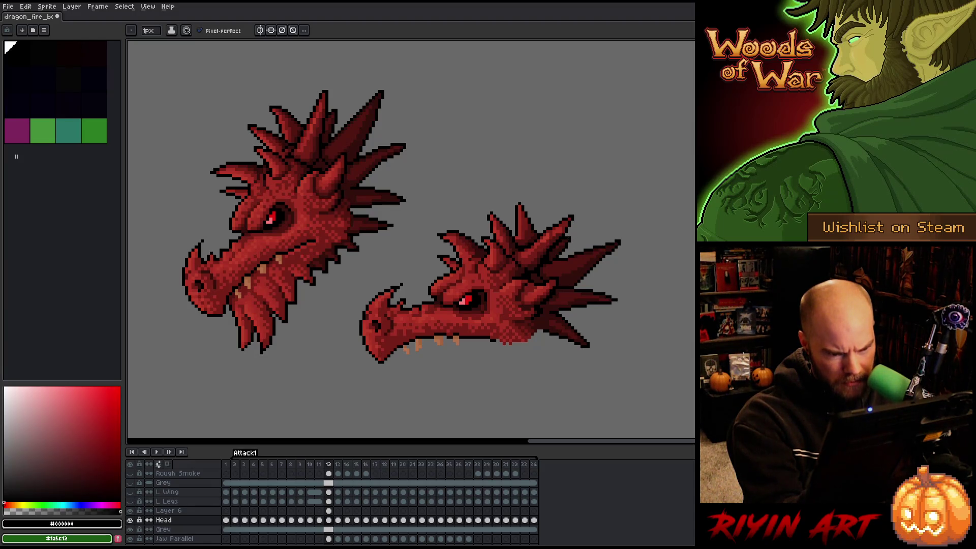
alt+click(561, 243)
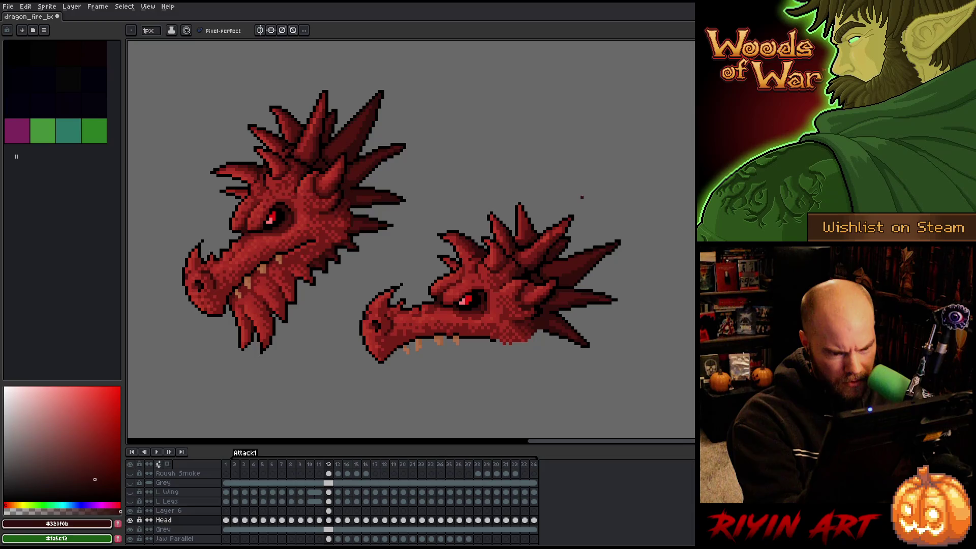
alt+click(525, 249)
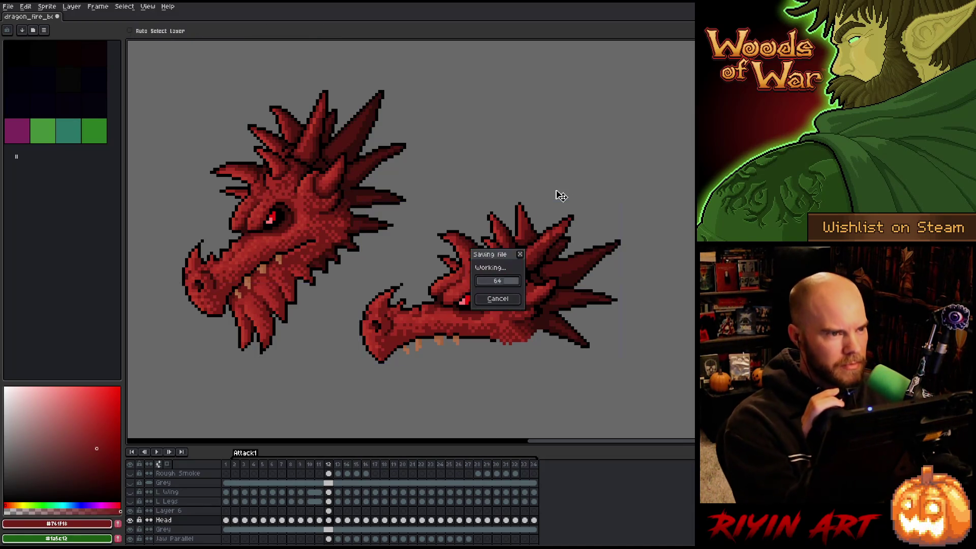
key(ctrl+s)
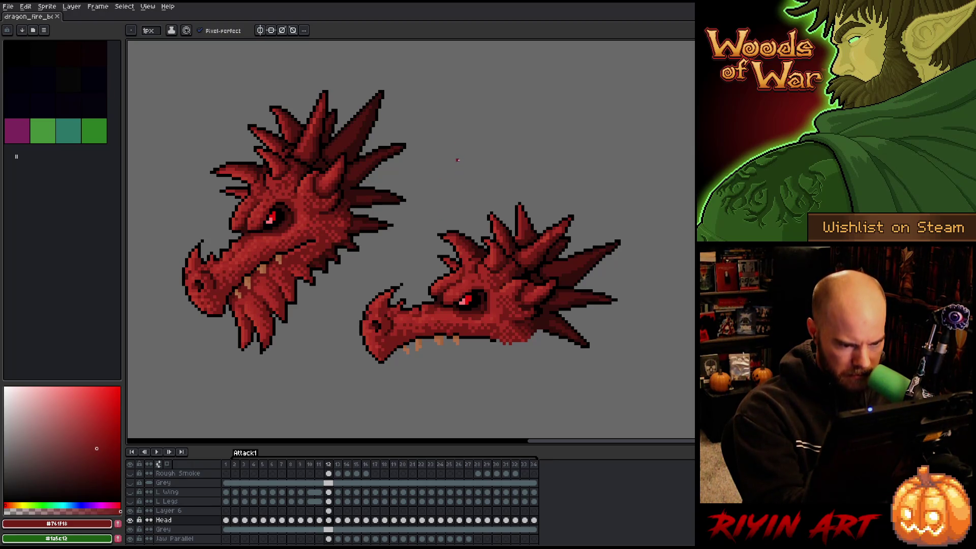
key(m)
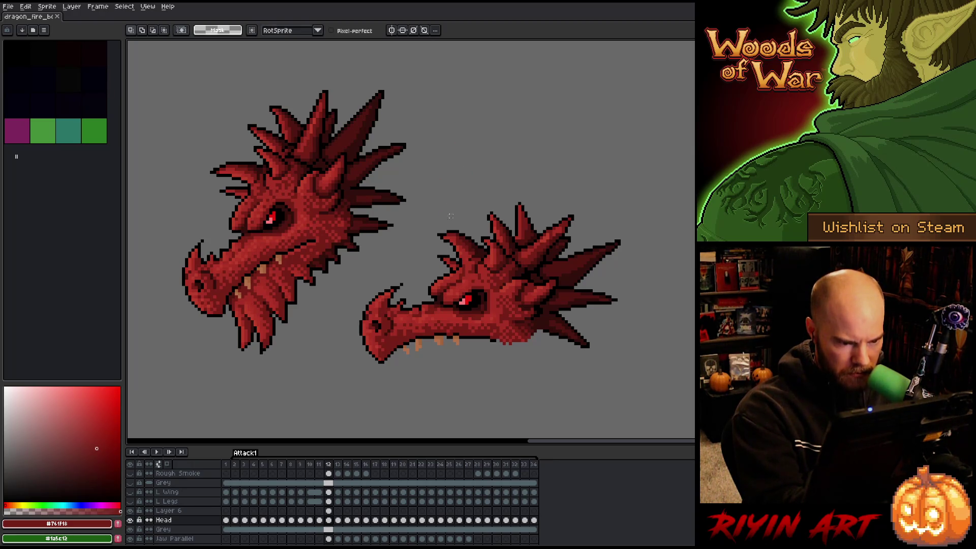
key(b)
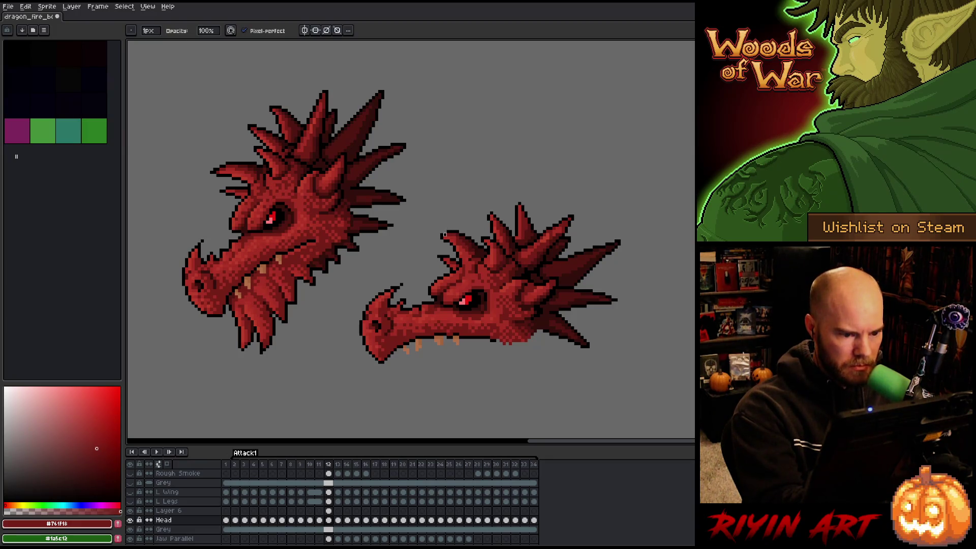
alt+click(446, 231)
right_click(470, 248)
click(488, 264)
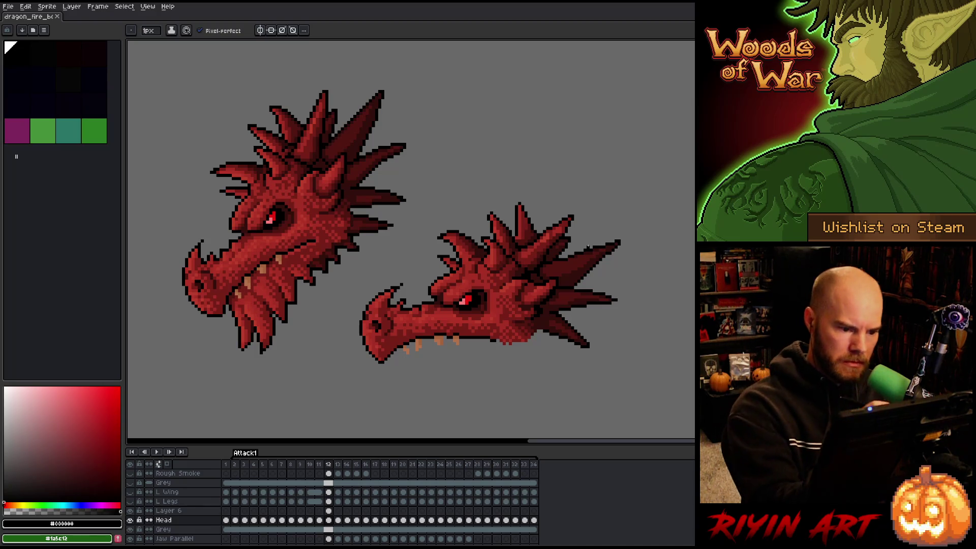
alt+click(473, 247)
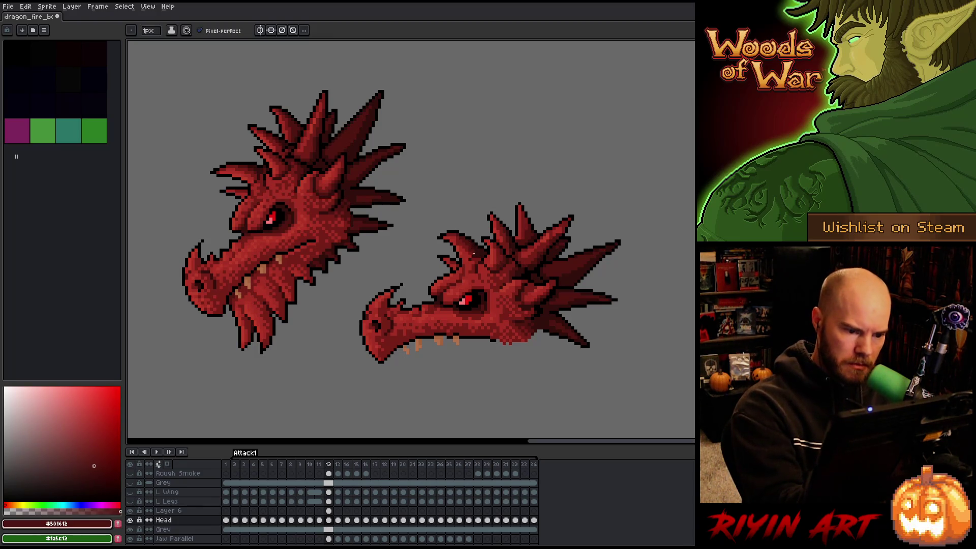
alt+click(526, 287)
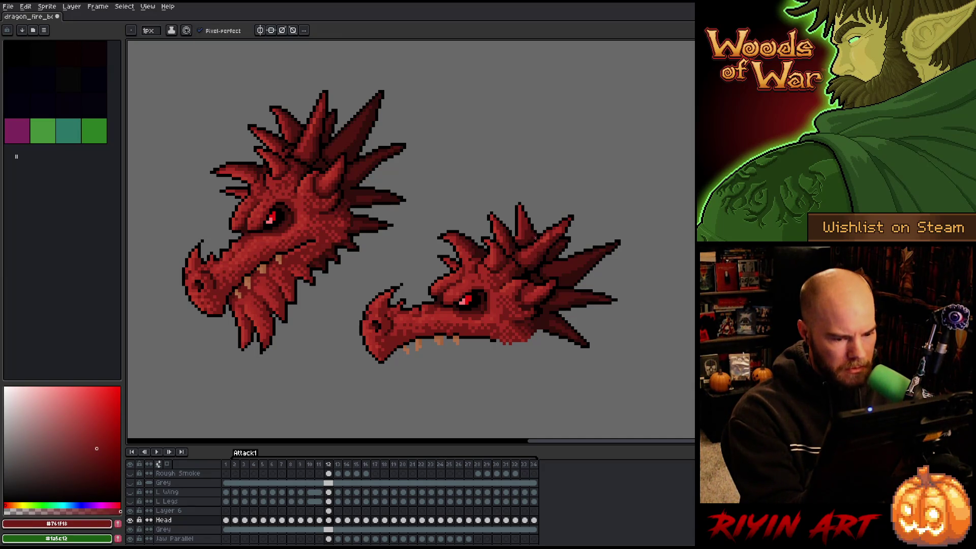
alt+click(521, 299)
alt+click(519, 303)
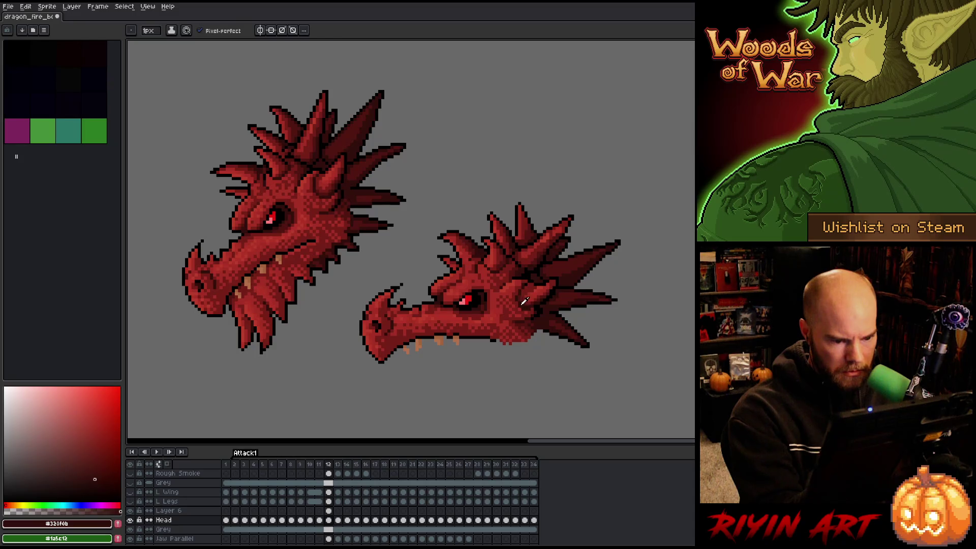
alt+click(521, 300)
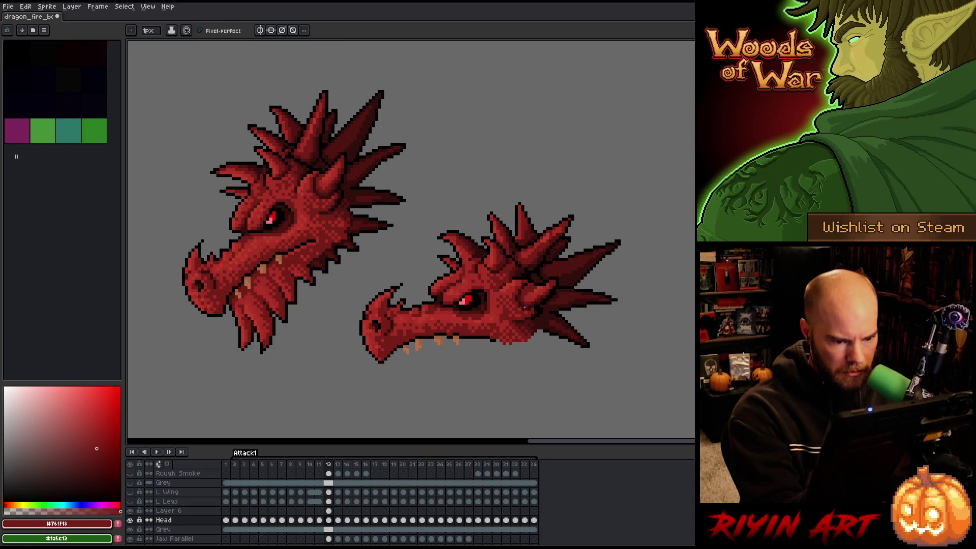
key(alt)
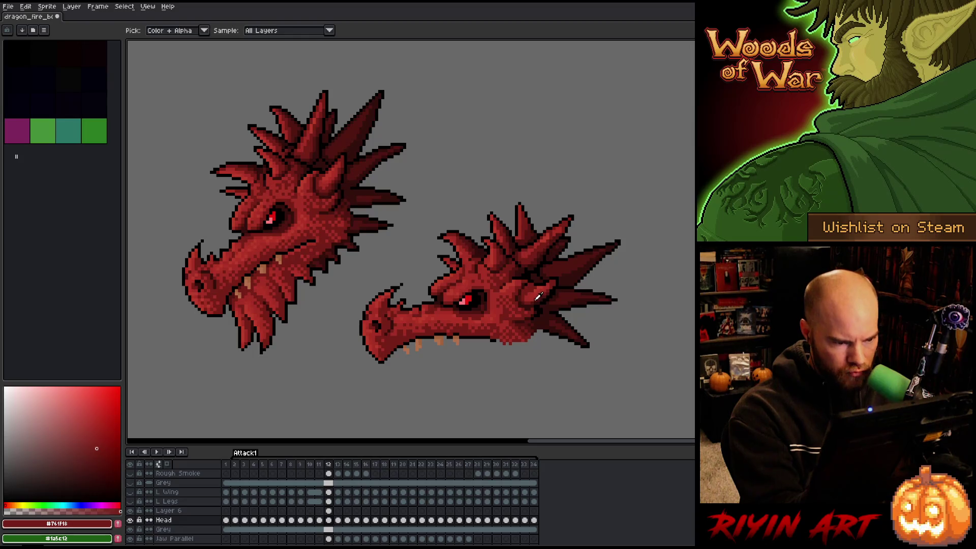
alt+click(539, 299)
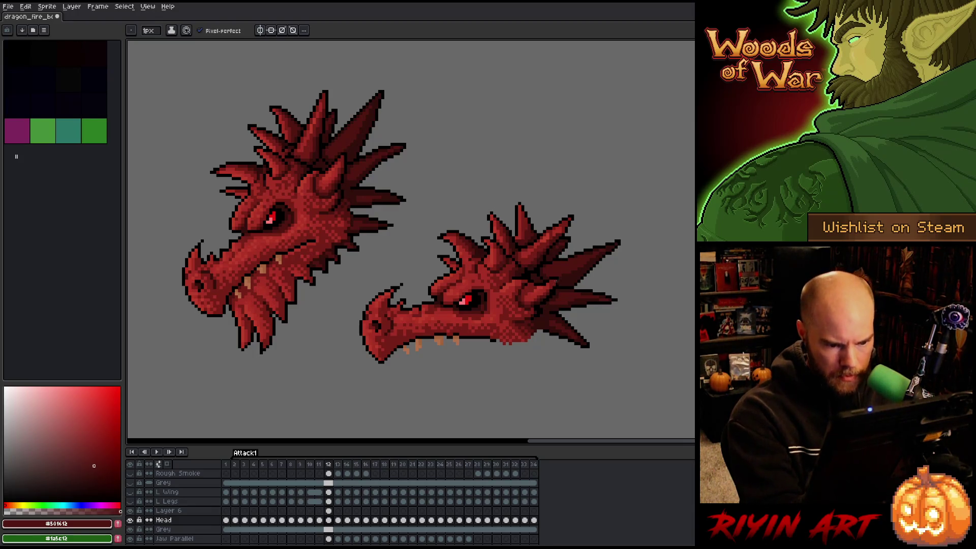
alt+click(536, 304)
Sample the red #761F18 from the second head and save the sprite.
key(alt)
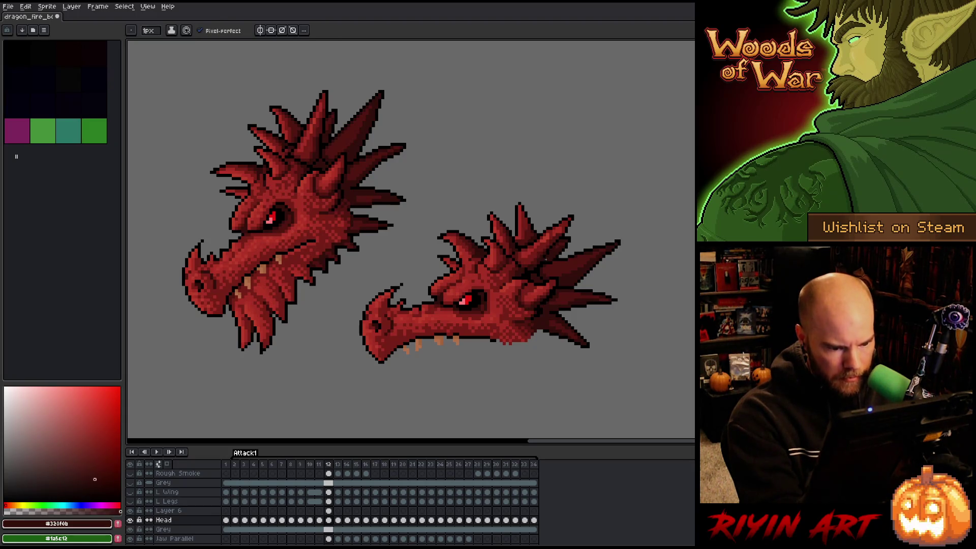
key(alt)
key(alt)
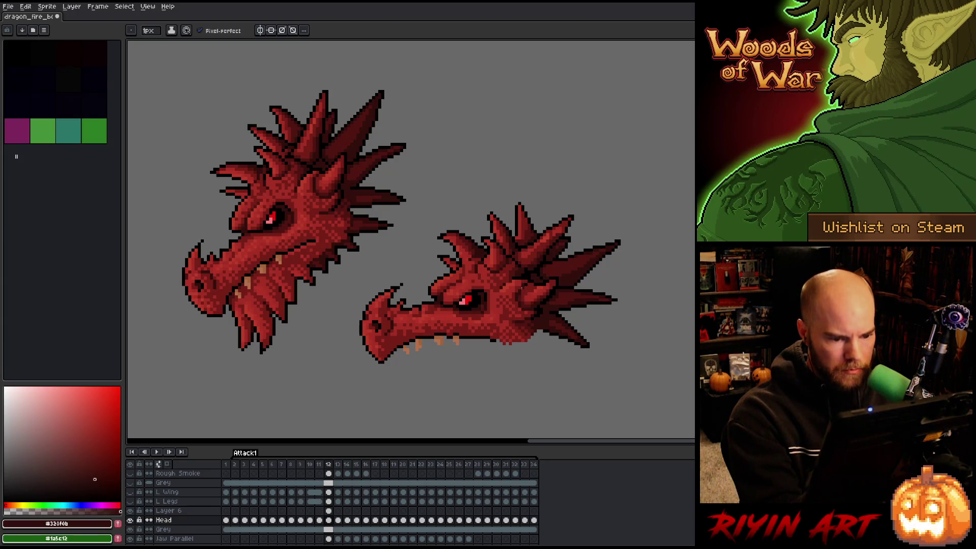
alt+click(520, 294)
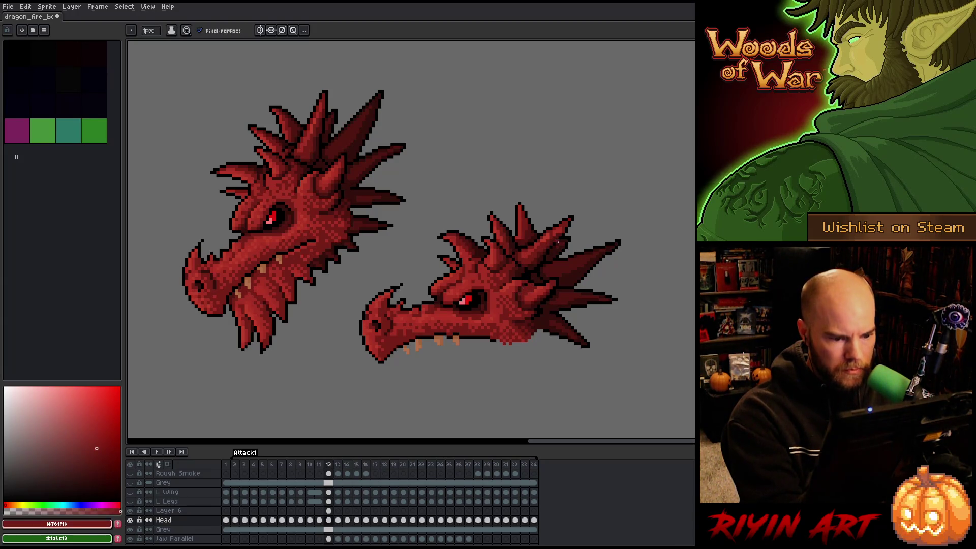
key(alt)
key(alt)
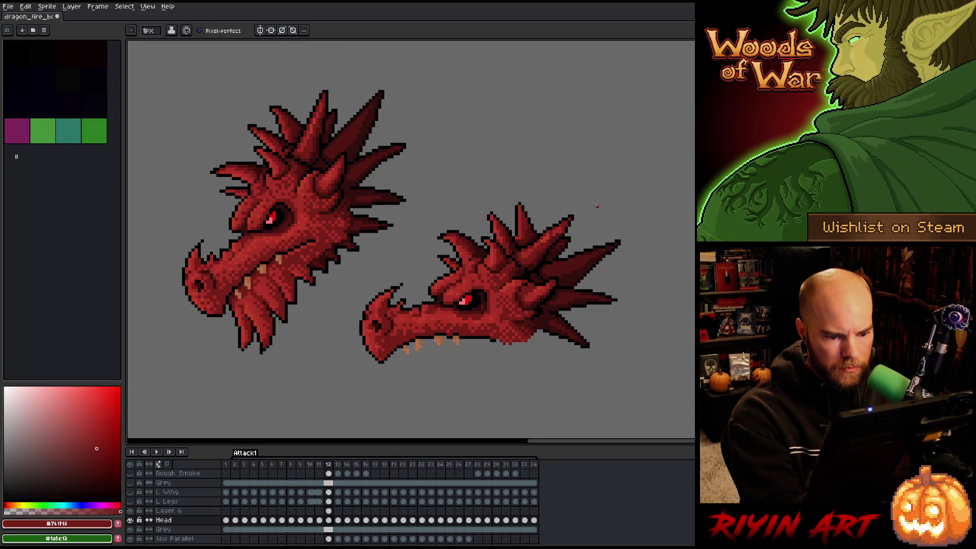
key(alt)
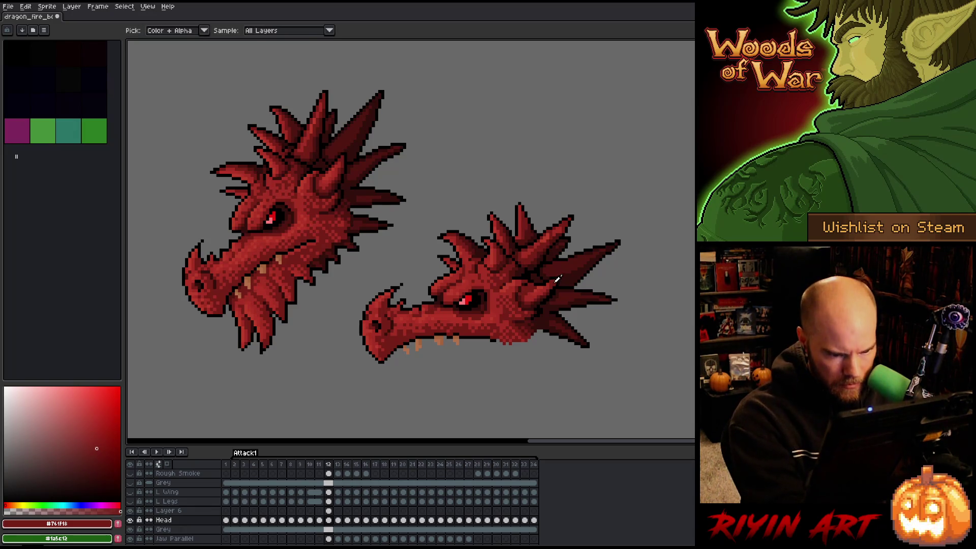
key(ctrl+s)
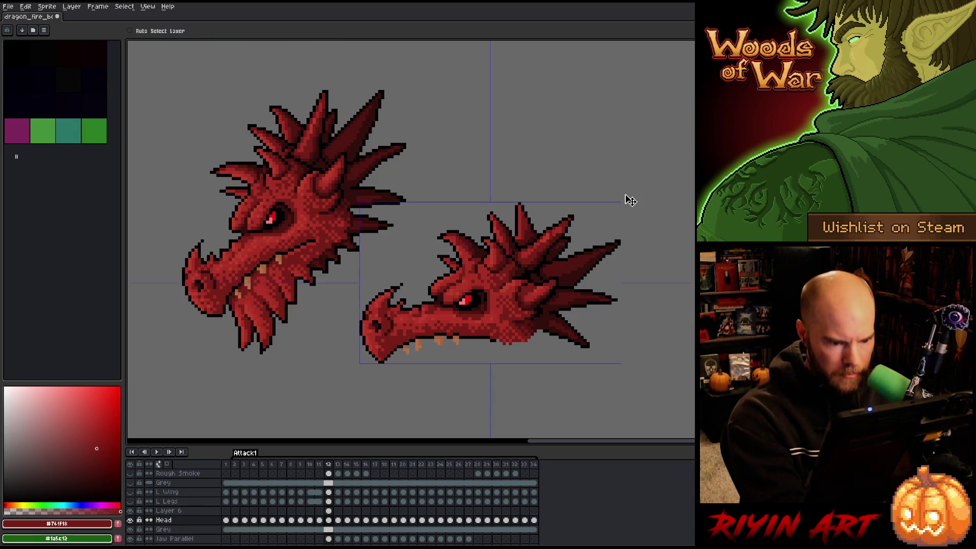
Sample the crest spikes' dark reds #330F0B and #320f0b and lighter red #501612.
alt+click(532, 275)
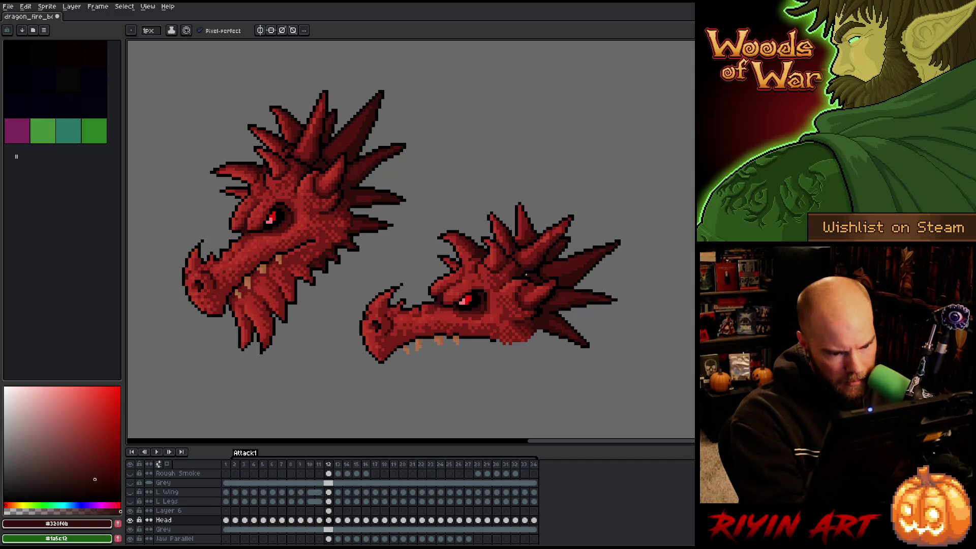
alt+click(532, 264)
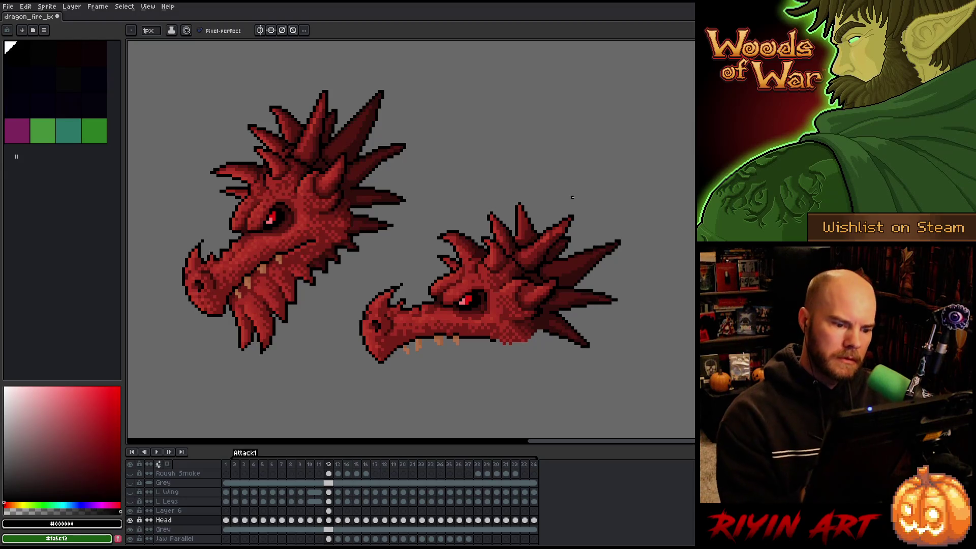
alt+click(521, 267)
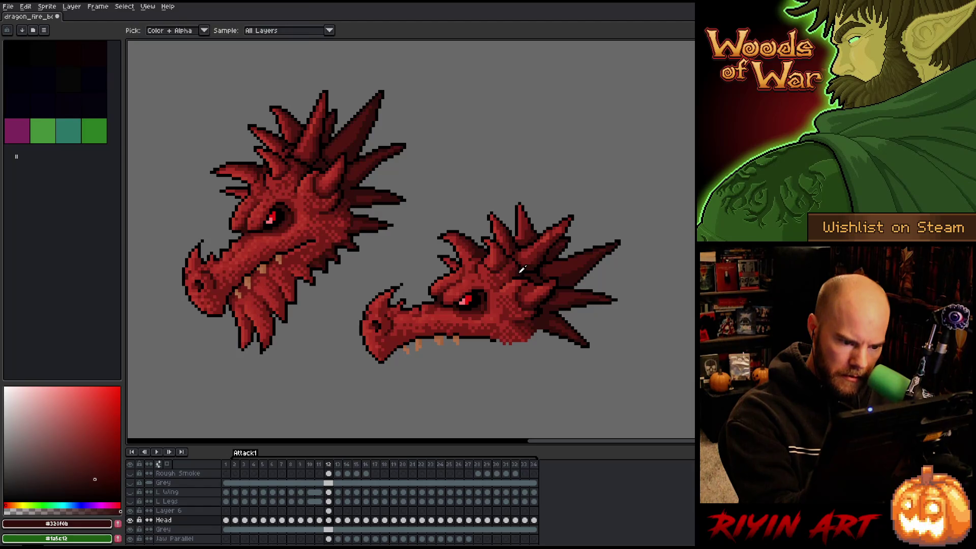
alt+click(514, 268)
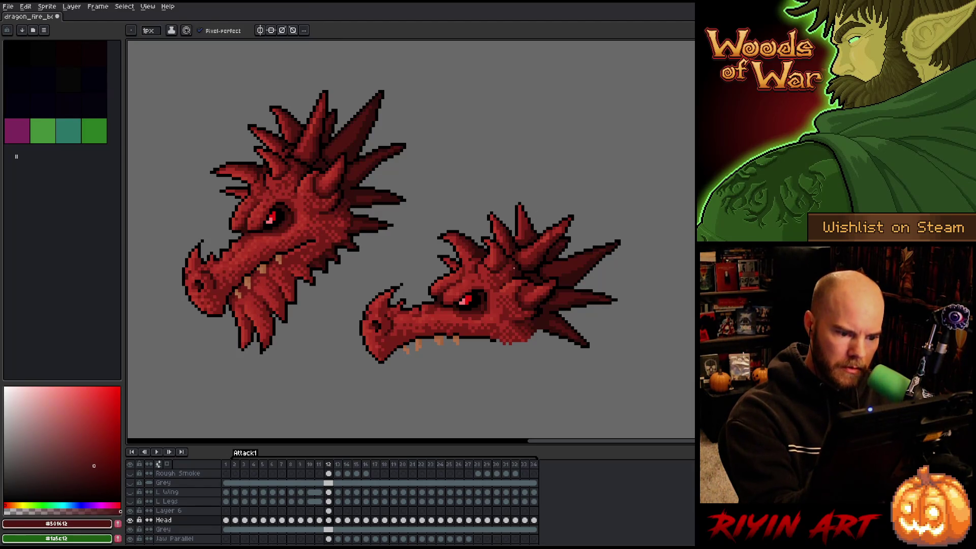
Save the sprite again, dismissing the canvas context popups.
right_click(529, 199)
key(Escape)
key(ctrl+s)
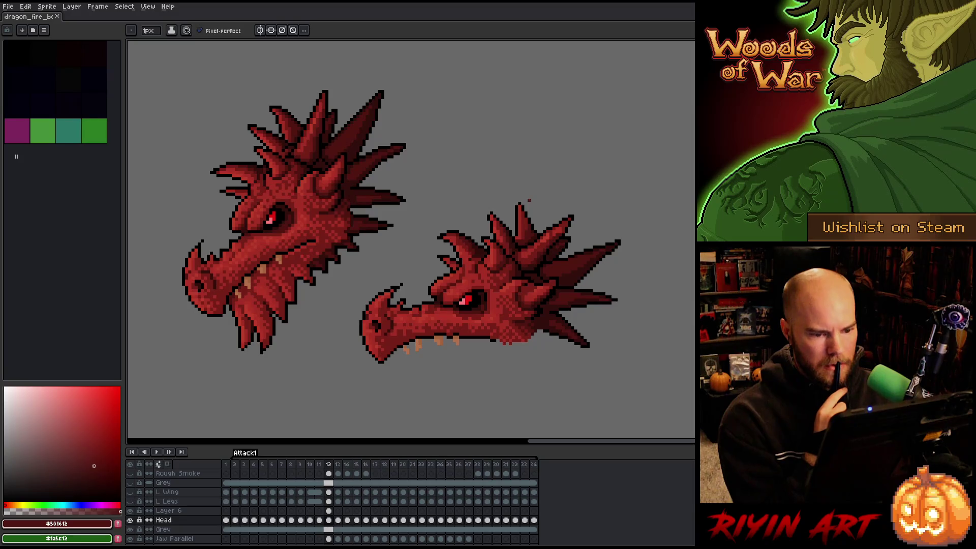
ctrl+right_click(529, 200)
key(Escape)
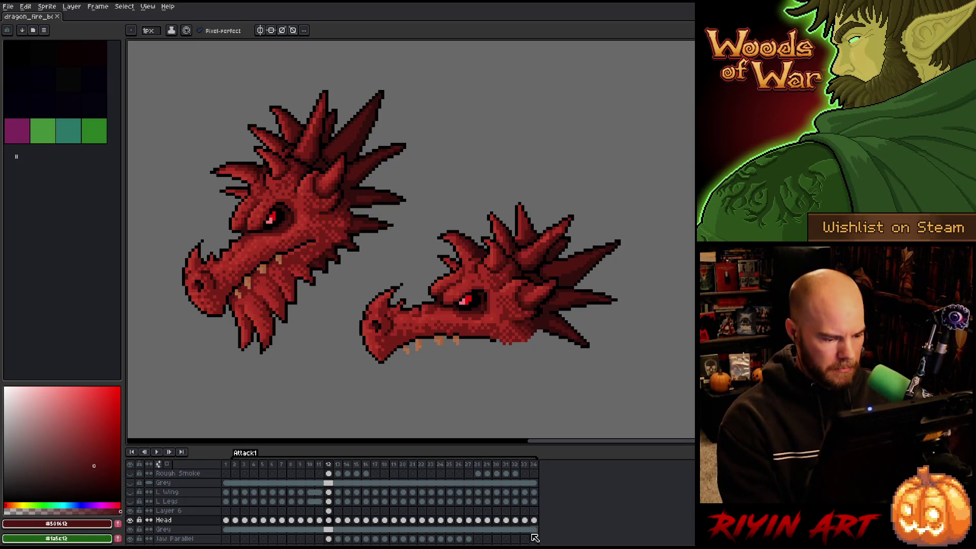
Step through frames 12 to 15 on Layer 6 to preview the head motion, ending on frame 13.
click(329, 511)
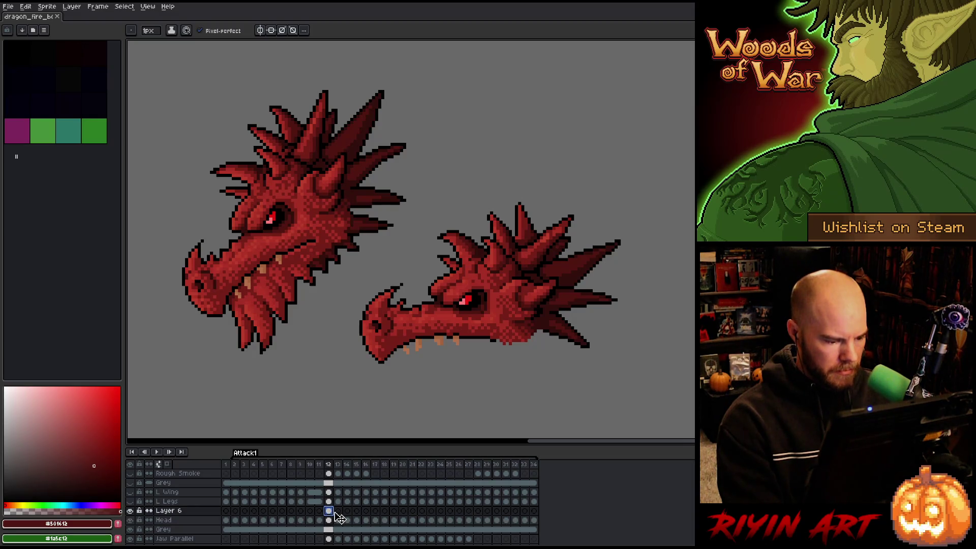
click(338, 511)
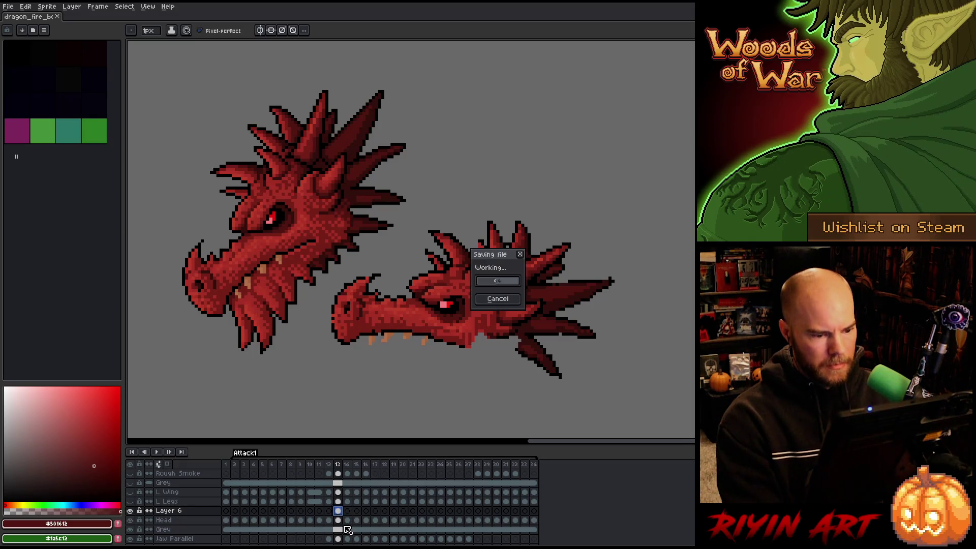
key(Right)
key(Right)
key(Right)
key(Right)
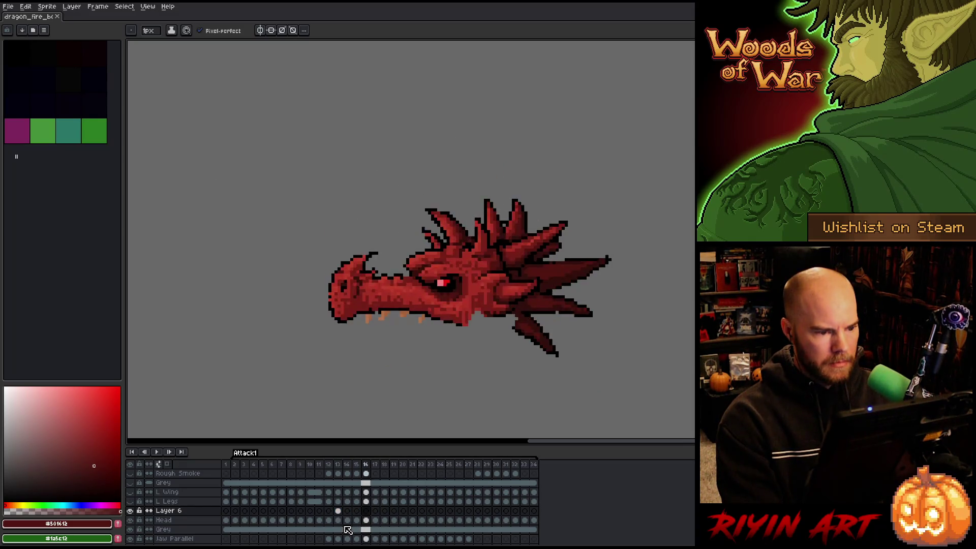
key(Left)
key(Left)
key(Left)
key(Right)
key(Left)
key(Left)
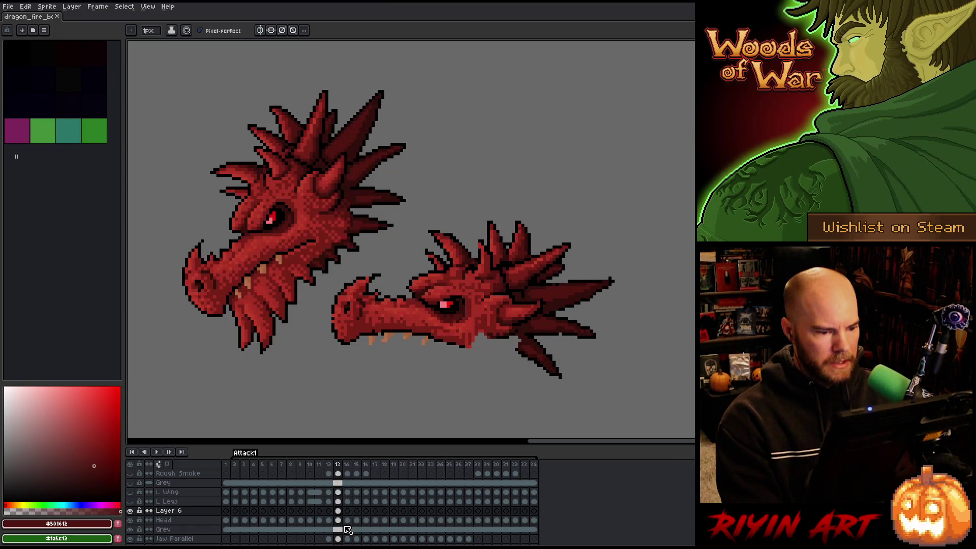
Make the Head cel on frame 13 active and pan the dragons up slightly.
click(338, 520)
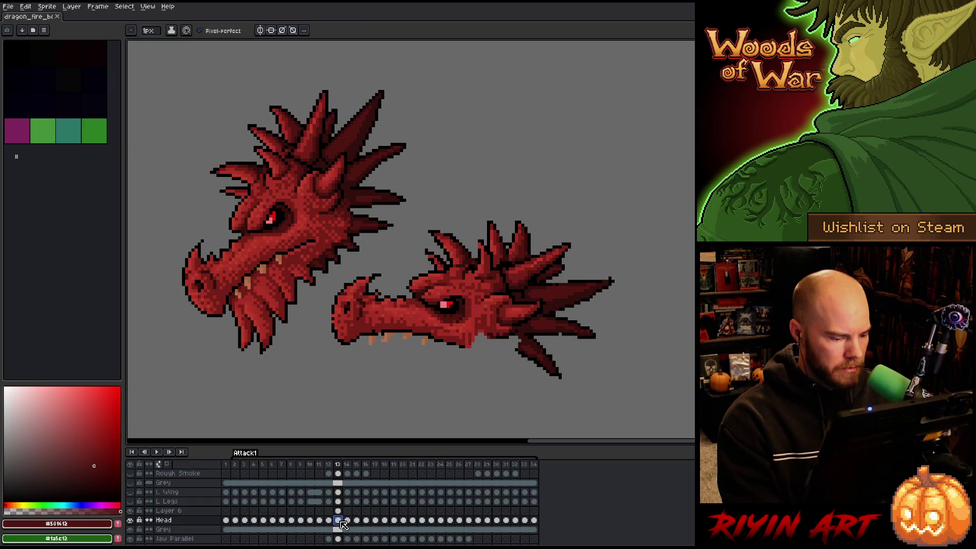
key(space)
mouse_move(413, 308)
mouse_down()
mouse_move(420, 287)
mouse_move(444, 280)
mouse_up()
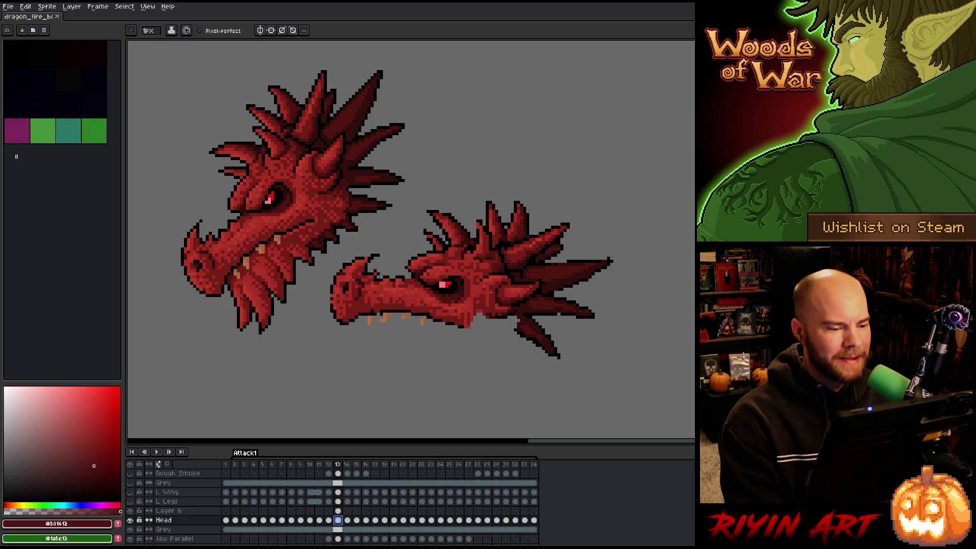
Zoom in and out on the dragon heads to inspect the shading.
scroll(418, 278, up, 1)
scroll(361, 276, down, 1)
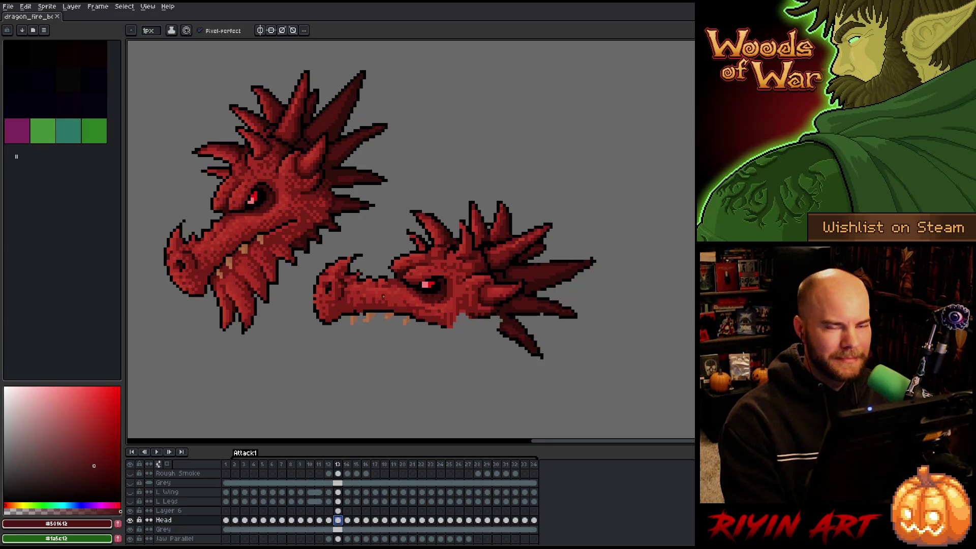
scroll(405, 294, up, 1)
scroll(405, 272, down, 1)
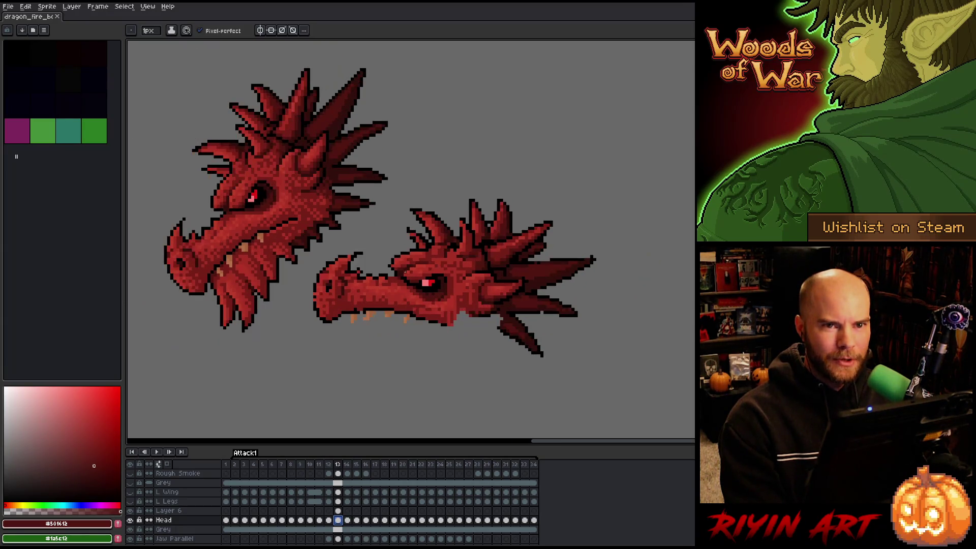
scroll(383, 281, up, 1)
scroll(383, 281, down, 1)
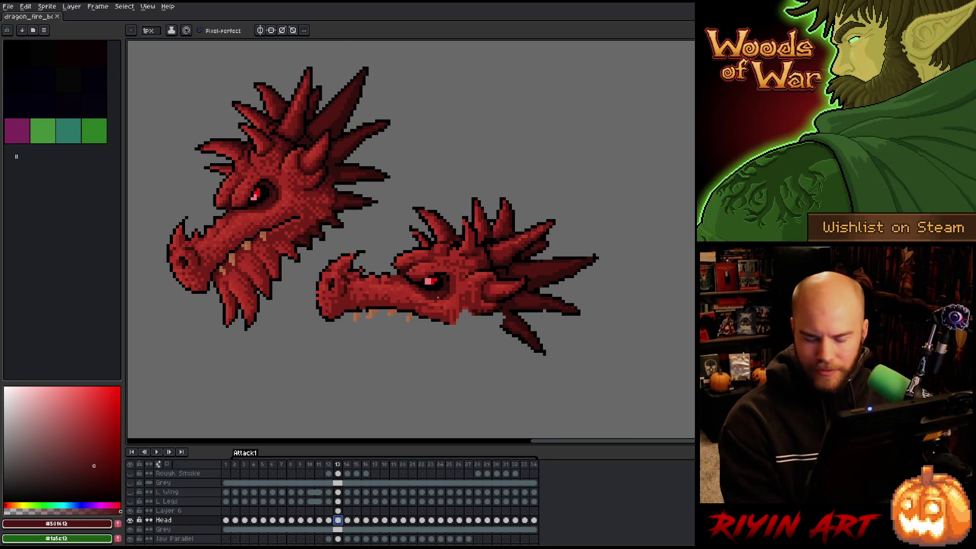
right_click(470, 248)
key(Escape)
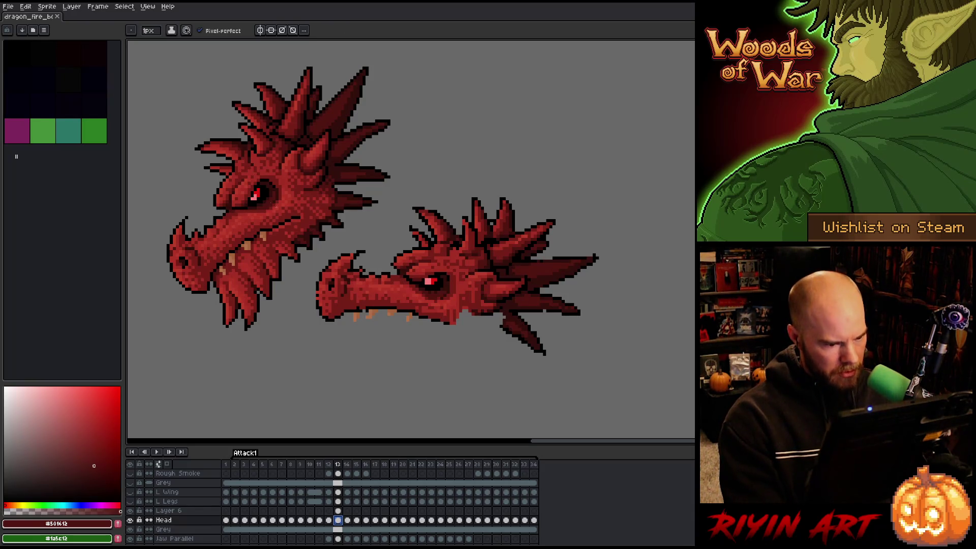
Compare frame 12 against frame 13 and switch to the rectangular Marquee tool.
key(Left)
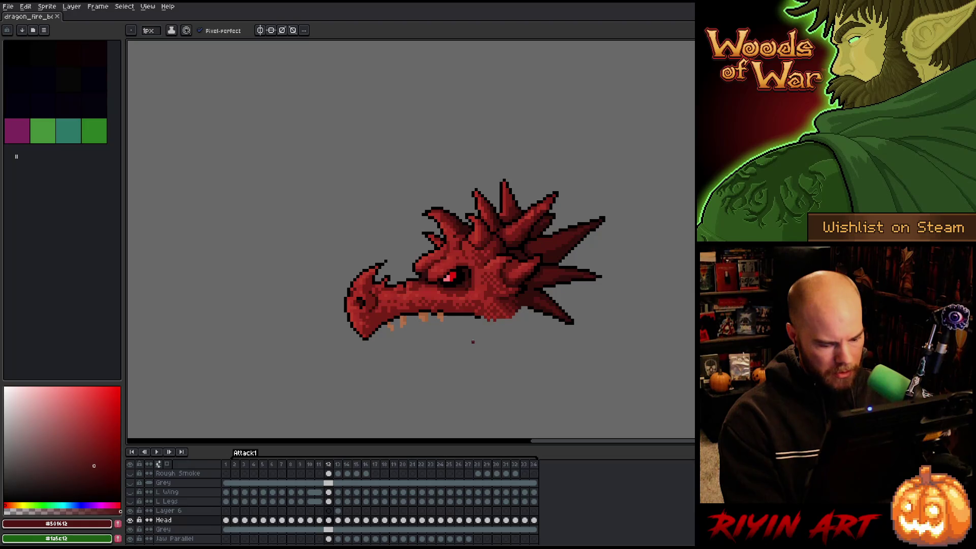
key(m)
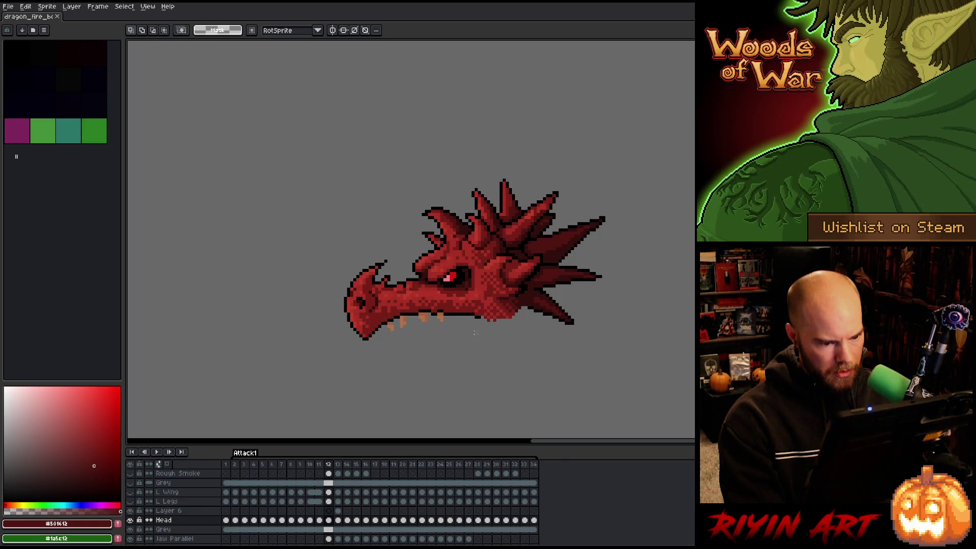
key(Right)
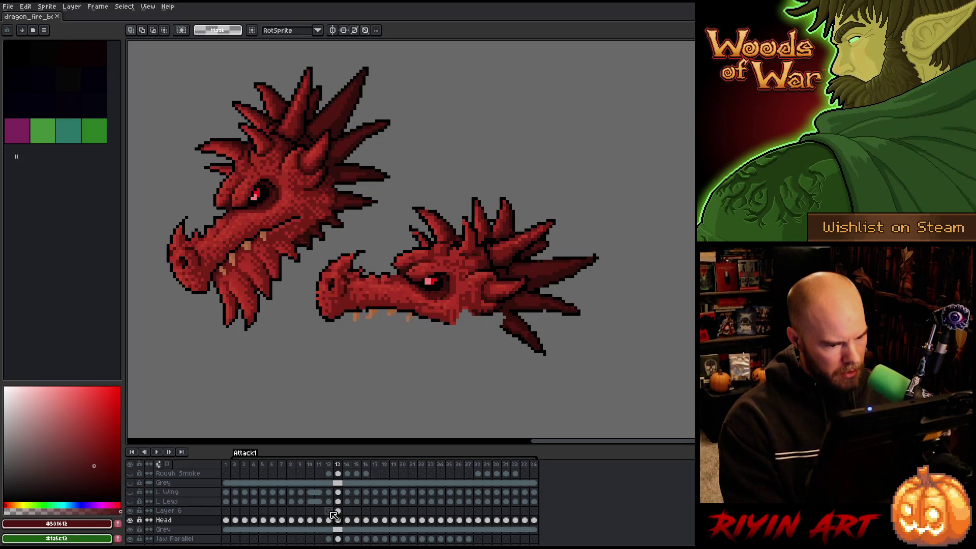
Move the Grey layer below Jaw Parallel and set Jaw Parallel's opacity to 43%.
scroll(142, 531, down, 1)
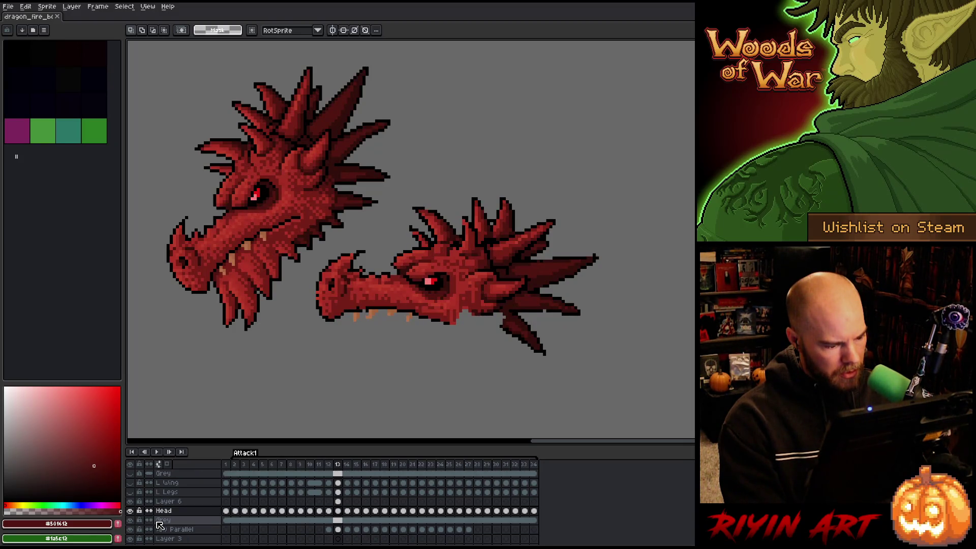
click(182, 522)
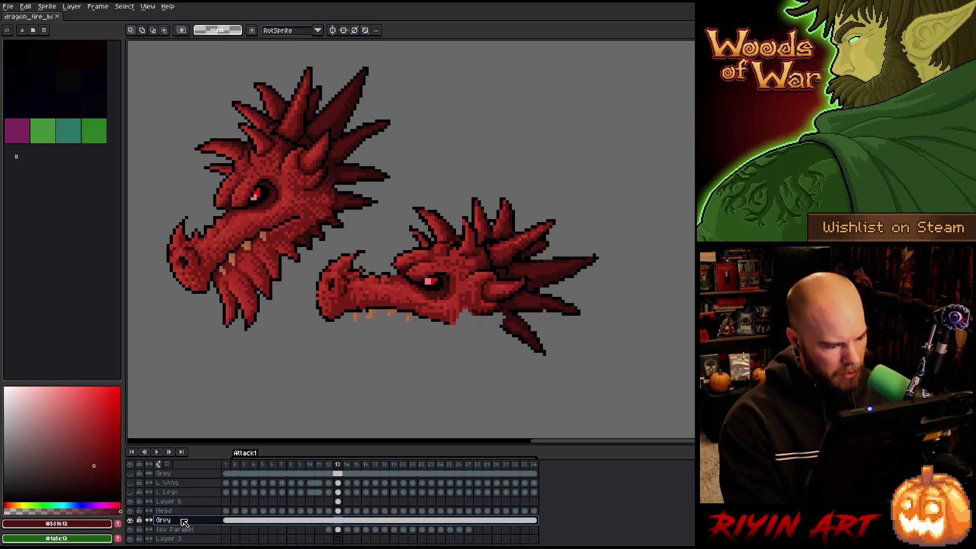
drag(187, 529, 187, 538)
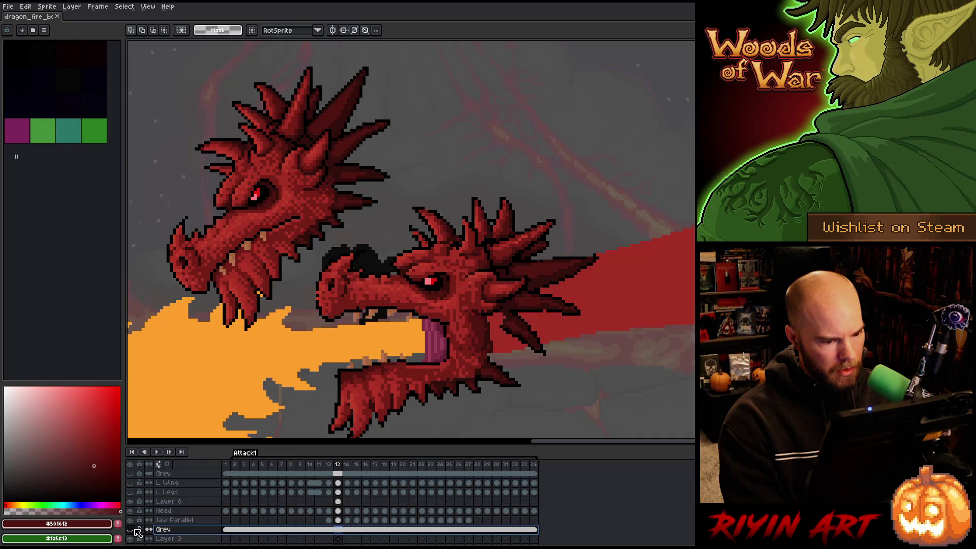
click(131, 529)
click(131, 529)
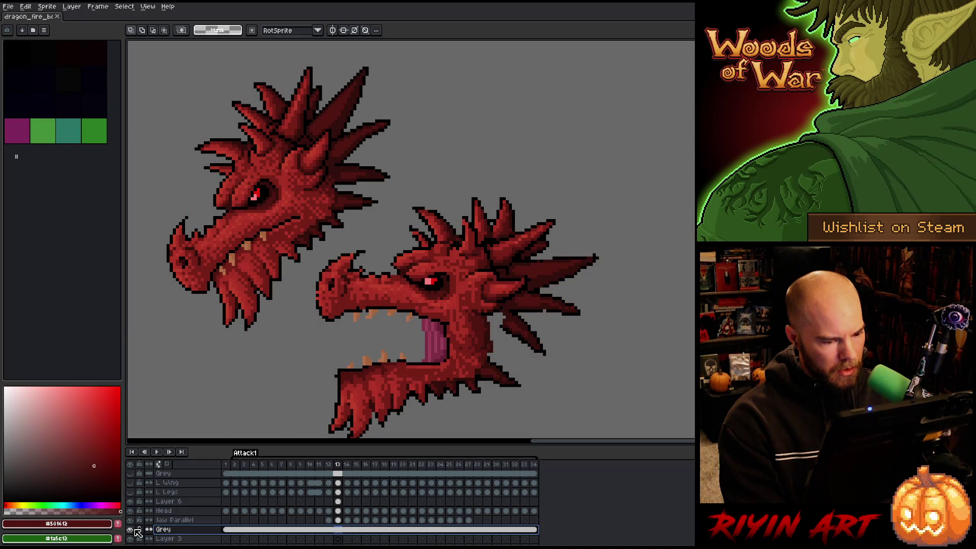
double_click(169, 520)
click(487, 174)
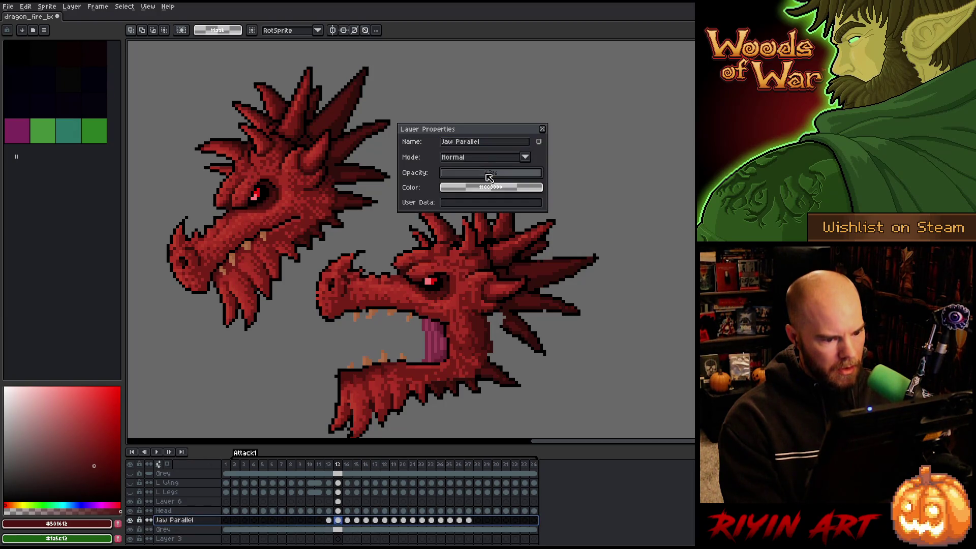
Close the layer properties, make the Head cel on frame 13 active, centre the second head and save.
click(543, 130)
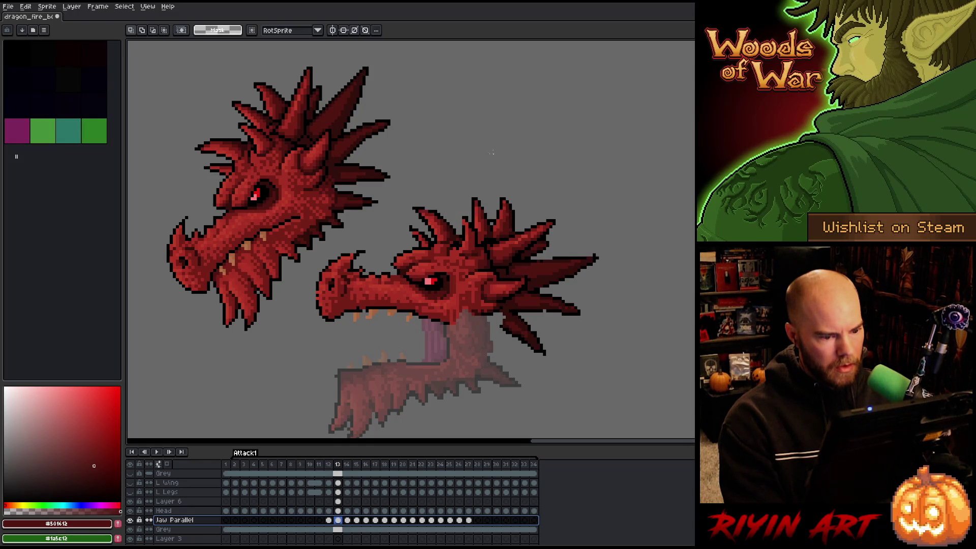
click(338, 511)
scroll(447, 298, up, 3)
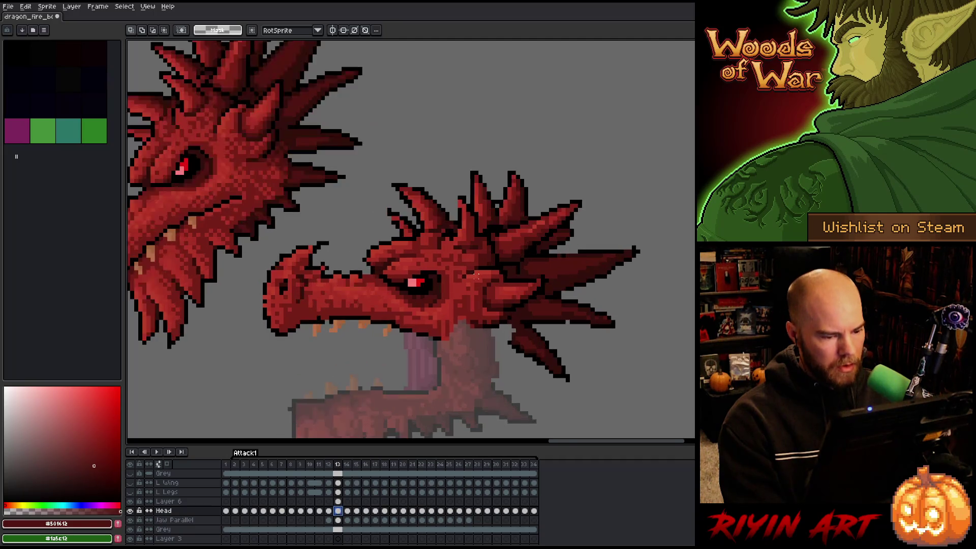
scroll(500, 305, down, 3)
drag(500, 305, 458, 279)
right_click(470, 248)
key(ctrl+s)
scroll(421, 275, up, 1)
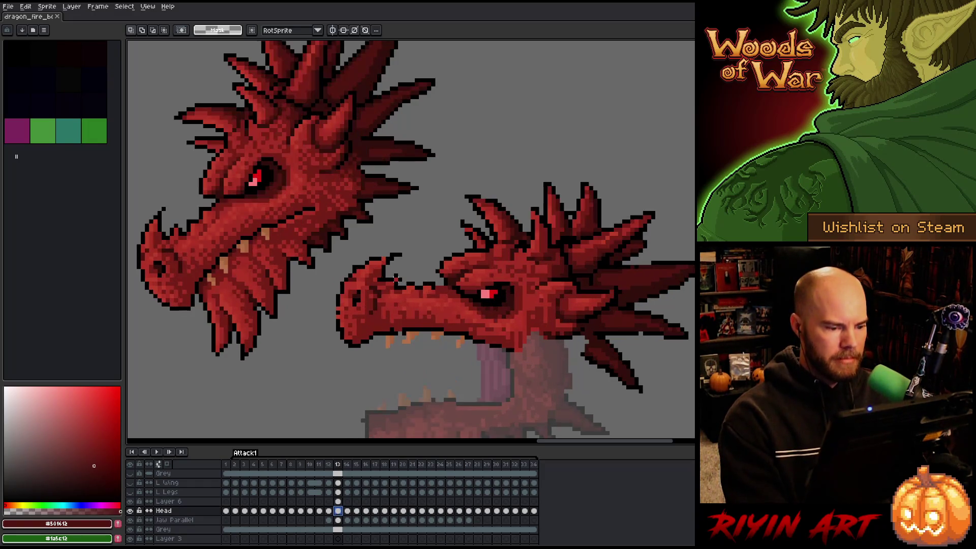
Erase the stray dark pixels on a crest spike and just above the eye.
key(b)
click(433, 284)
alt+click(437, 287)
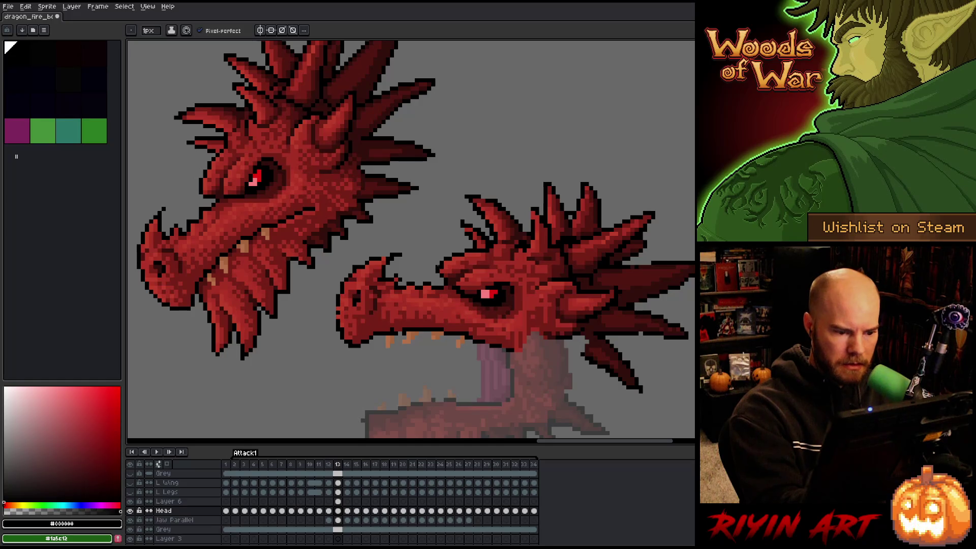
alt+click(448, 262)
drag(622, 236, 614, 201)
alt+click(460, 249)
alt+click(459, 247)
alt+click(493, 152)
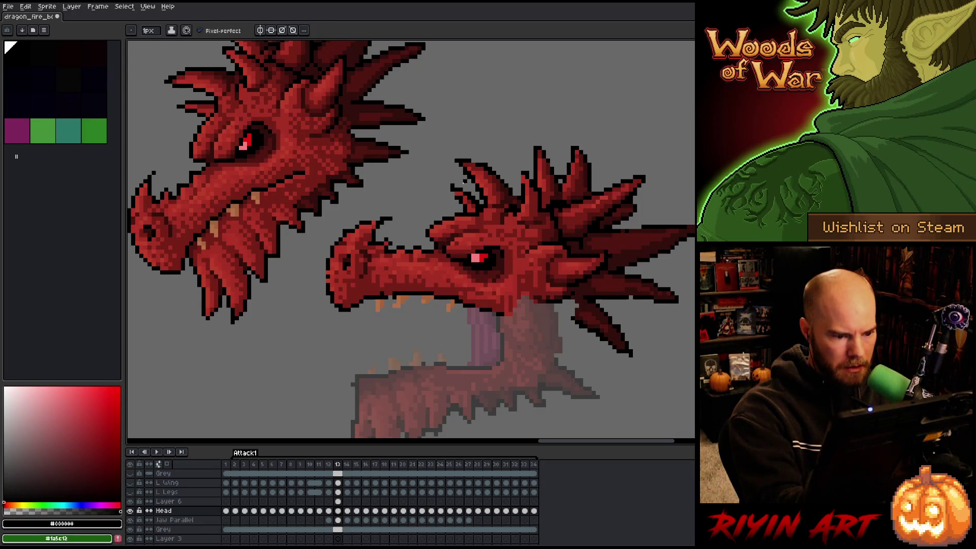
click(478, 177)
click(477, 240)
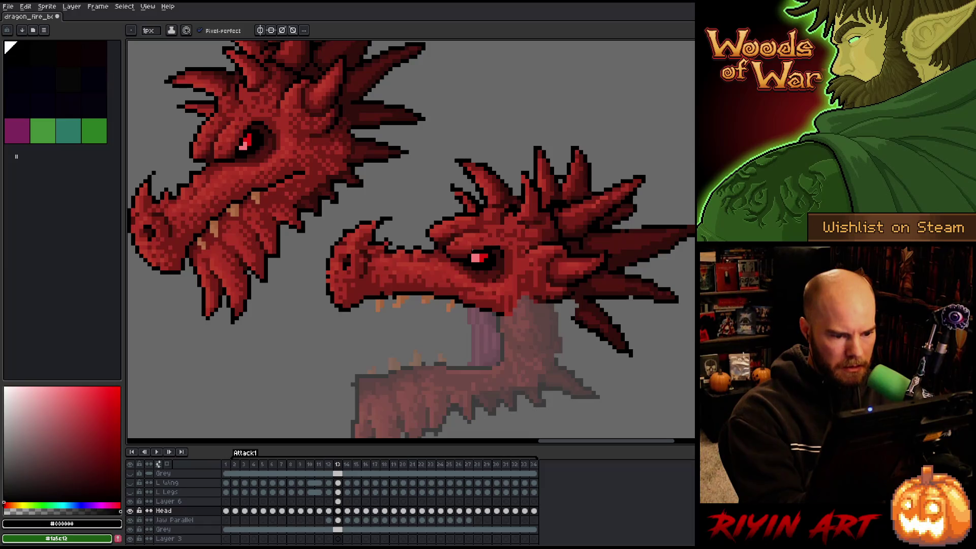
Repaint the eye highlight pixels in dark red #761f18, then sample reds #501612 and #bb3d29.
alt+click(510, 202)
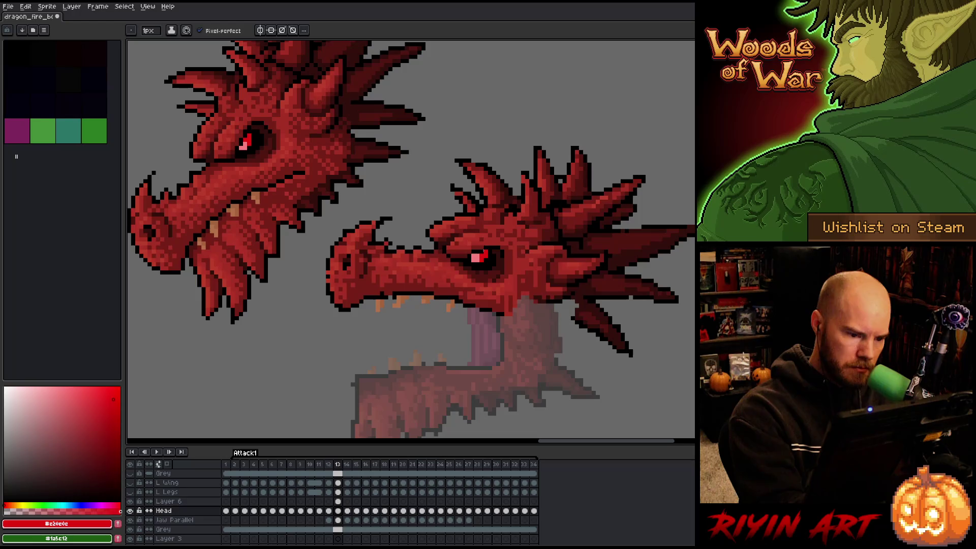
alt+click(473, 251)
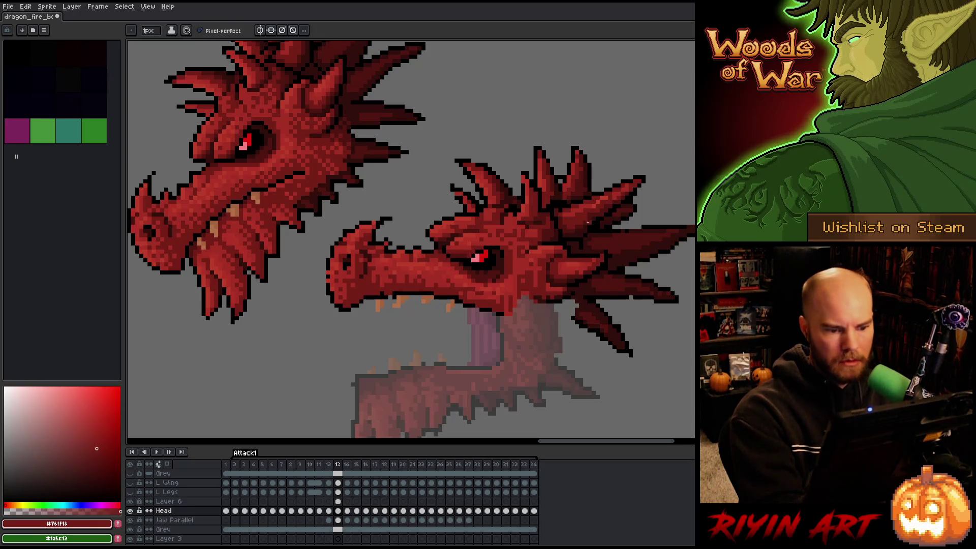
click(477, 257)
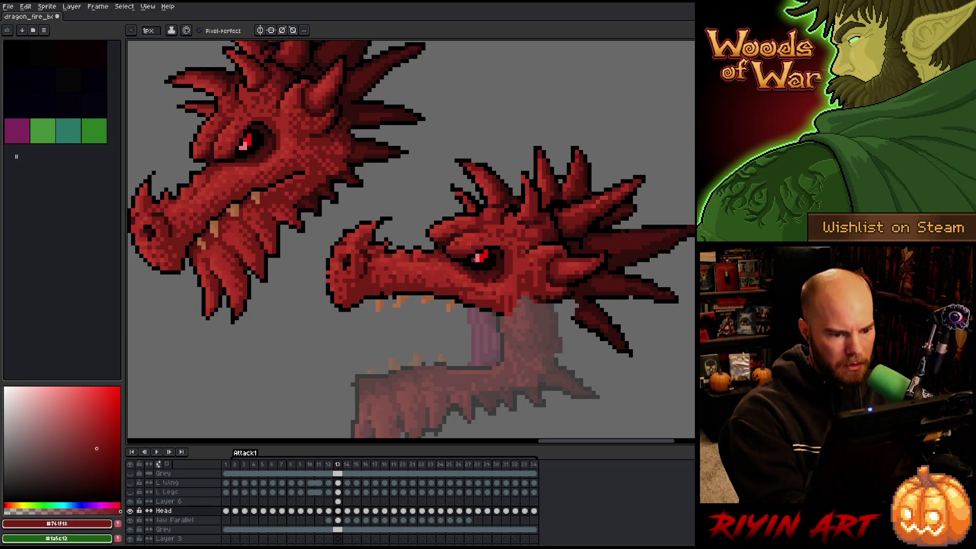
alt+click(485, 230)
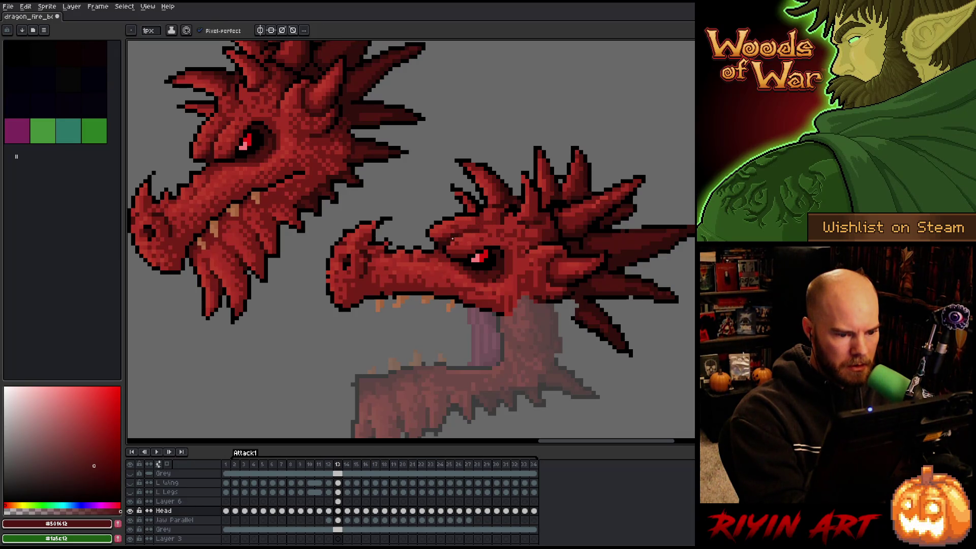
alt+click(448, 243)
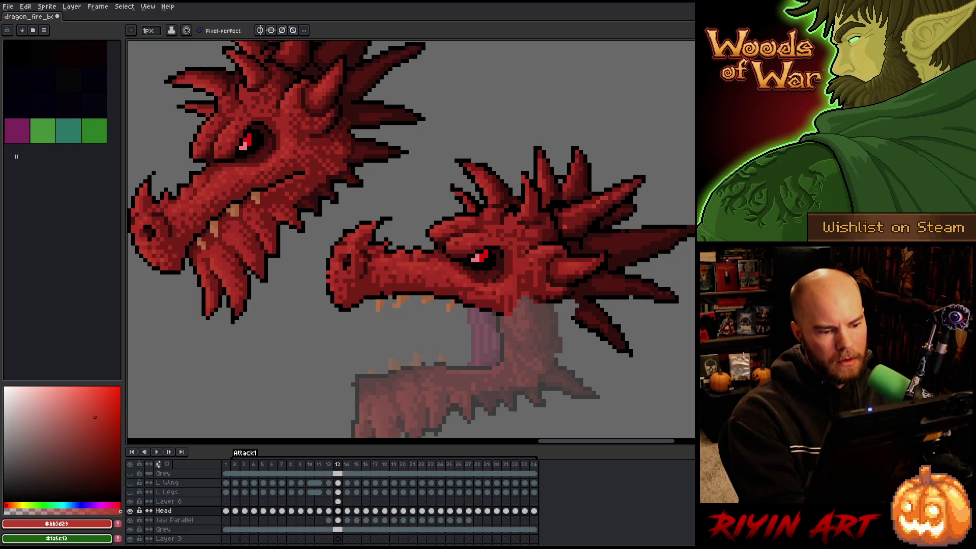
Pan and zoom out so both dragon heads and their spikes are in view.
key(space)
drag(546, 283, 536, 246)
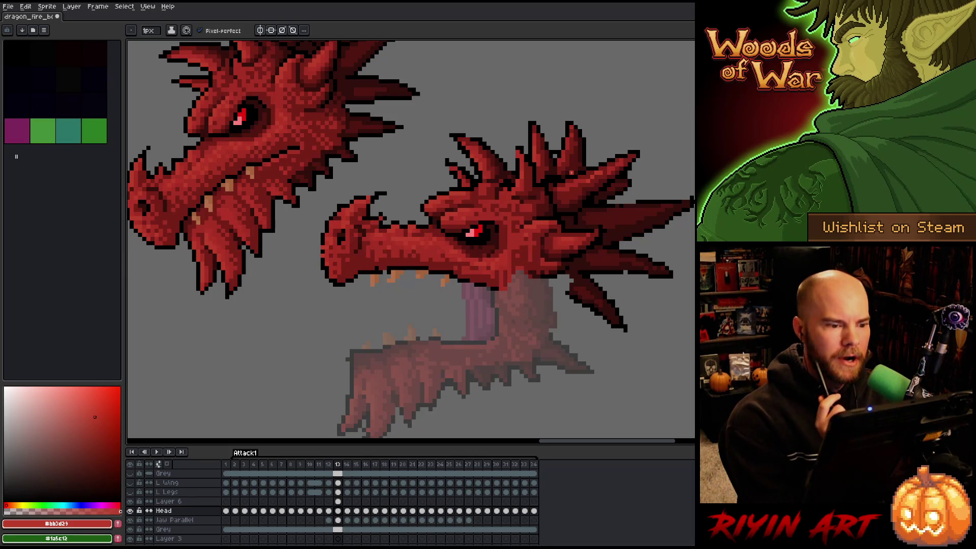
drag(572, 173, 604, 212)
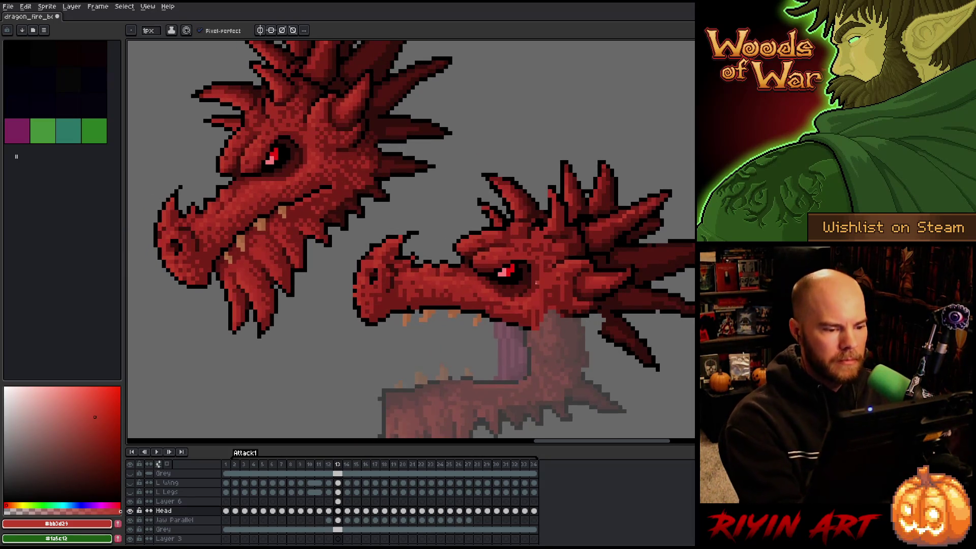
scroll(531, 288, down, 2)
drag(531, 288, 485, 258)
right_click(471, 249)
key(Escape)
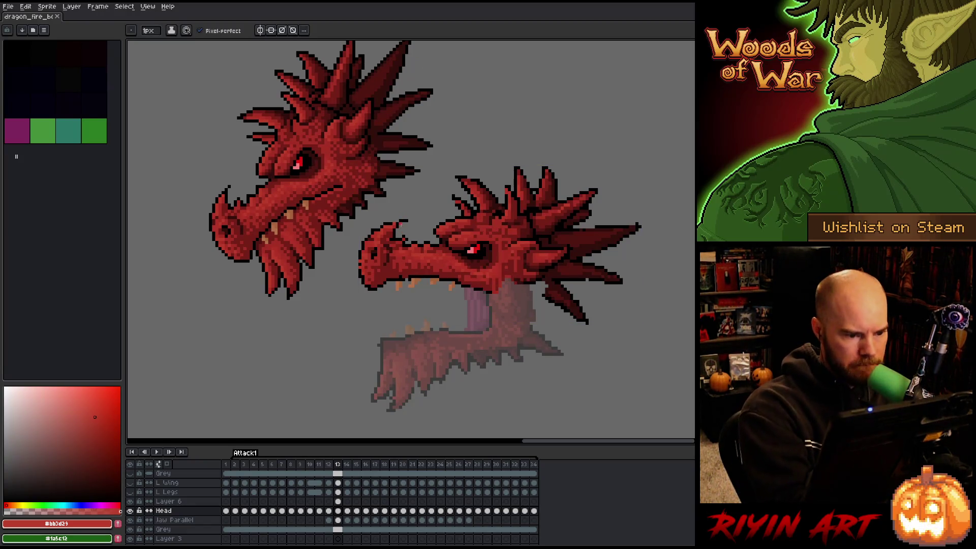
Erase stray pixels on the head, then sample the dark red #761f18.
alt+click(399, 222)
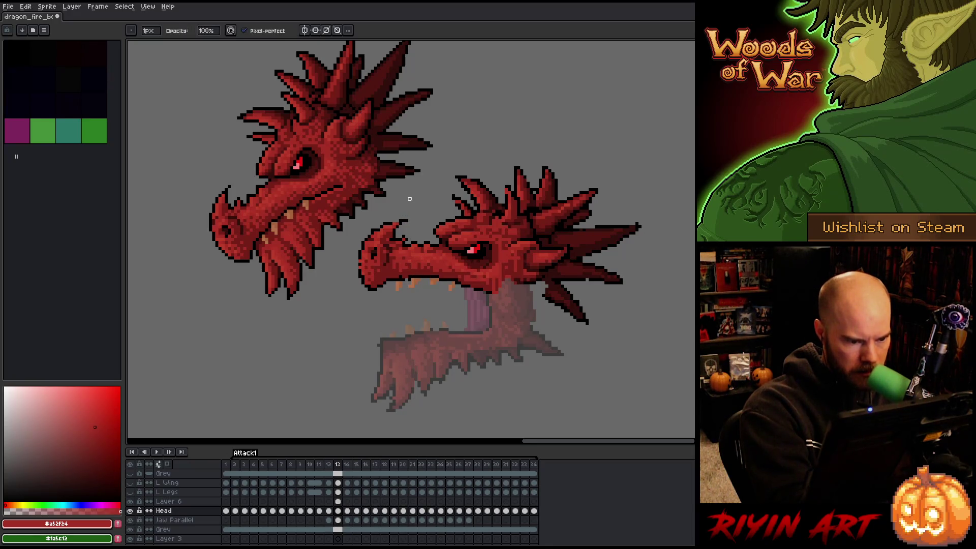
alt+click(400, 219)
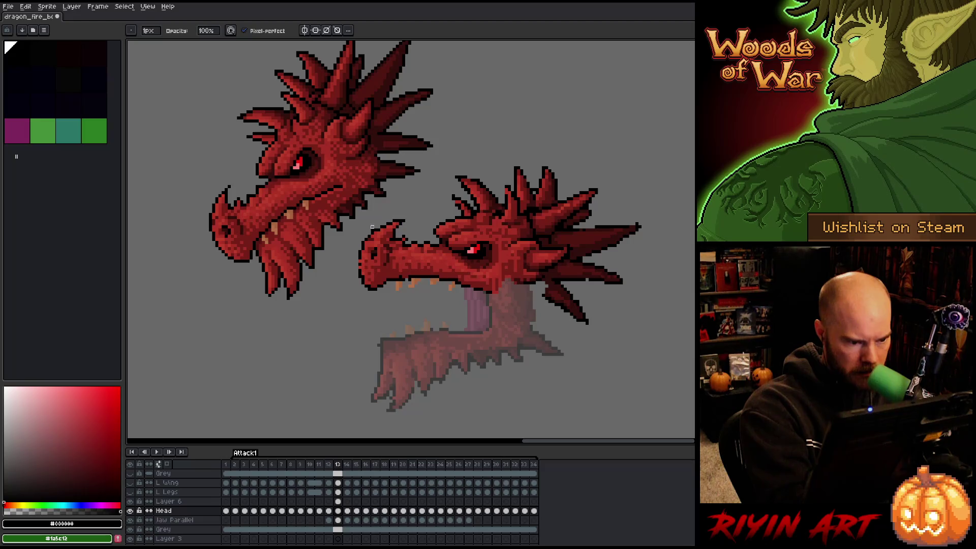
key(e)
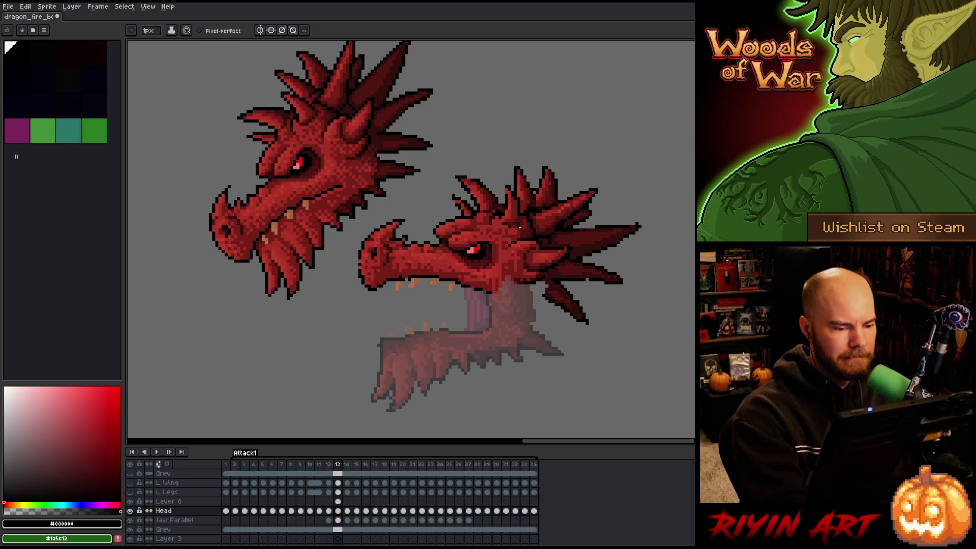
key(alt)
click(457, 274)
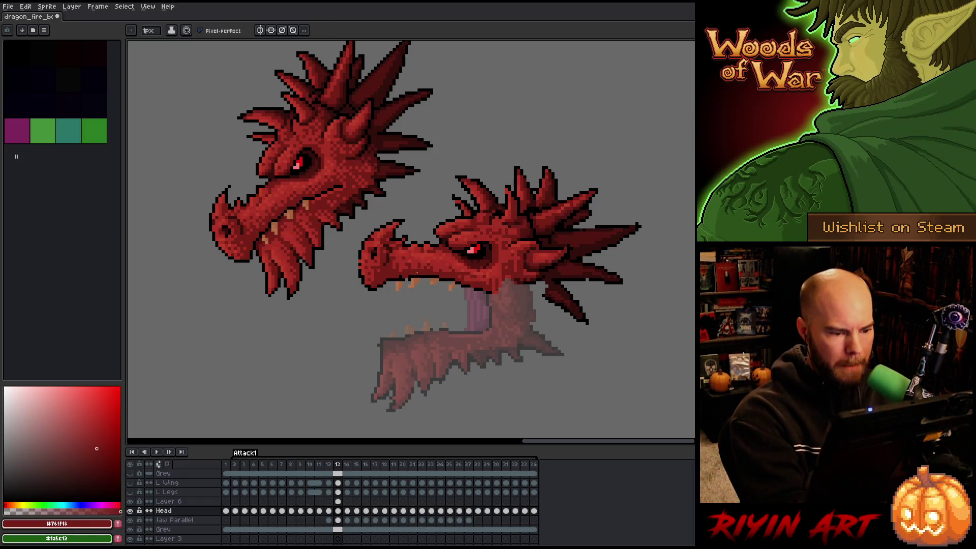
key(alt)
Touch up the outline in black, sampling the head red #a5443d and tooth tan #b4724a.
click(410, 274)
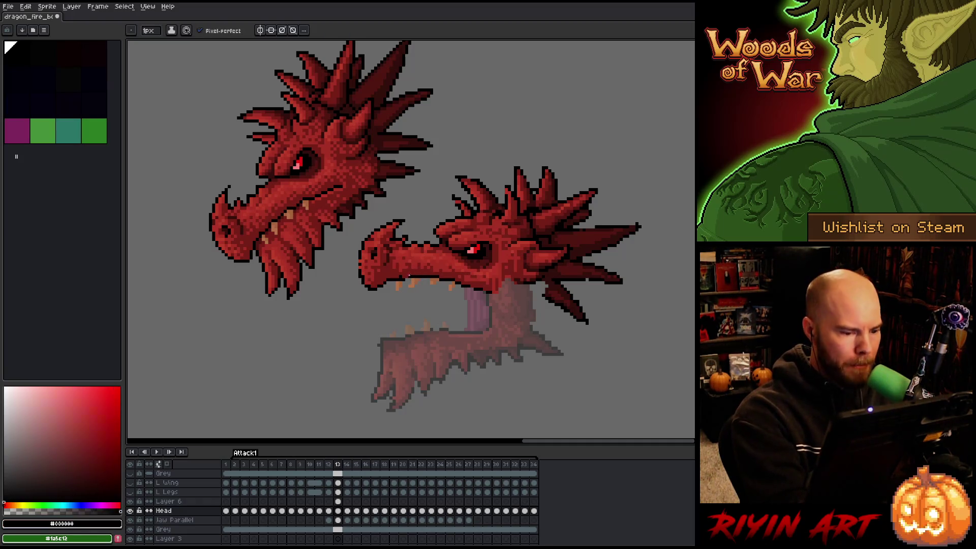
key(alt)
click(400, 281)
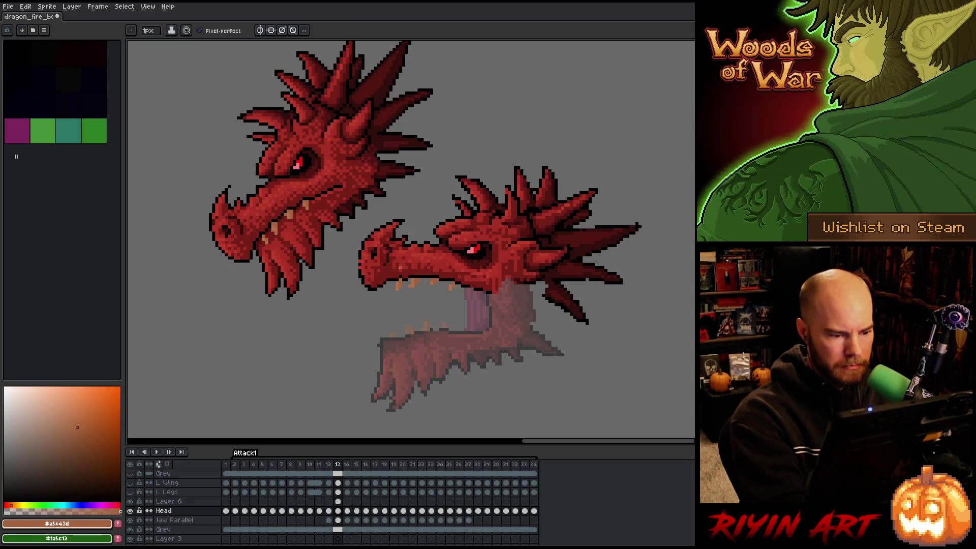
key(alt)
click(399, 277)
alt+click(402, 280)
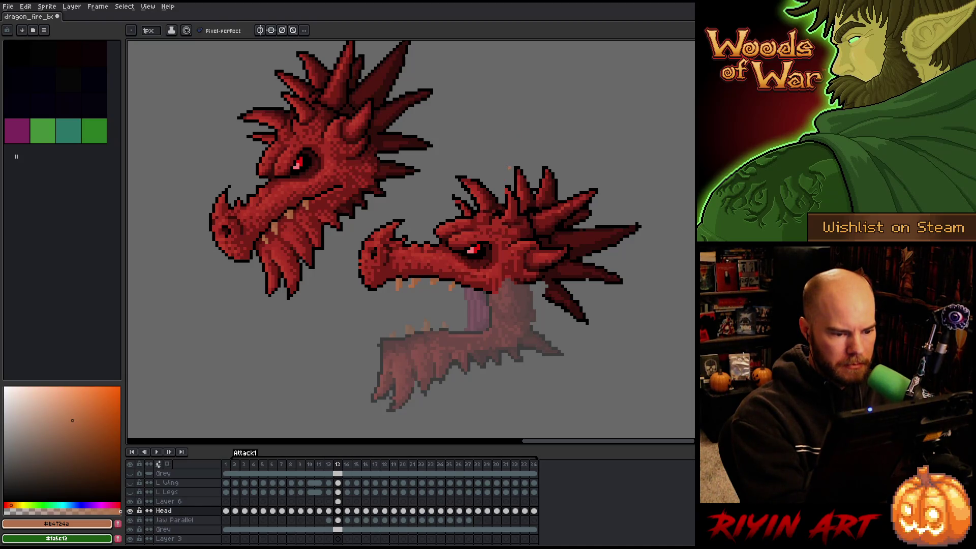
Select and nudge the lower-jaw tooth, deselect, and go back to frame 12.
key(m)
mouse_move(385, 279)
mouse_down()
mouse_move(407, 304)
mouse_move(395, 291)
mouse_up()
key(ctrl+d)
key(comma)
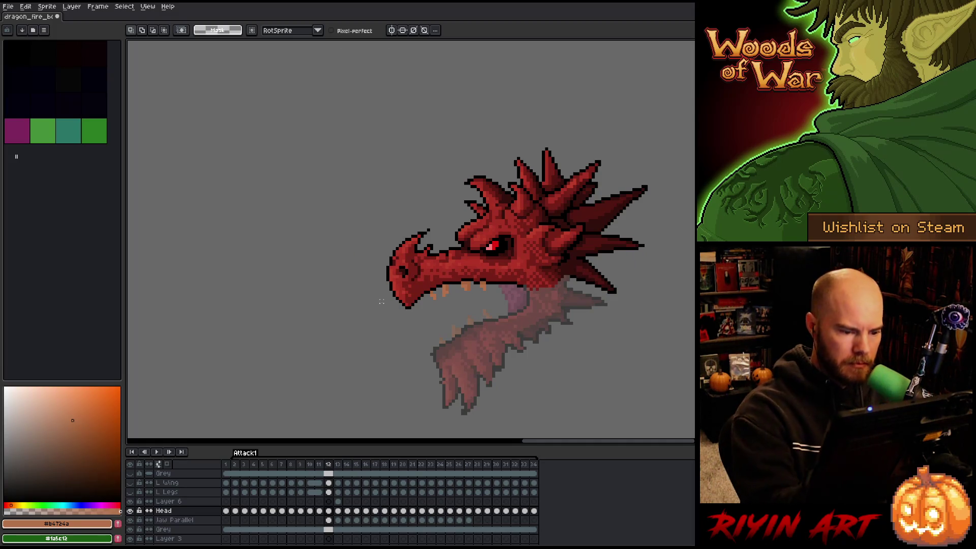
Sample the head red #a5443d and compare frames 12 and 13.
key(i)
click(434, 289)
key(b)
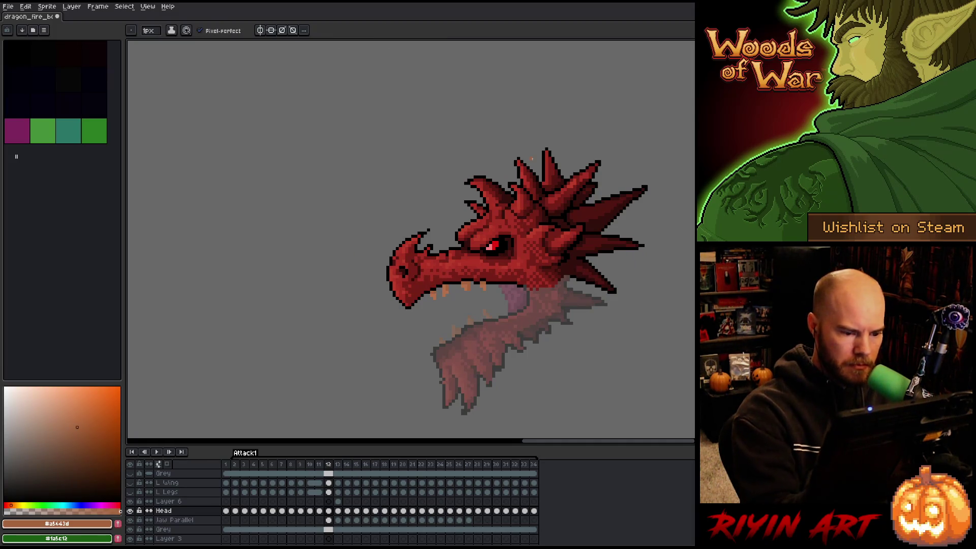
key(period)
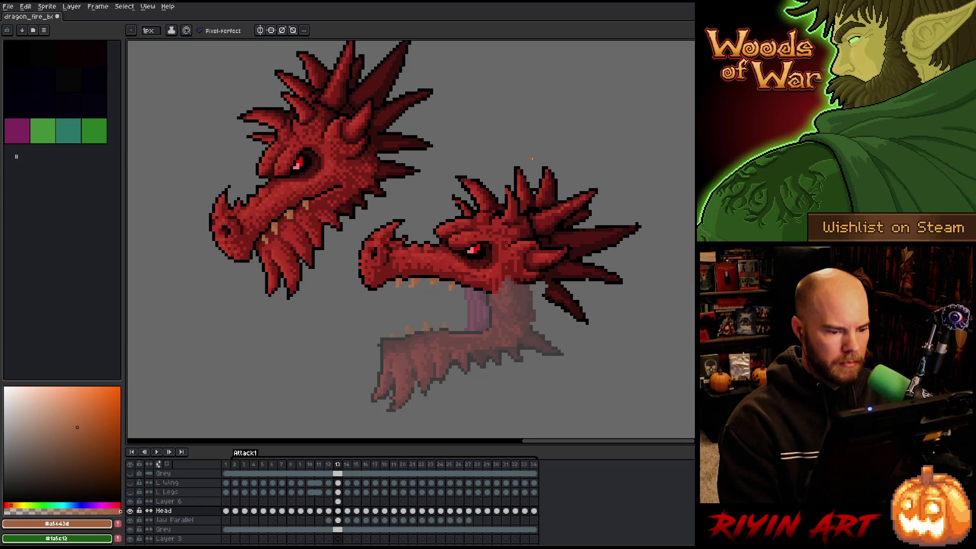
key(comma)
key(period)
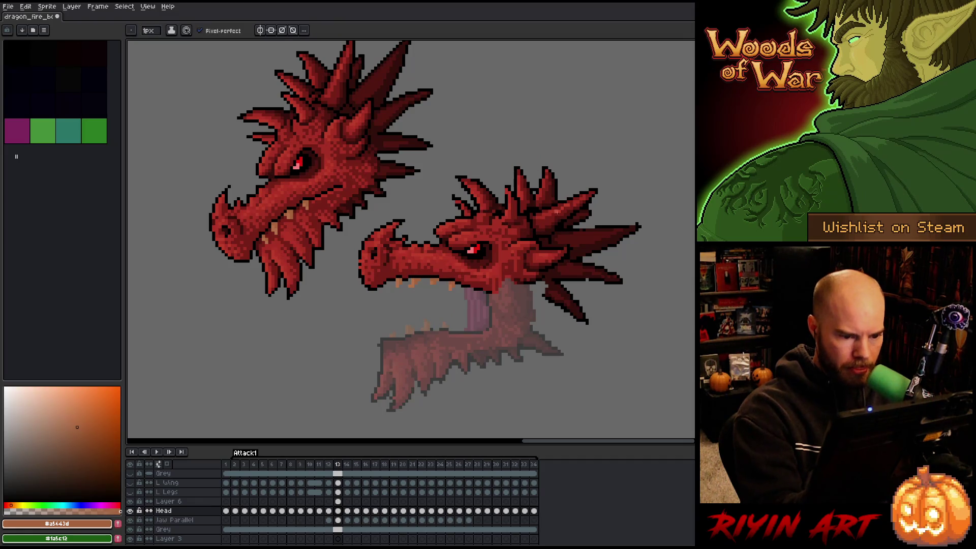
Pick black, dark red #761f18, tan #b4724a and head red #a5443d on frame 13.
alt+click(474, 279)
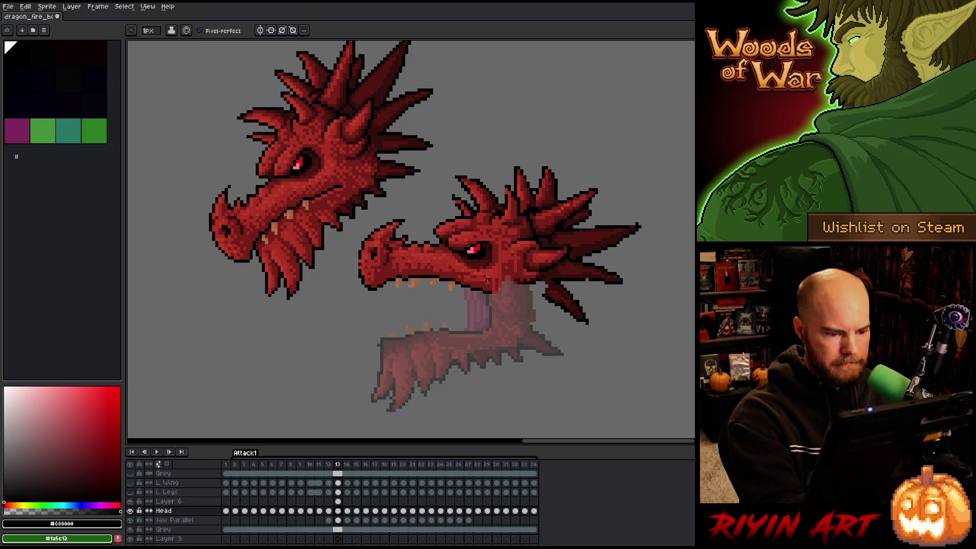
key(b)
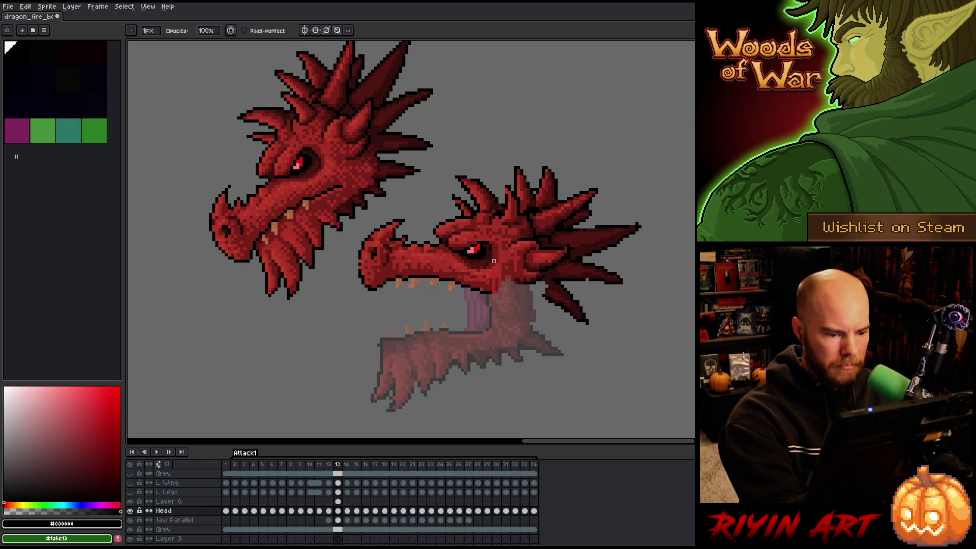
key(e)
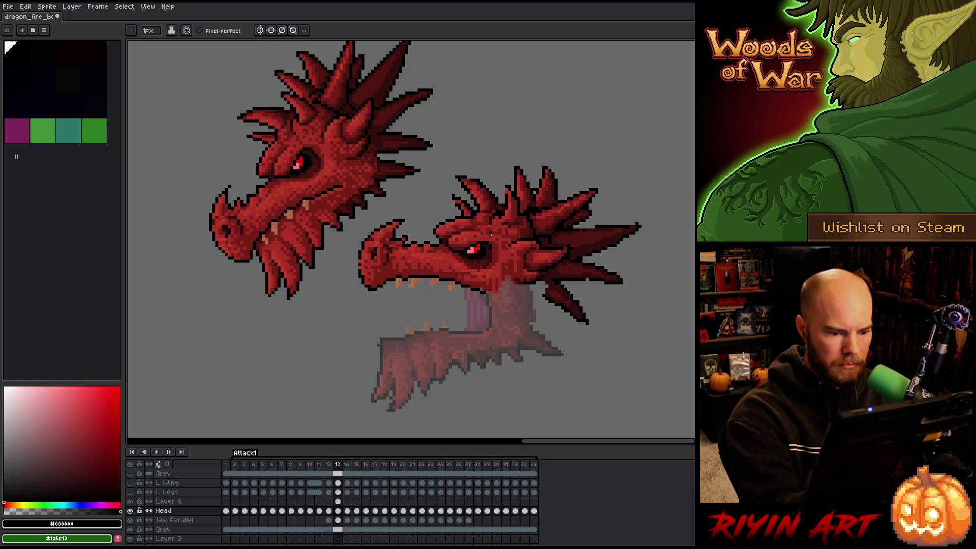
alt+click(491, 284)
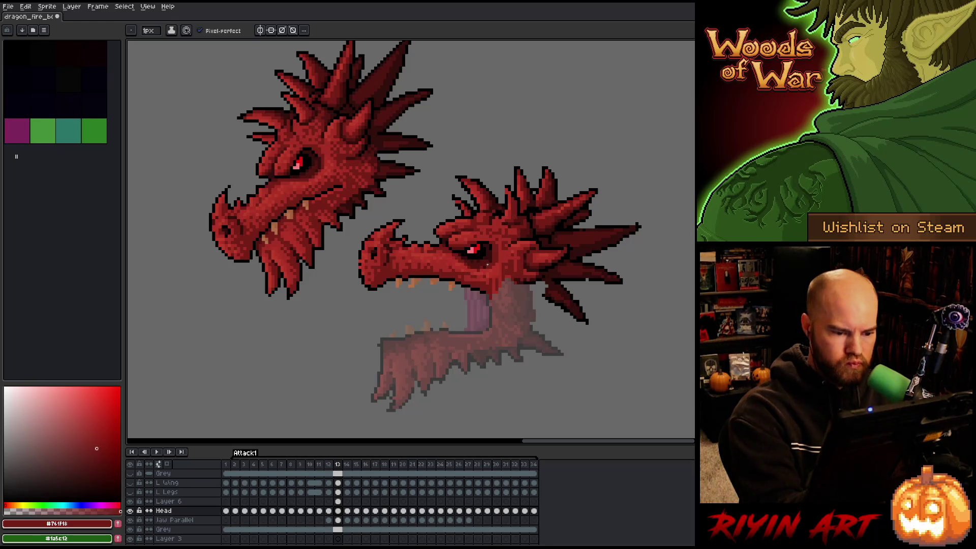
alt+click(359, 262)
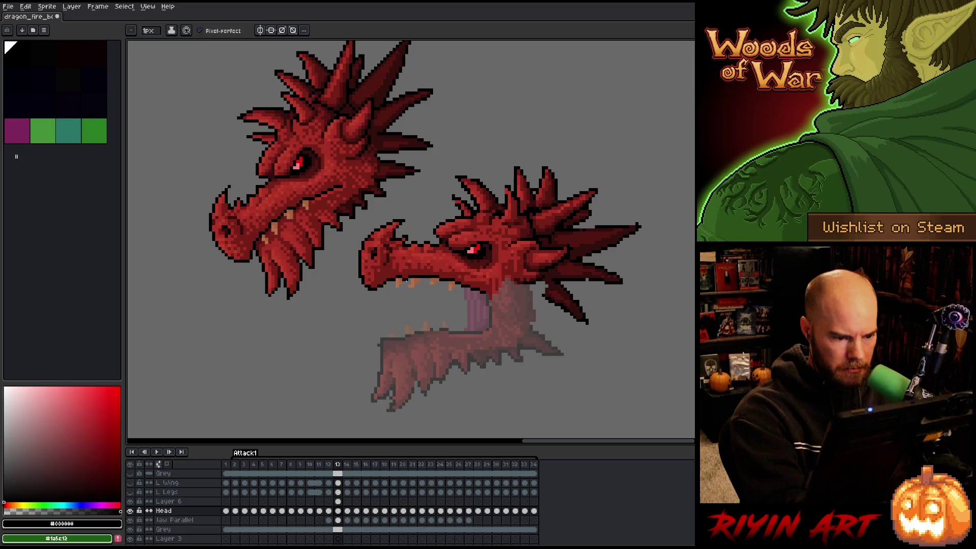
key(e)
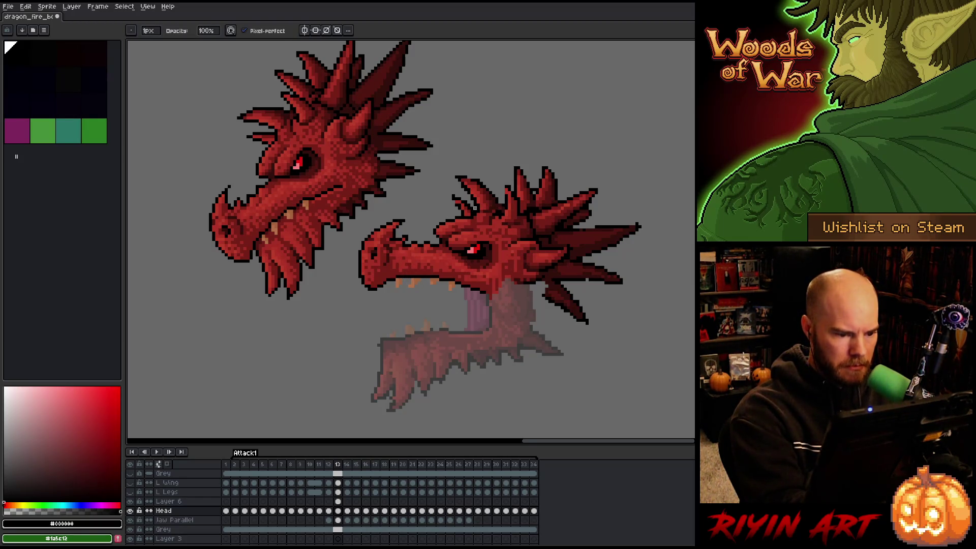
key(b)
alt+click(402, 282)
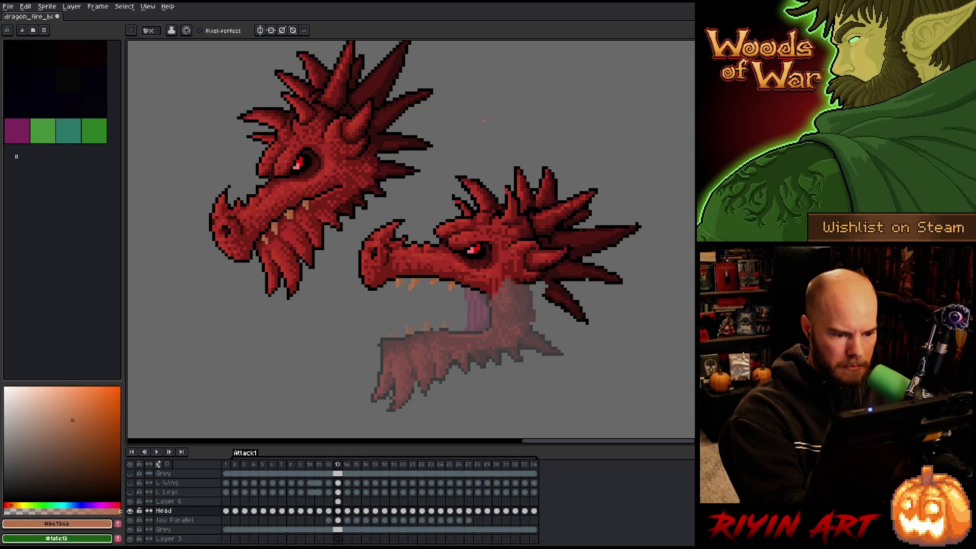
key(e)
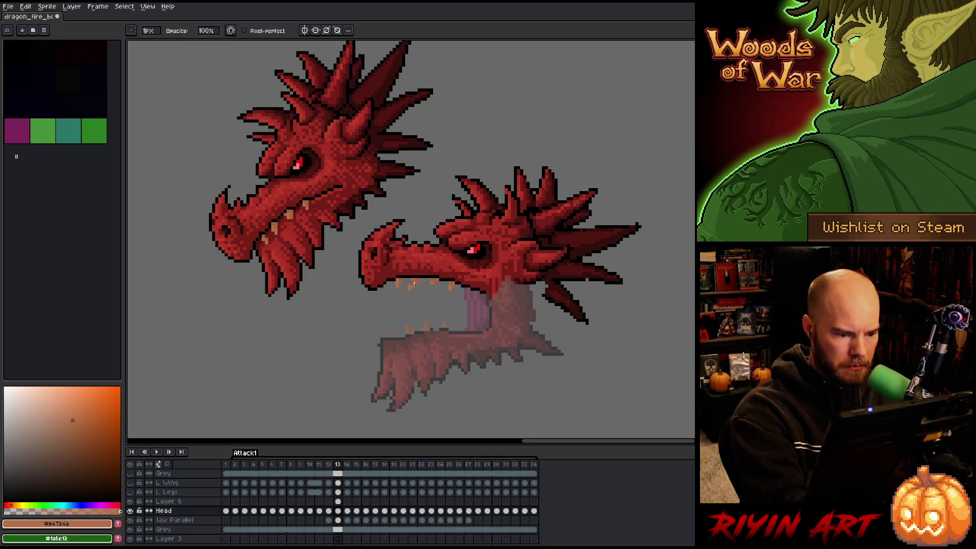
key(b)
alt+click(415, 282)
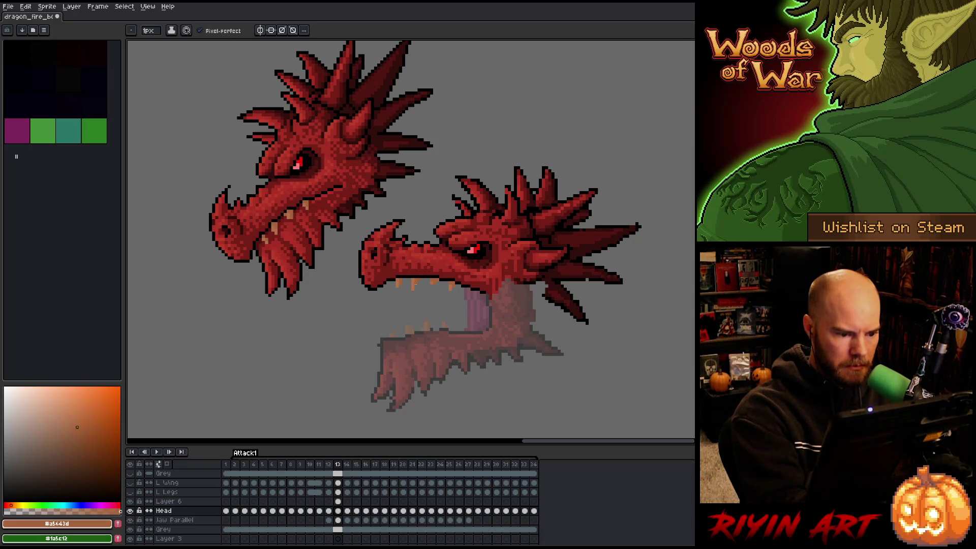
Flip repeatedly between frames 12 and 13 to compare the lower snout.
key(comma)
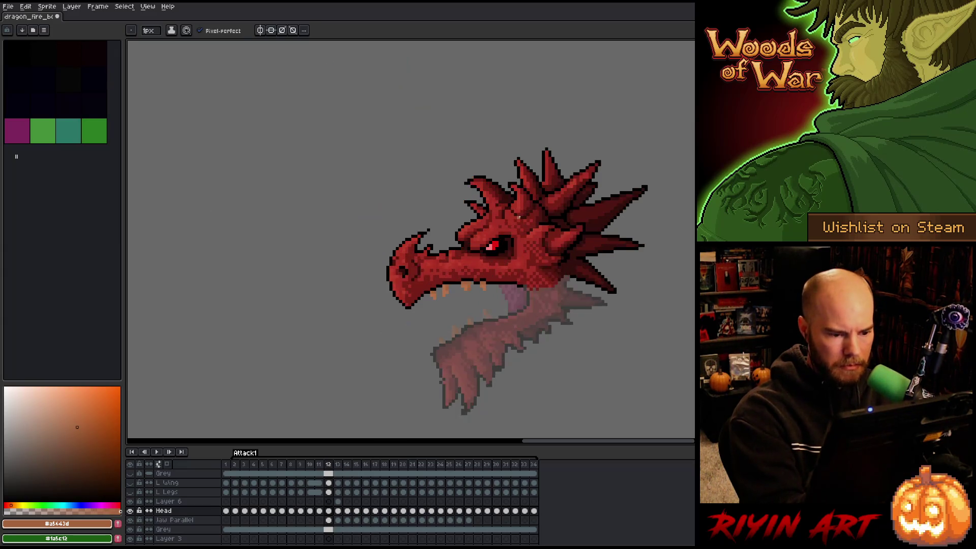
key(period)
key(comma)
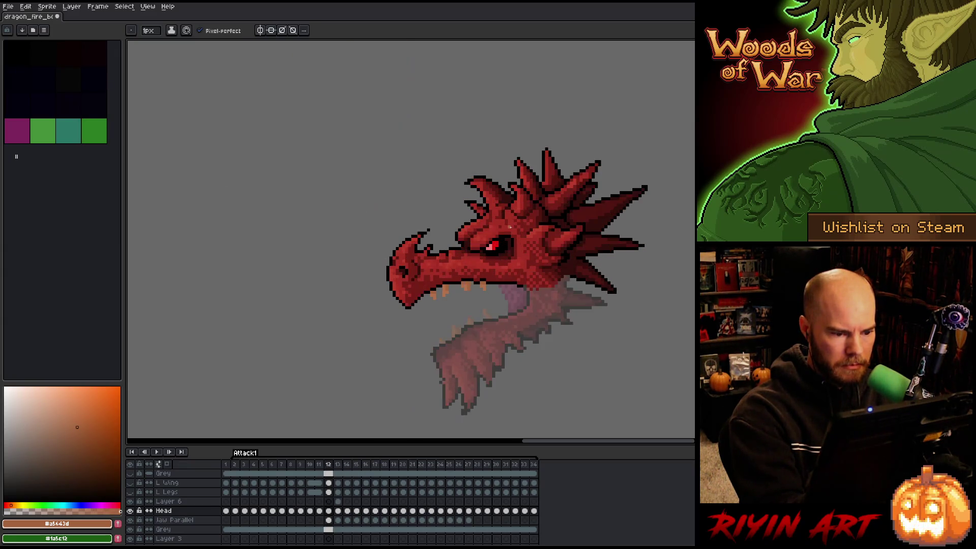
key(period)
key(e)
key(comma)
key(period)
key(comma)
key(period)
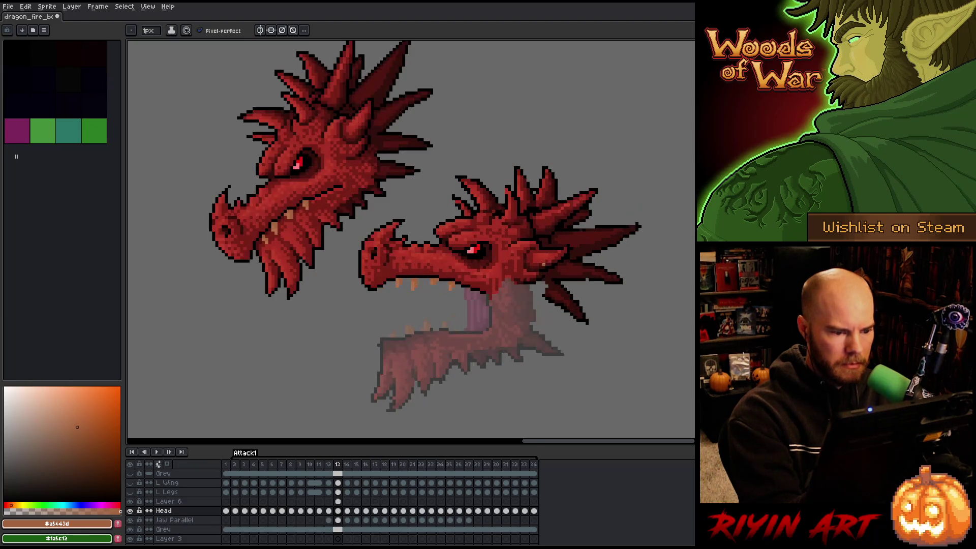
Resample tan #b4724a and red #a5443d while checking frame 12 against frame 13.
alt+click(305, 204)
key(comma)
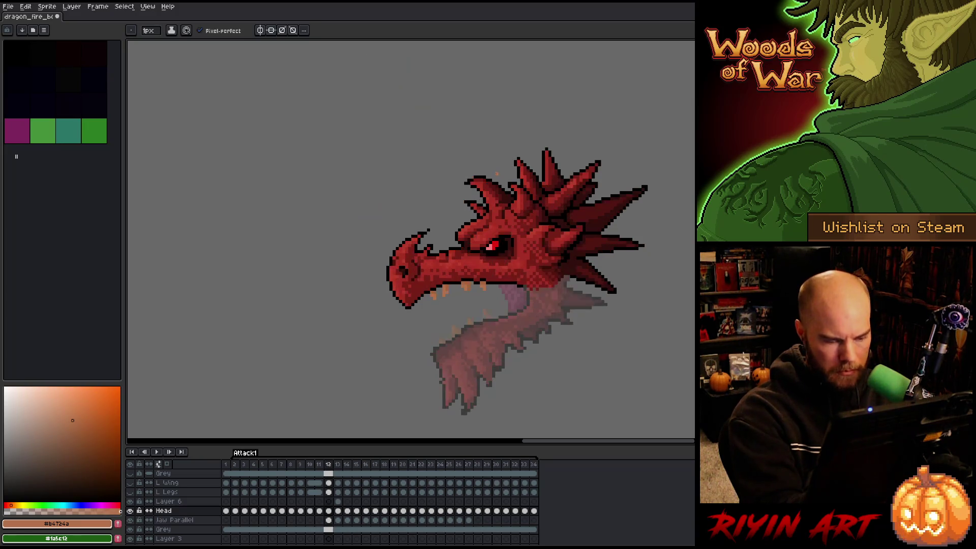
key(period)
alt+click(437, 285)
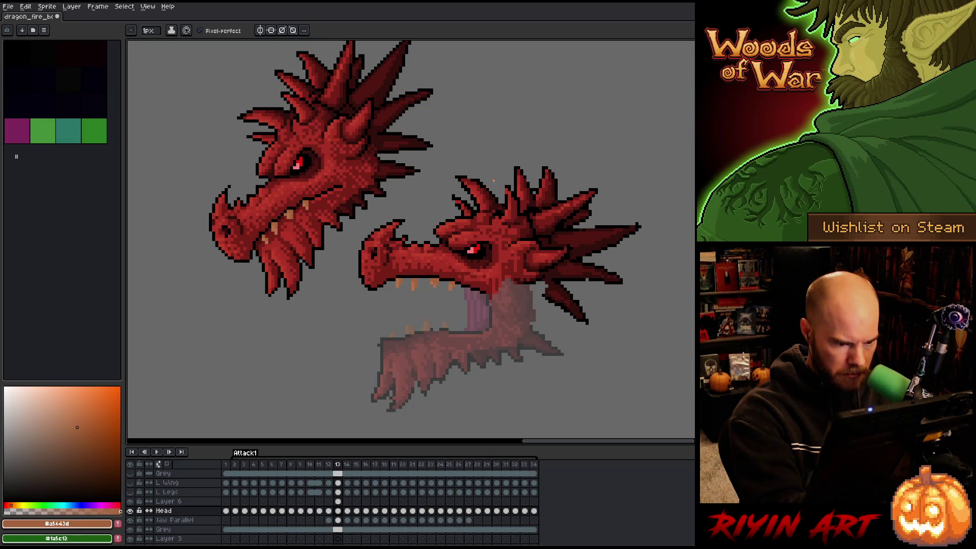
key(comma)
key(period)
key(comma)
key(period)
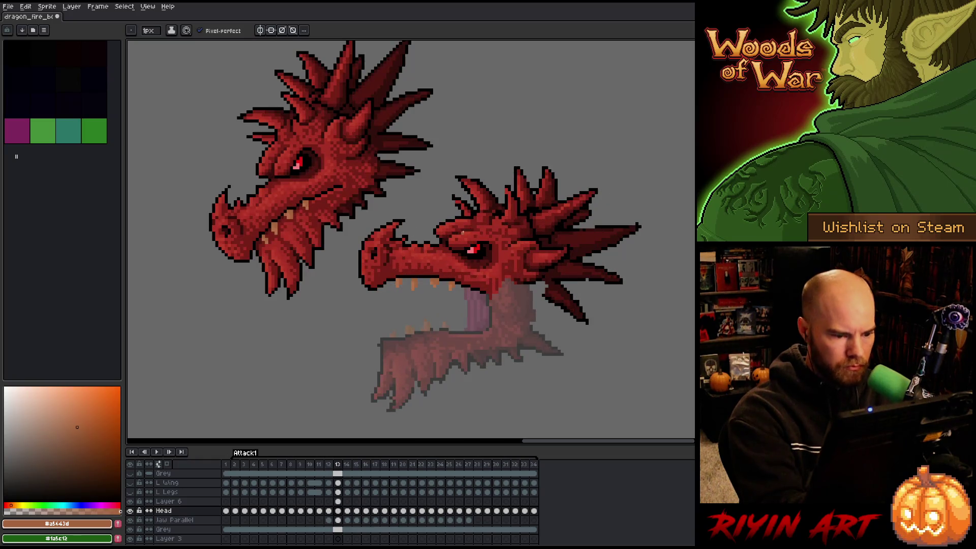
key(comma)
key(period)
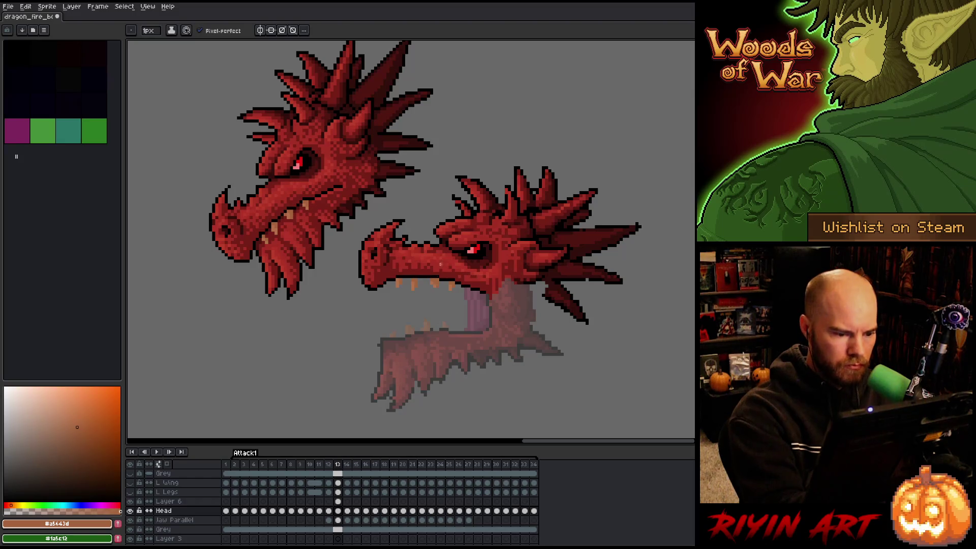
Save the sprite.
right_click(469, 248)
key(Escape)
key(ctrl+s)
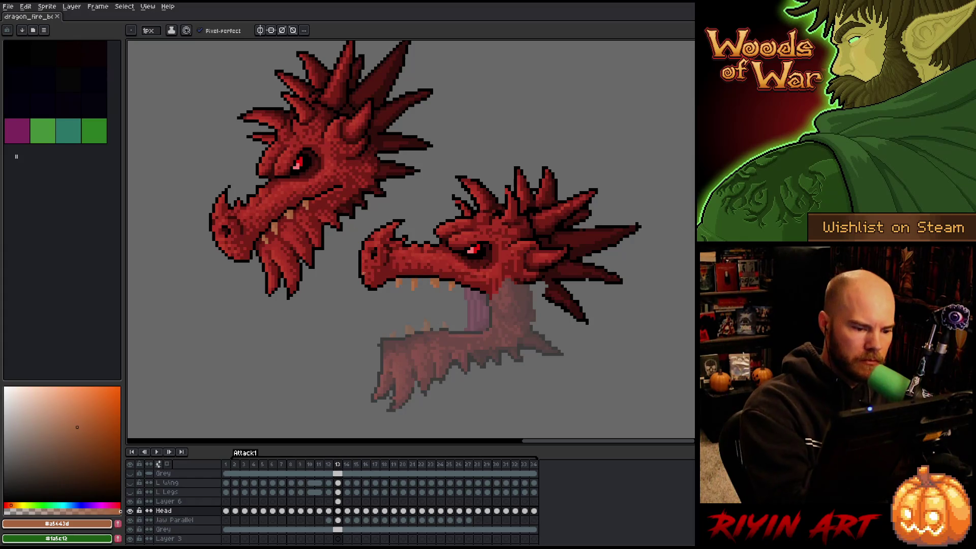
Sample black, dark red and several mid and near-black reds from the lower snout.
alt+click(372, 284)
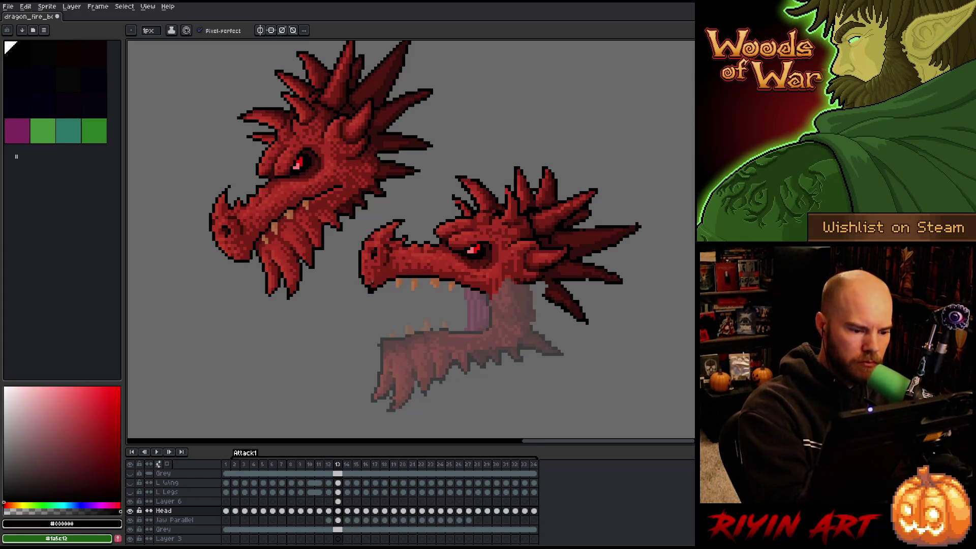
alt+click(371, 283)
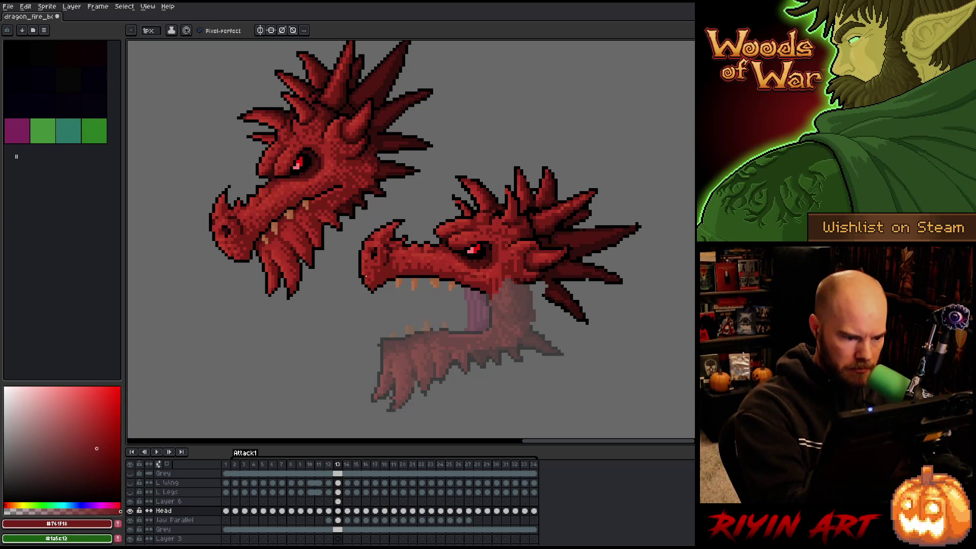
alt+click(381, 215)
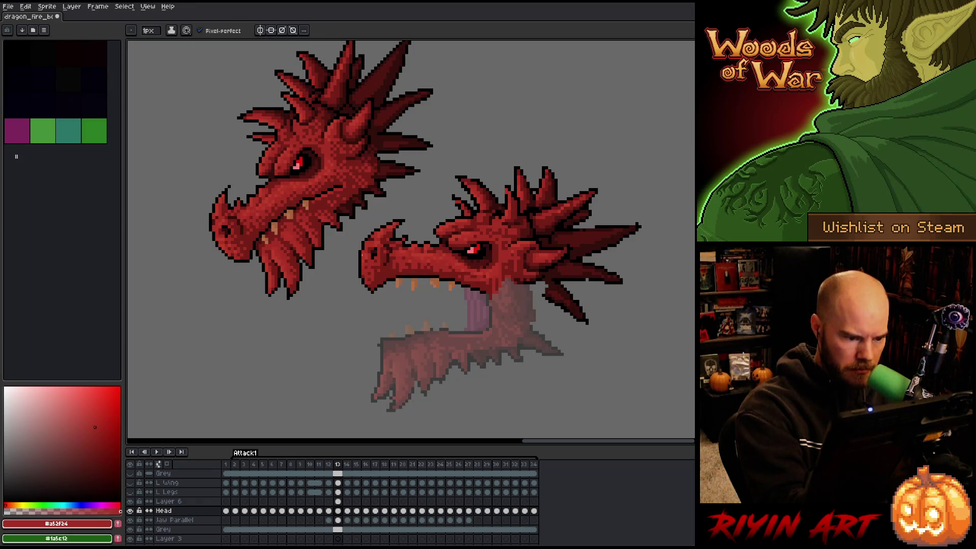
click(93, 465)
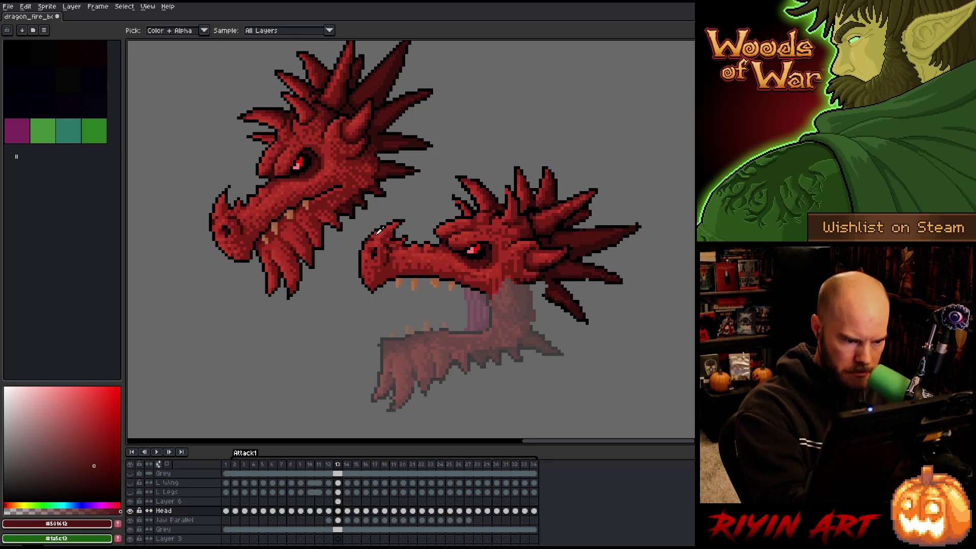
alt+click(379, 230)
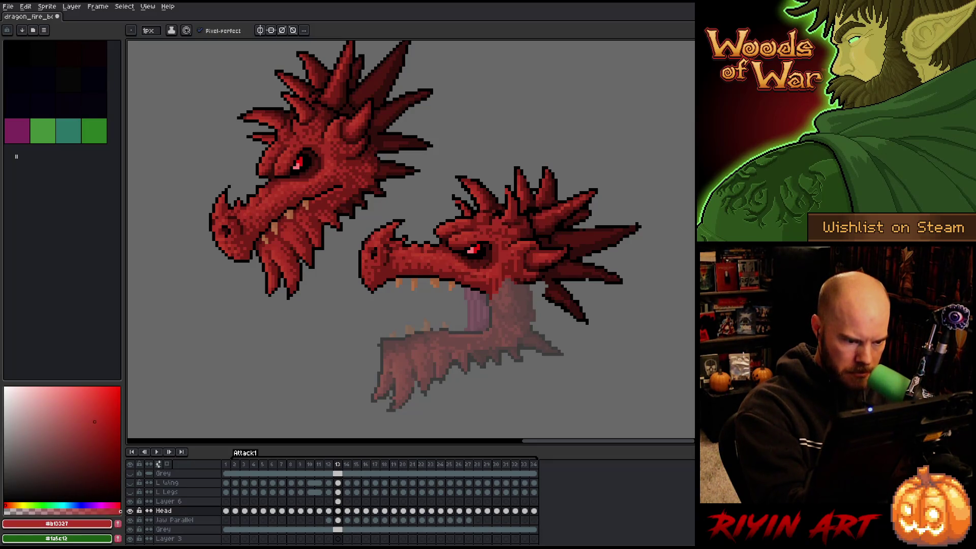
alt+click(388, 245)
alt+click(390, 248)
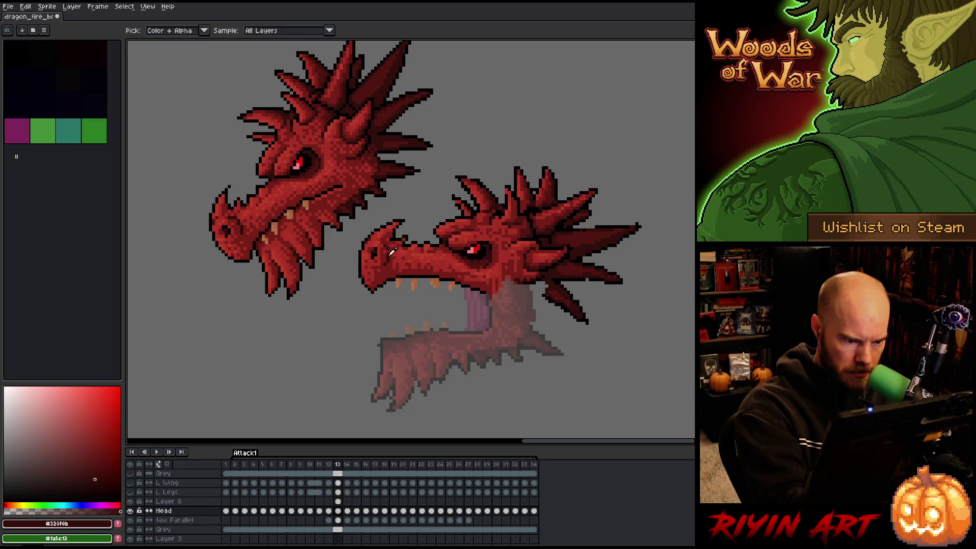
alt+click(376, 247)
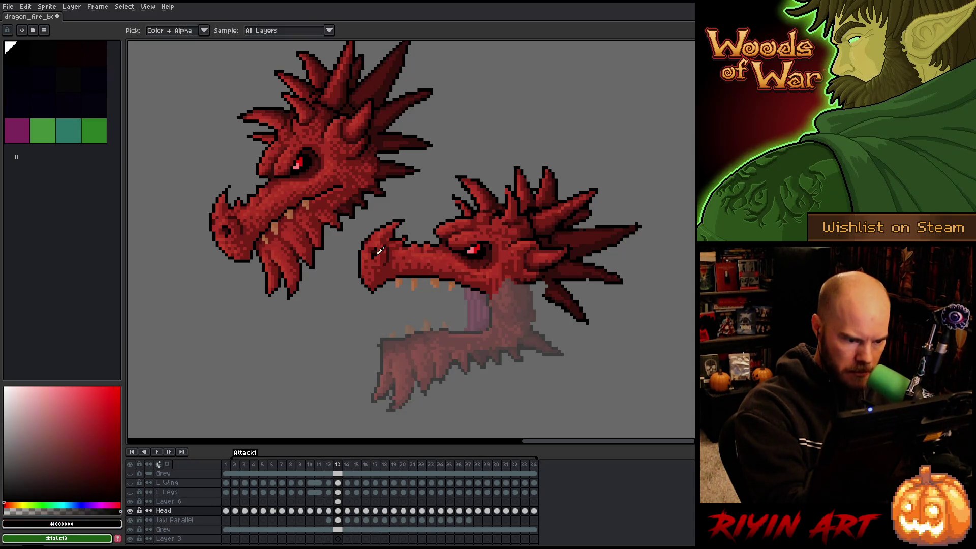
alt+click(372, 241)
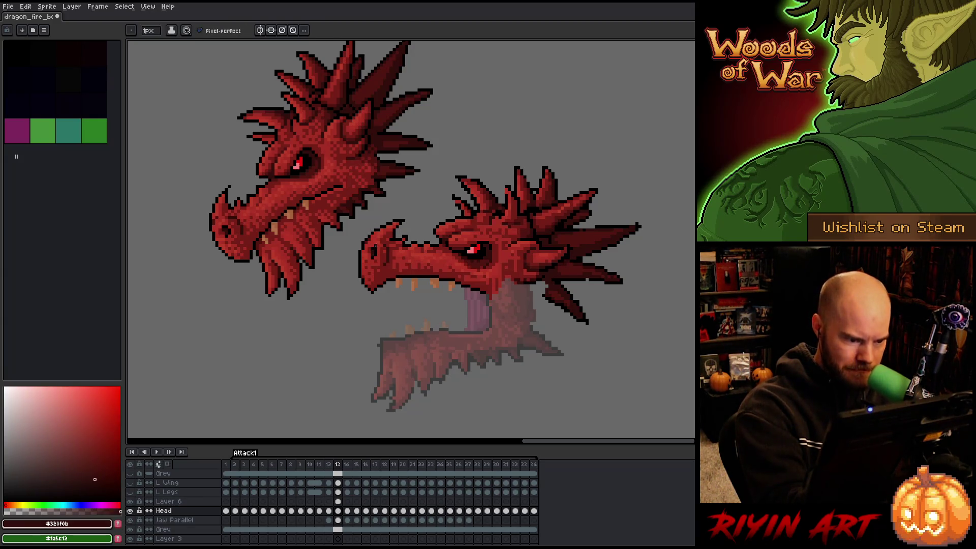
alt+click(376, 243)
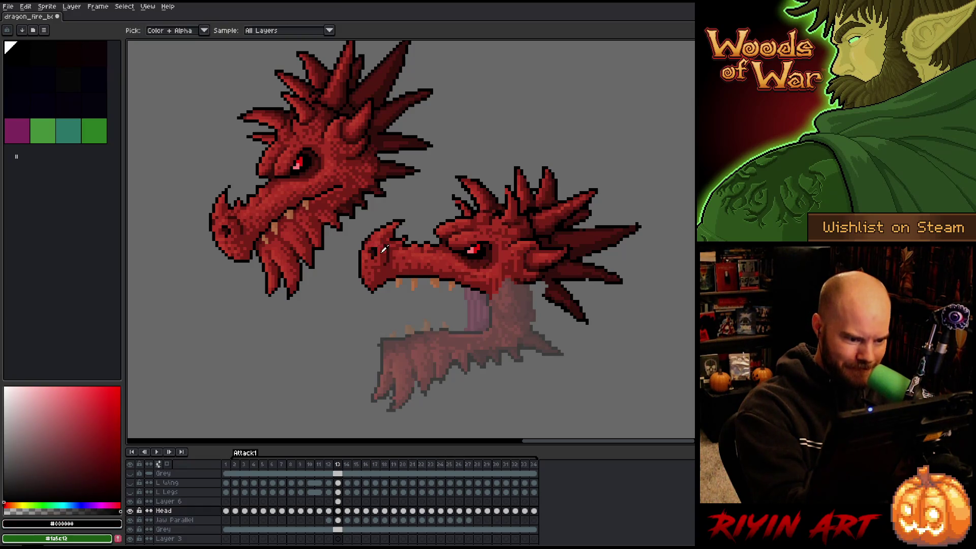
alt+click(375, 248)
alt+click(376, 245)
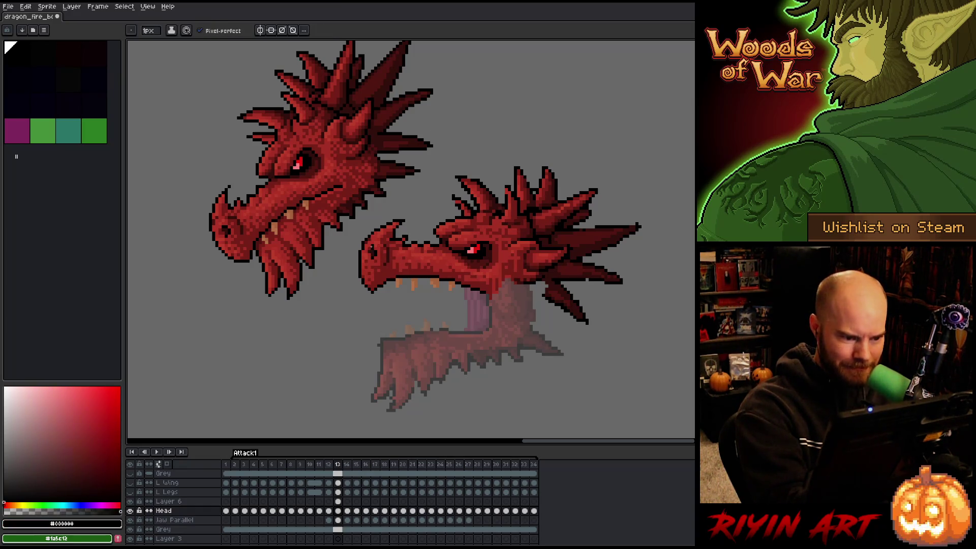
alt+click(226, 227)
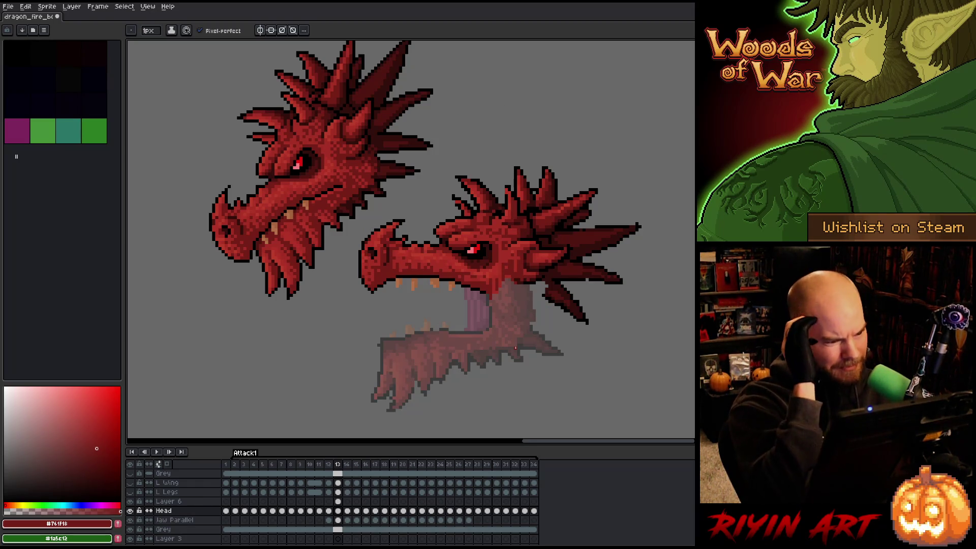
Draw a dark line along the lower snout's left edge, then repaint it brighter red.
key(alt)
alt+click(362, 262)
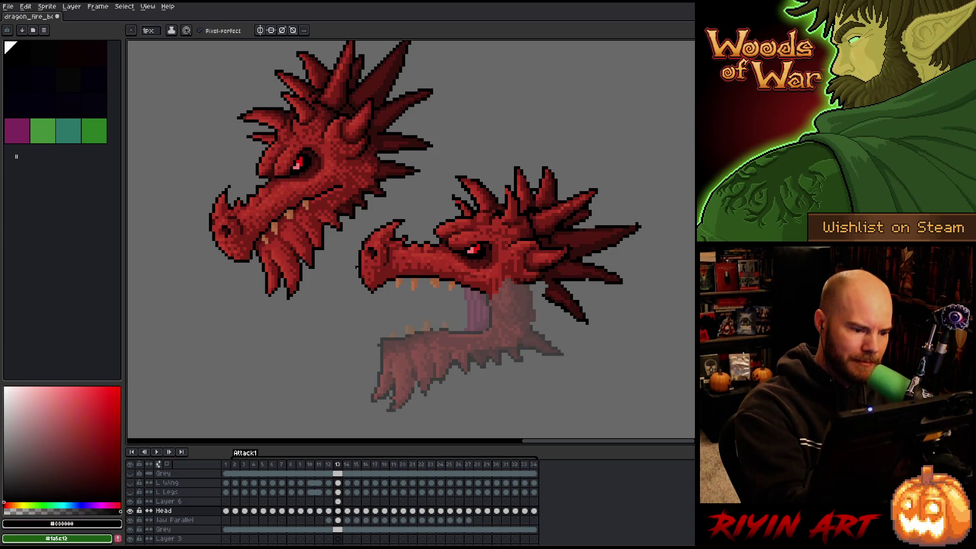
mouse_move(357, 257)
mouse_down()
mouse_move(357, 270)
mouse_move(357, 255)
mouse_up()
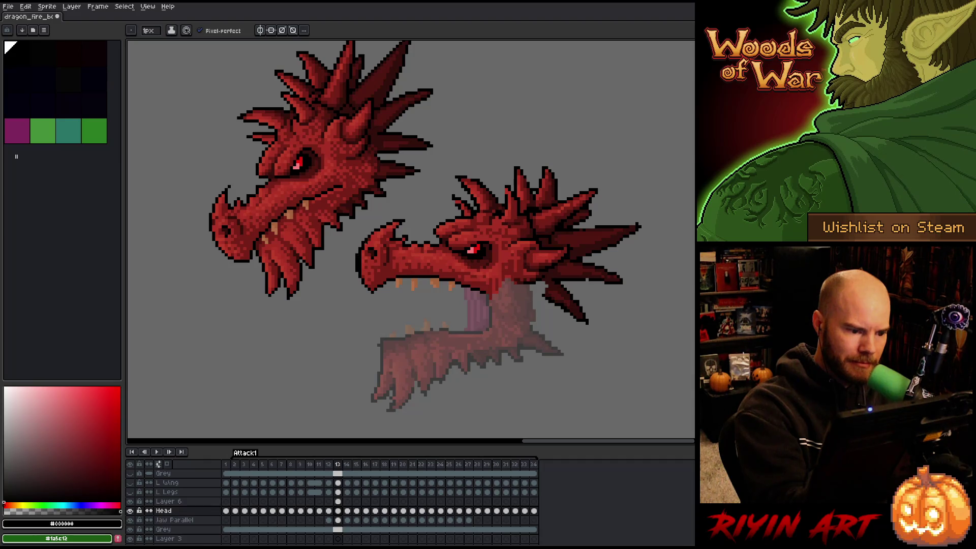
alt+click(363, 247)
drag(361, 255, 360, 262)
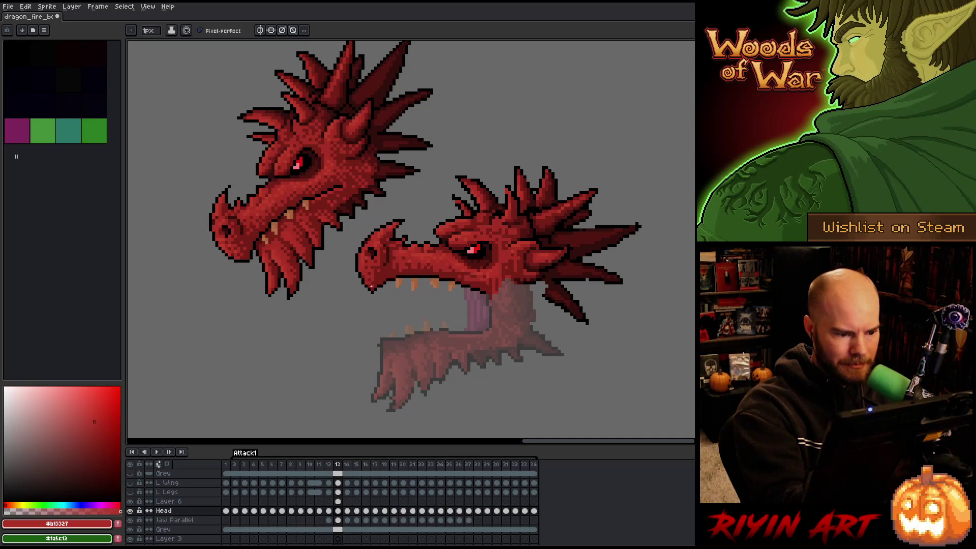
Resample black and dark red from the outline, then save the sprite again.
alt+click(363, 291)
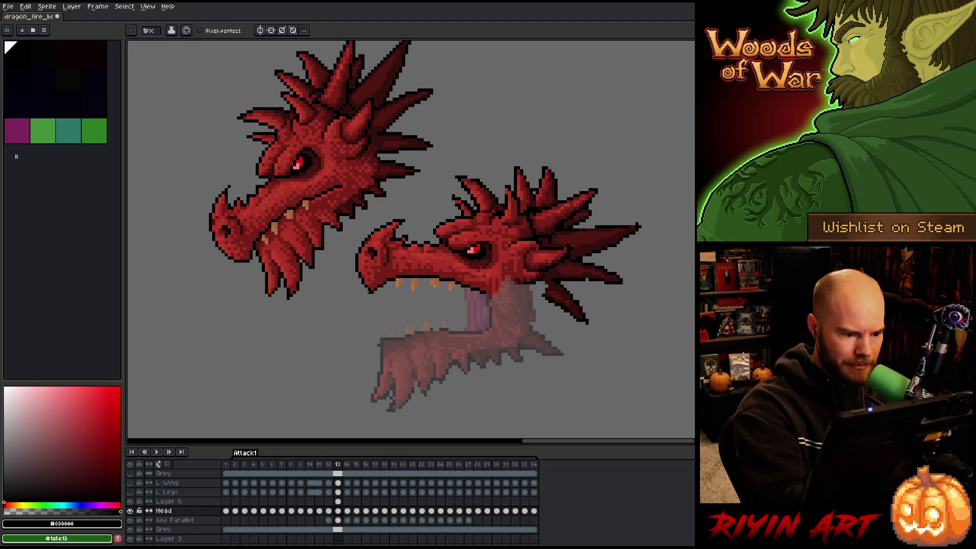
alt+click(369, 270)
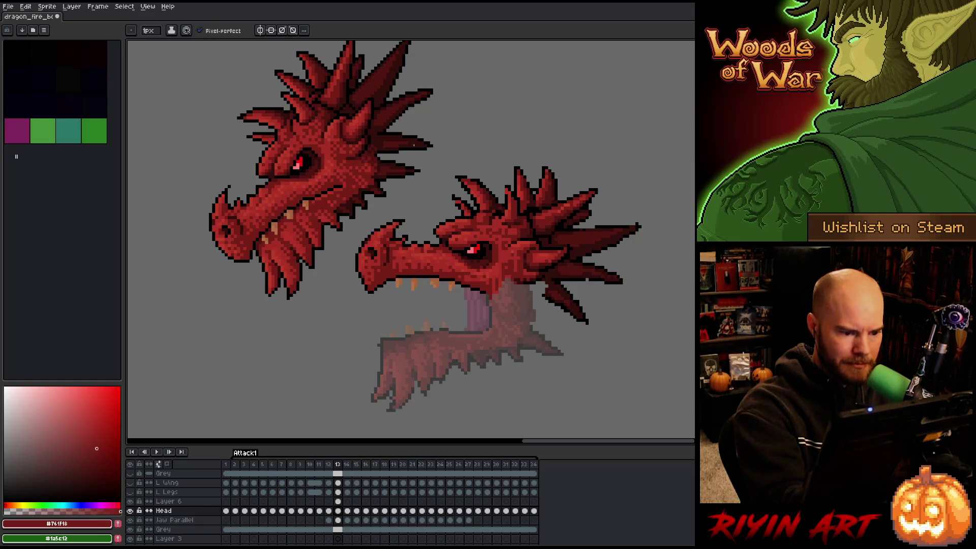
alt+click(375, 291)
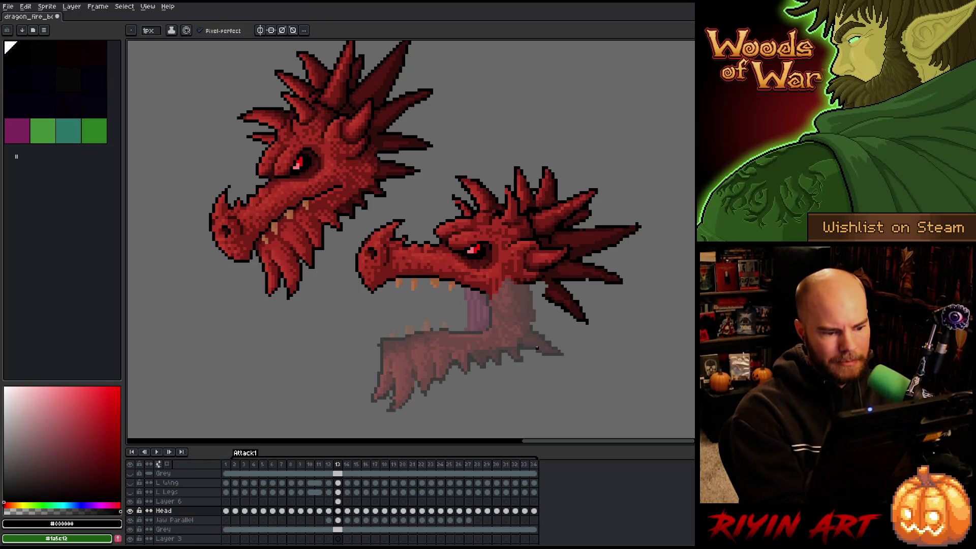
key(b)
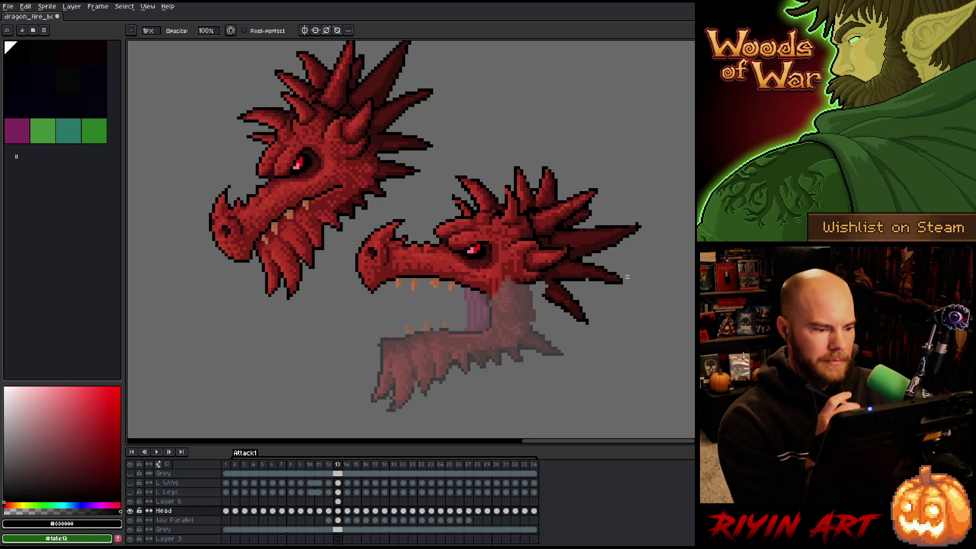
key(ctrl+s)
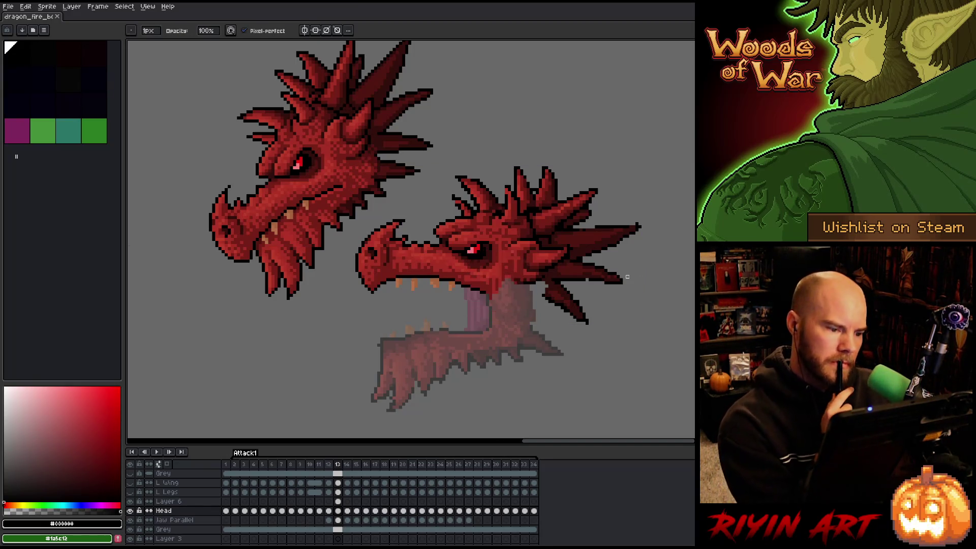
Touch up snout pixels with eraser and pencil, then sample bright, darker and deepest reds.
key(e)
click(393, 236)
key(b)
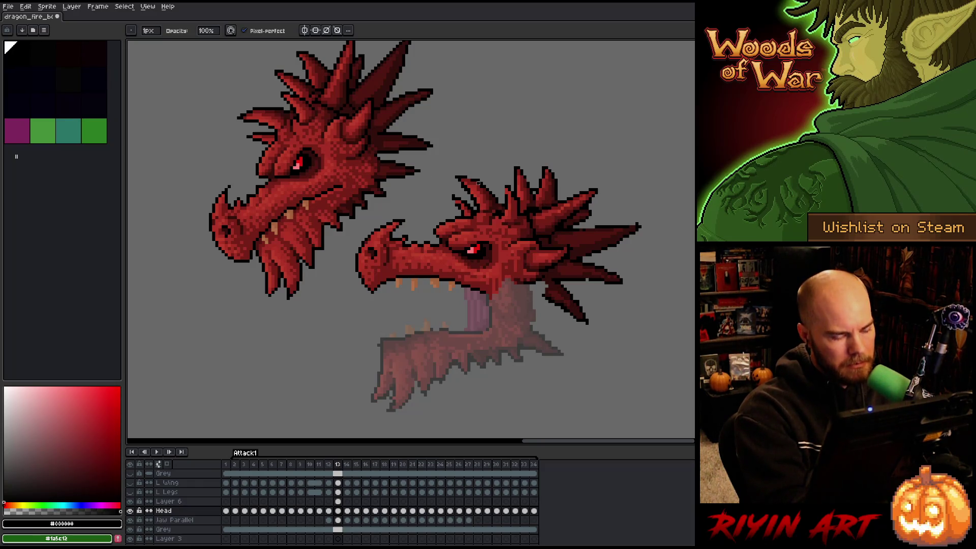
click(394, 237)
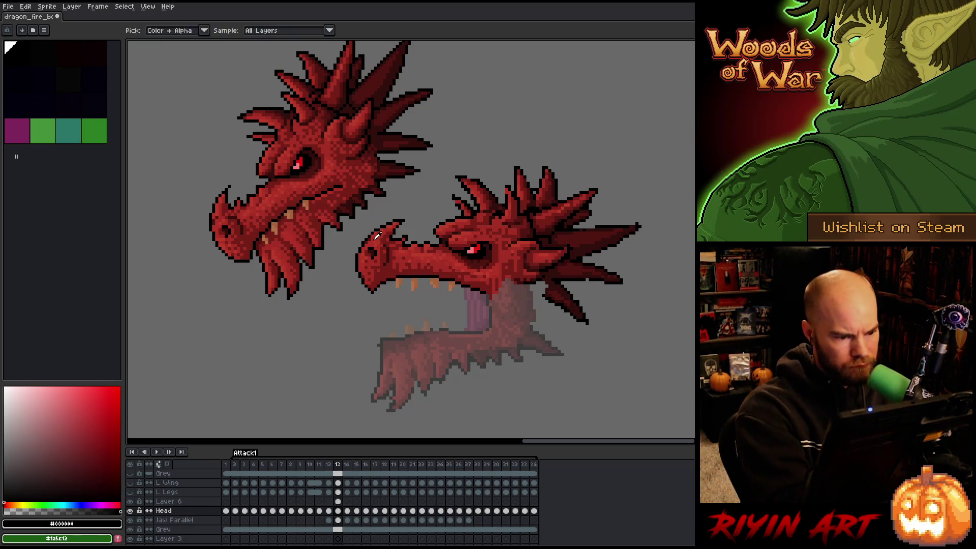
alt+click(413, 248)
alt+click(390, 250)
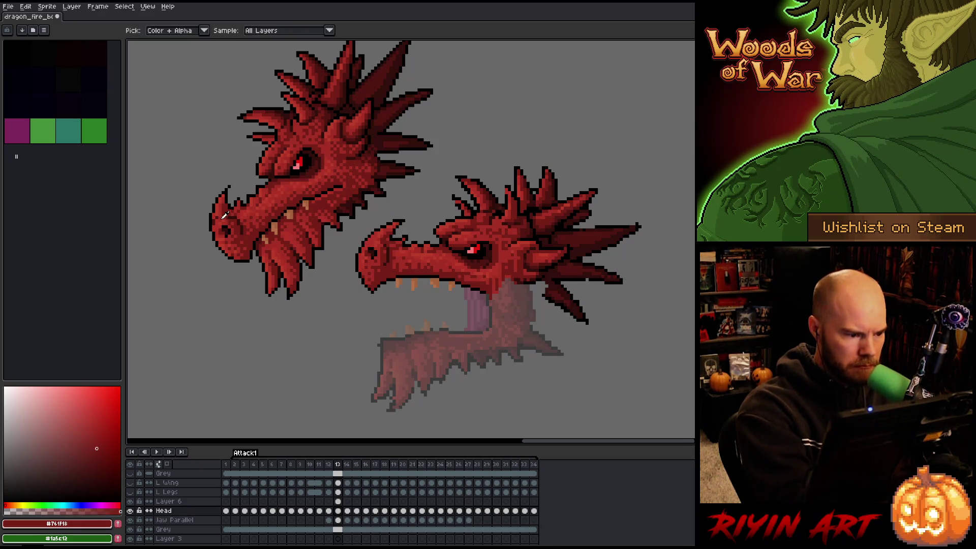
alt+click(385, 236)
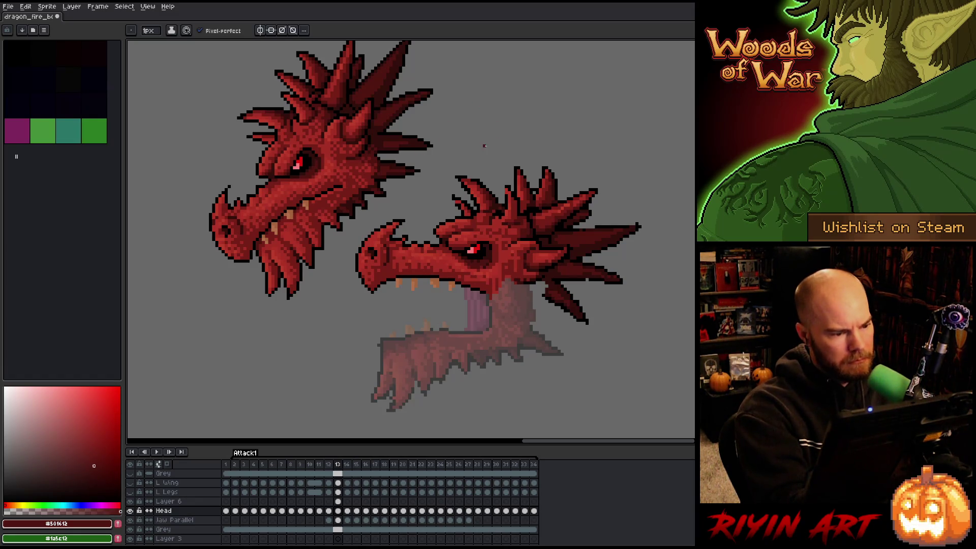
Dab mid red onto the dragon's nostril and sample brighter and dark reds.
key(q)
mouse_move(377, 266)
mouse_down()
mouse_move(369, 245)
mouse_move(376, 269)
mouse_up()
key(ctrl+d)
key(b)
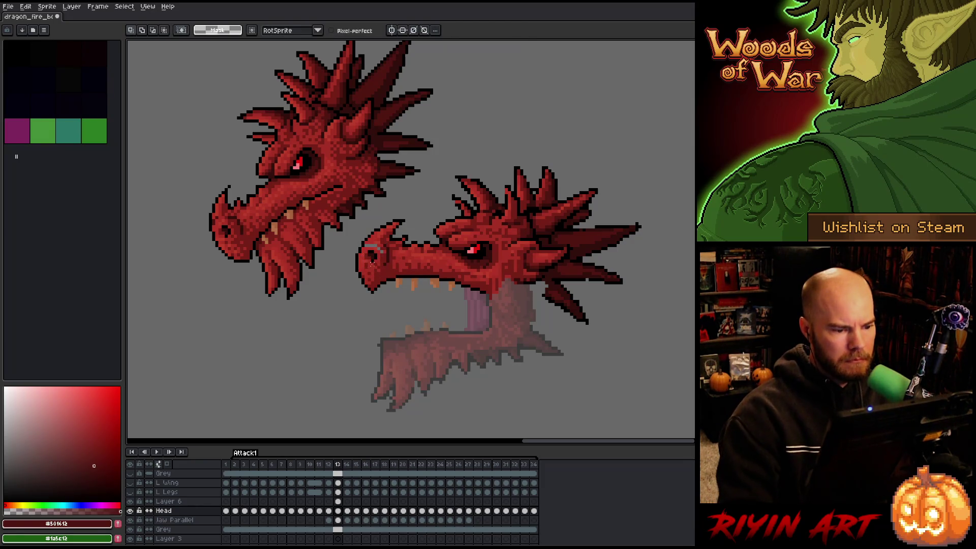
alt+click(381, 241)
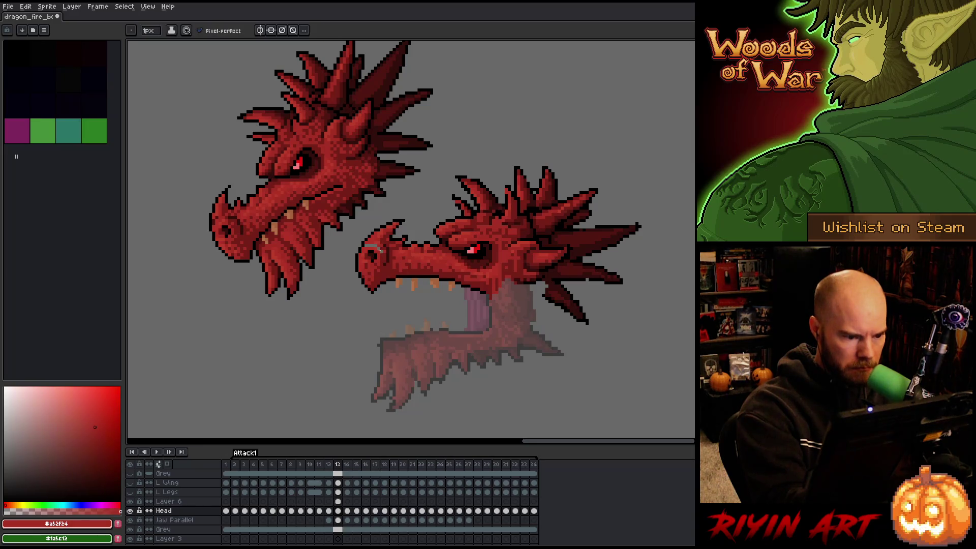
click(379, 249)
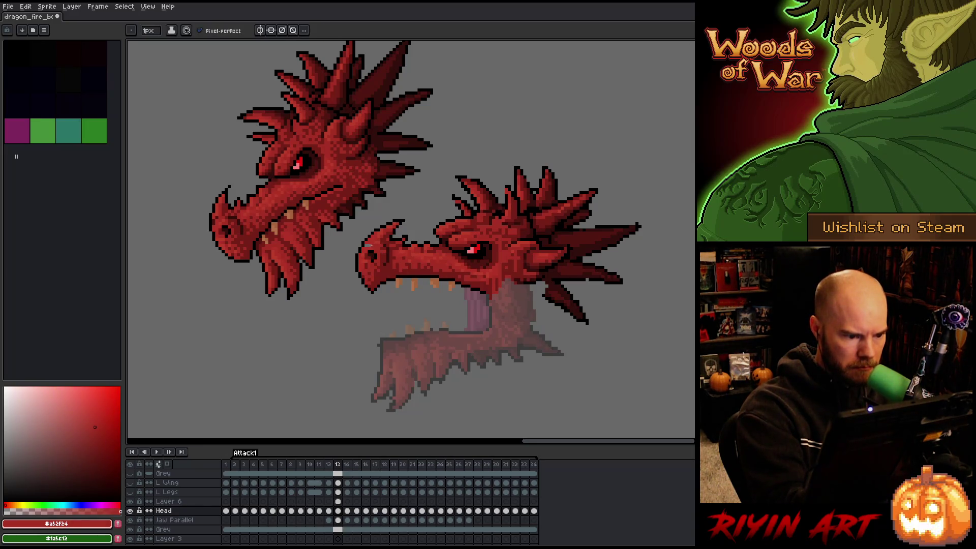
alt+click(366, 245)
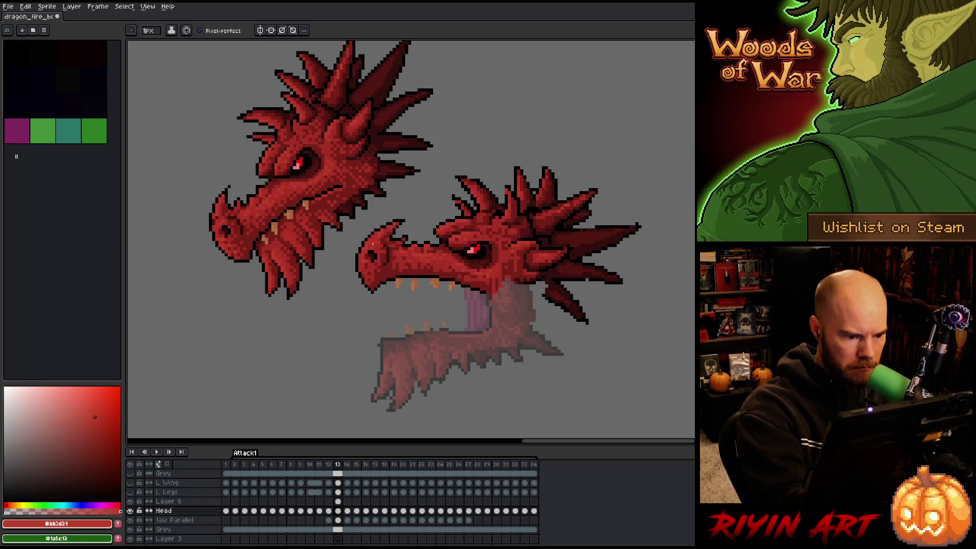
alt+click(368, 246)
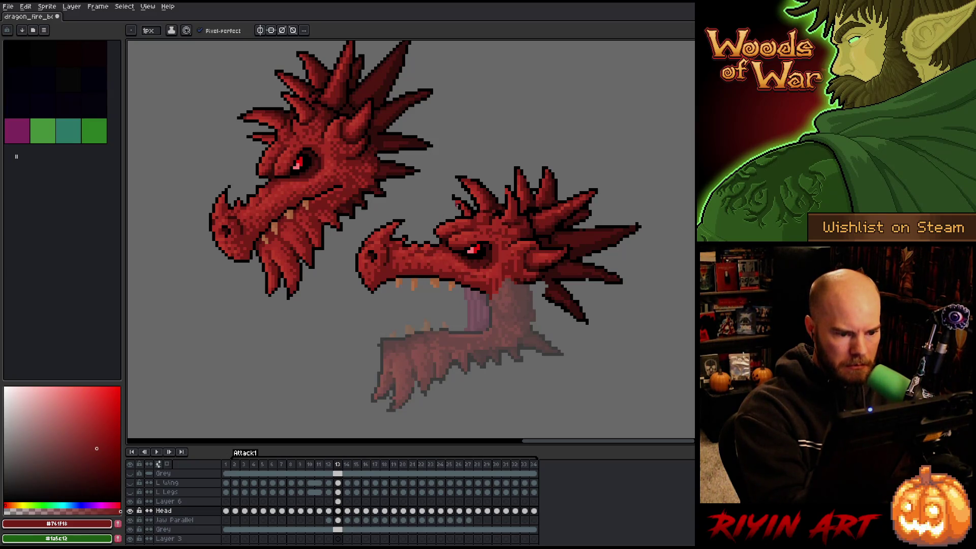
Resample mid, dark, brighter and darkest reds from the snout and head, then save the file.
alt+click(434, 250)
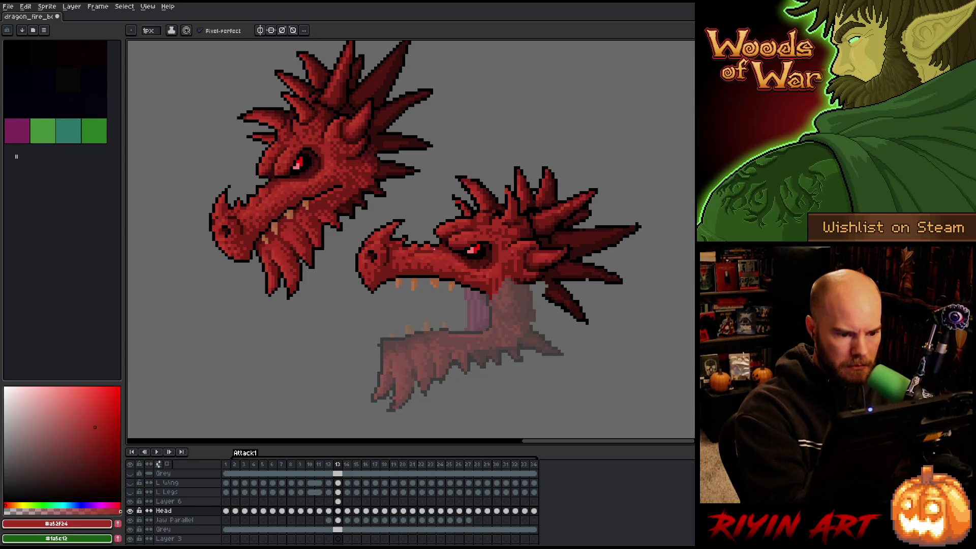
alt+click(416, 248)
alt+click(409, 254)
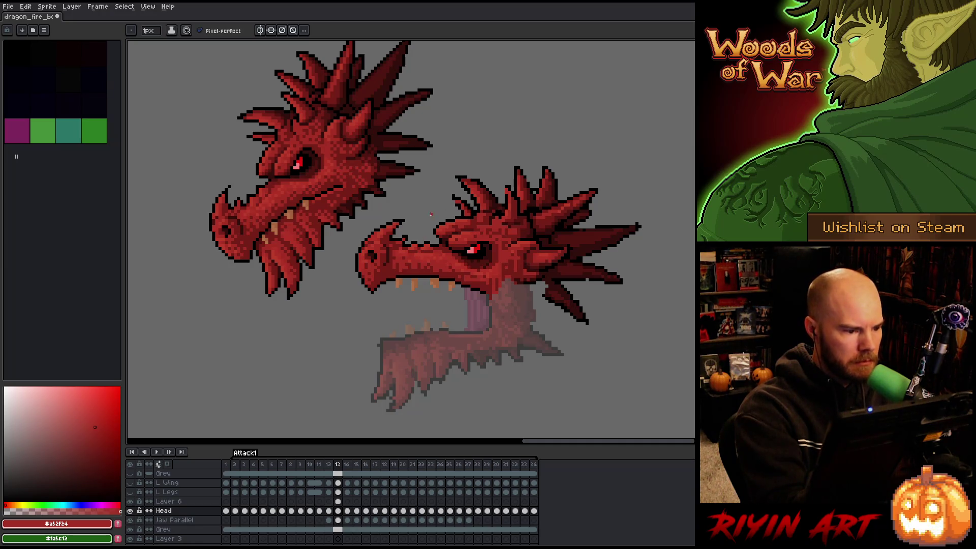
alt+click(432, 236)
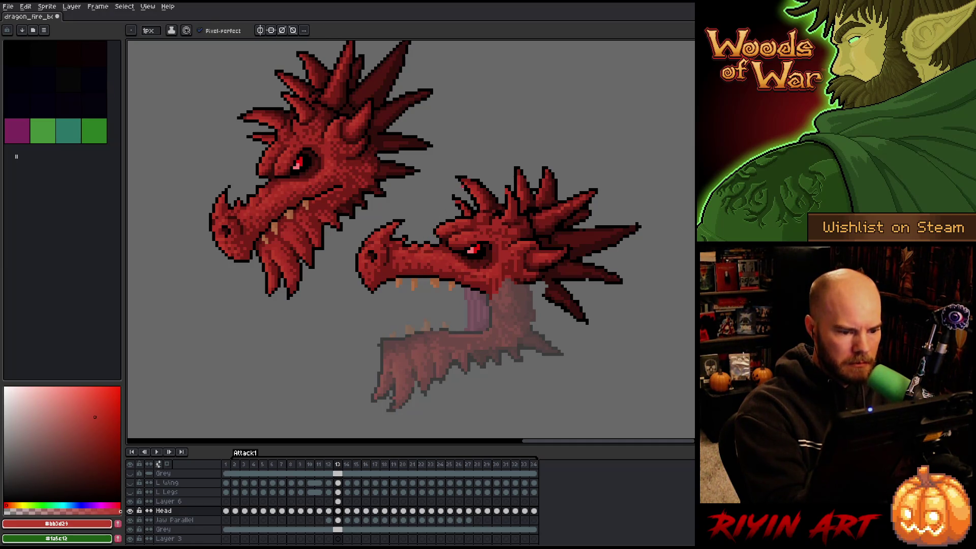
alt+click(579, 272)
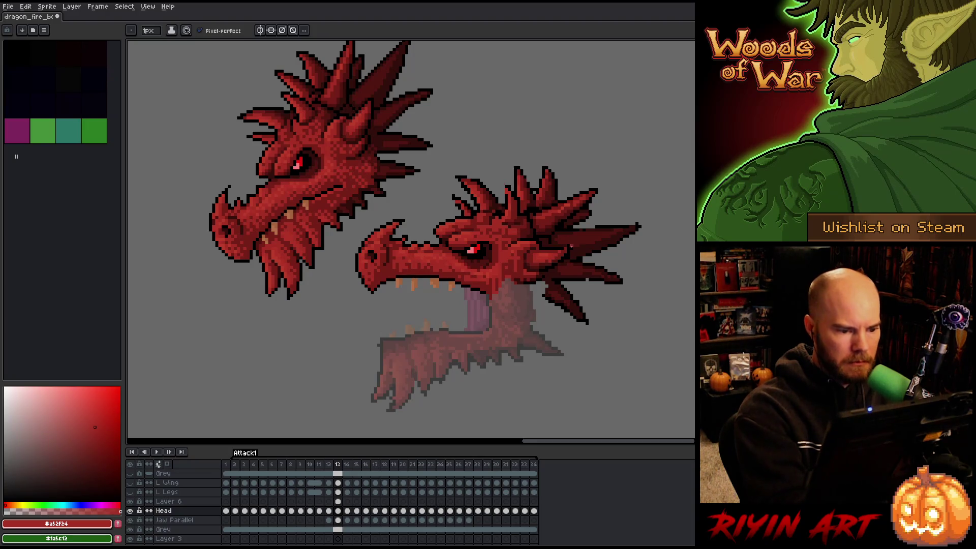
key(v)
right_click(469, 249)
key(b)
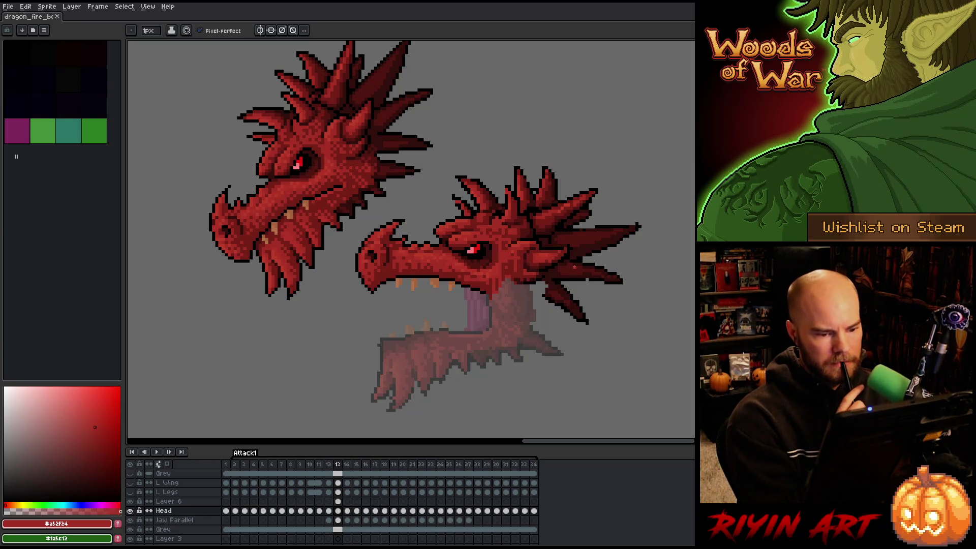
alt+click(528, 280)
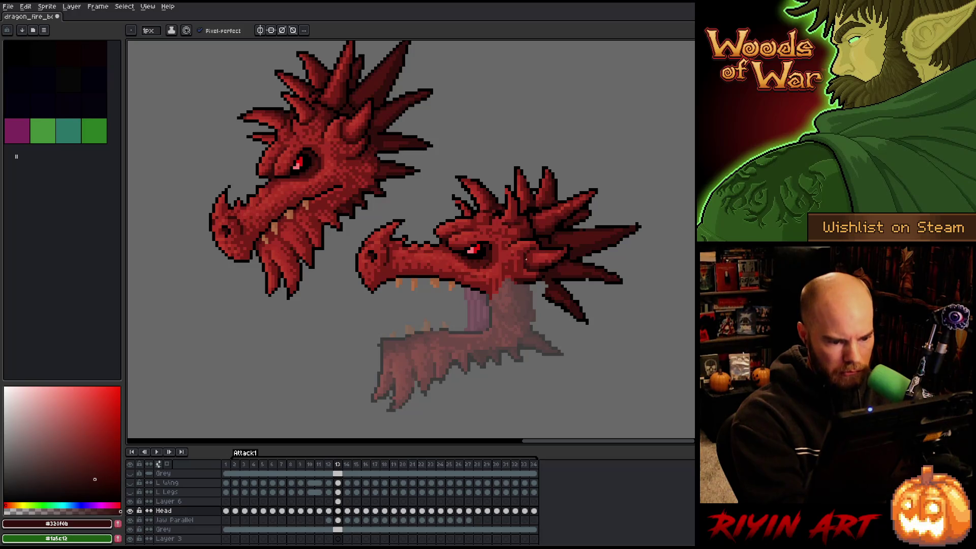
key(ctrl+s)
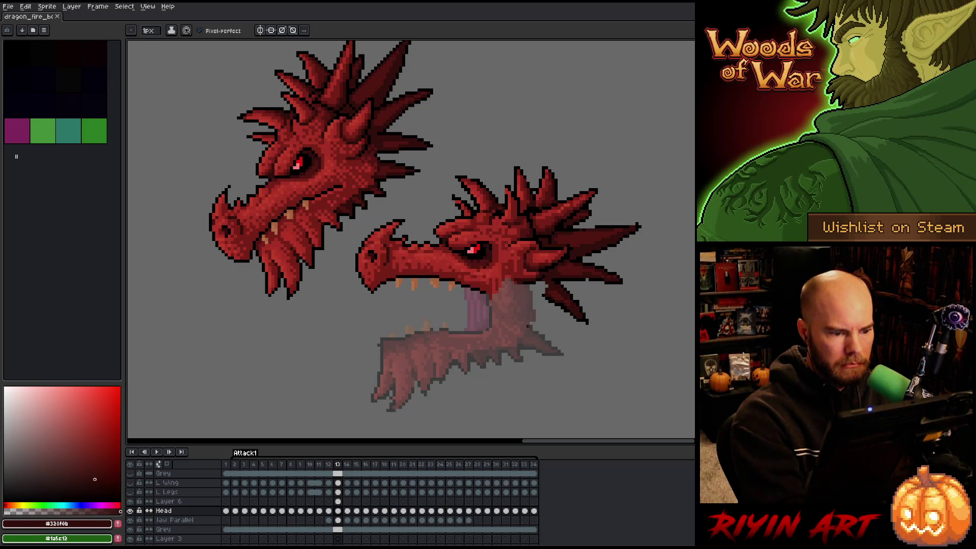
Erase a stray pixel on the dragon head and return to the pencil.
key(b)
key(e)
click(455, 201)
key(b)
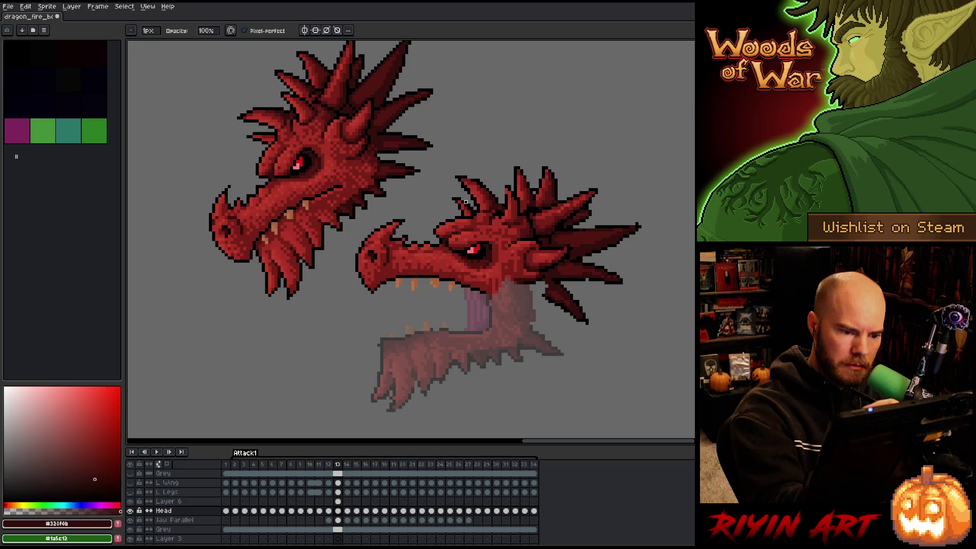
alt+click(471, 215)
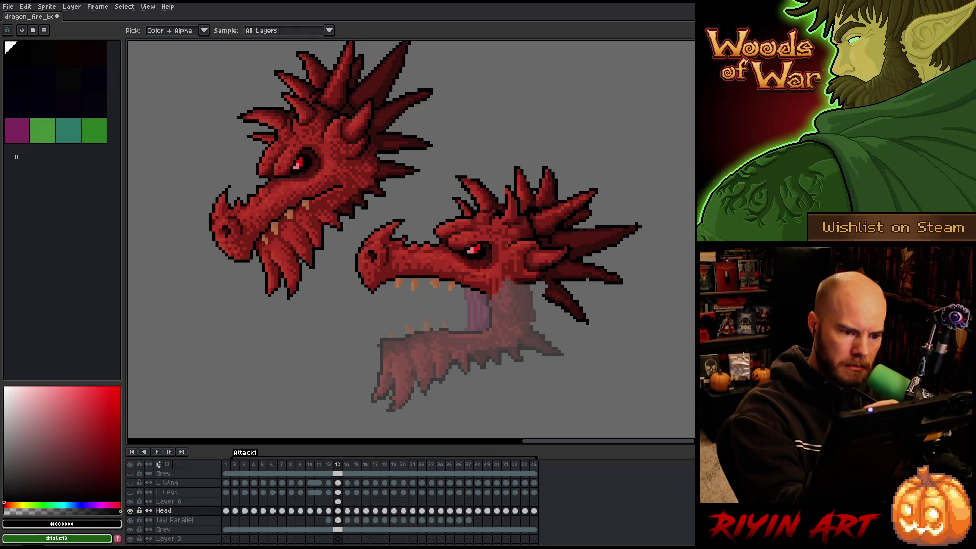
Sample dark red, black and background colours around the right head's snout.
alt+click(473, 206)
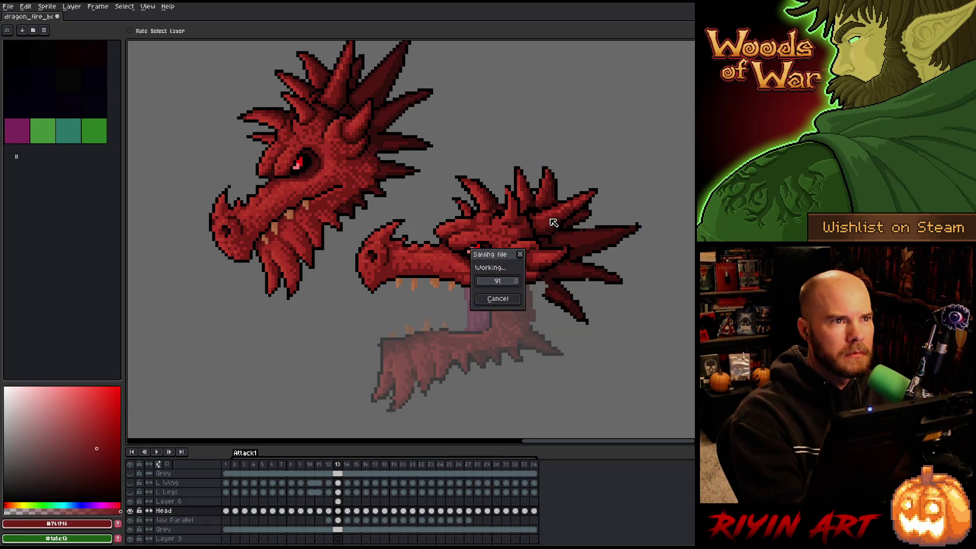
drag(566, 286, 563, 297)
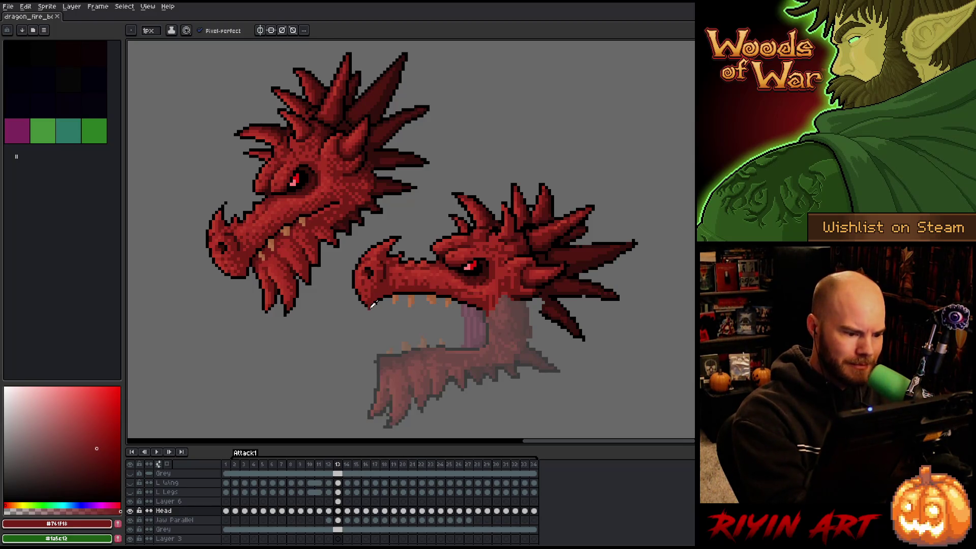
alt+click(372, 303)
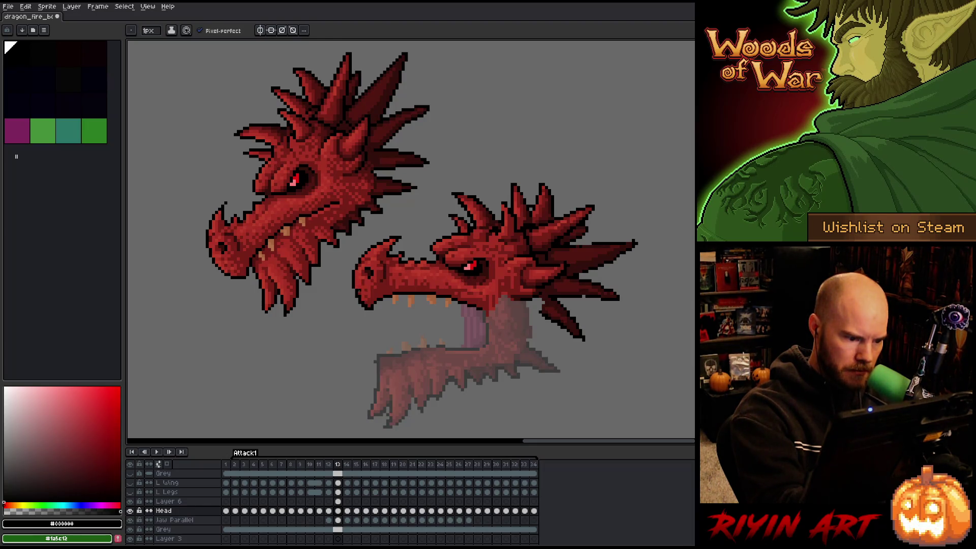
alt+click(358, 290)
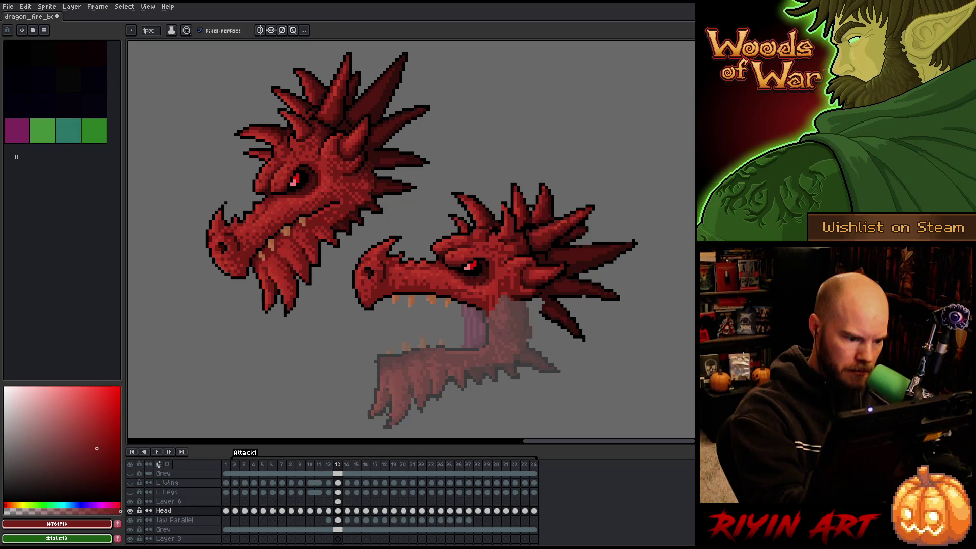
key(e)
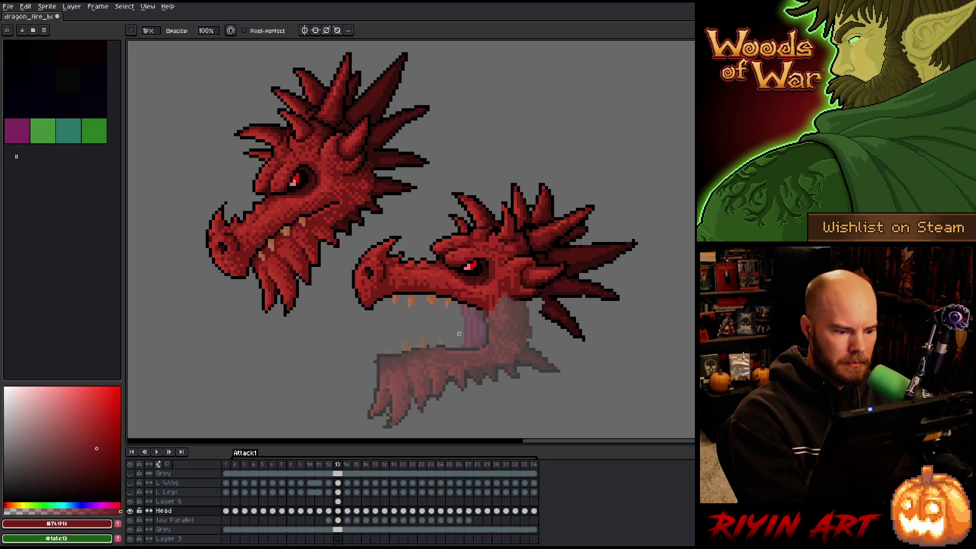
key(b)
alt+click(365, 305)
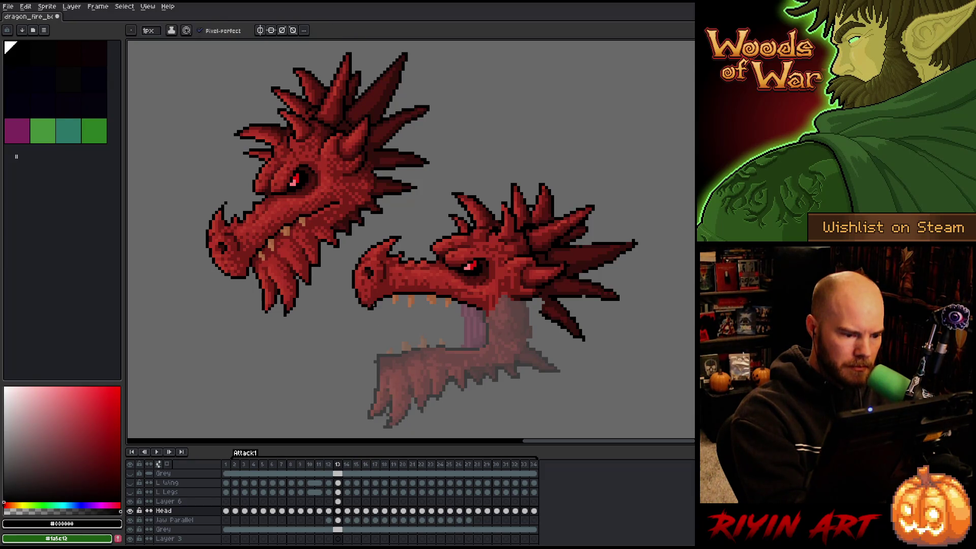
alt+click(379, 294)
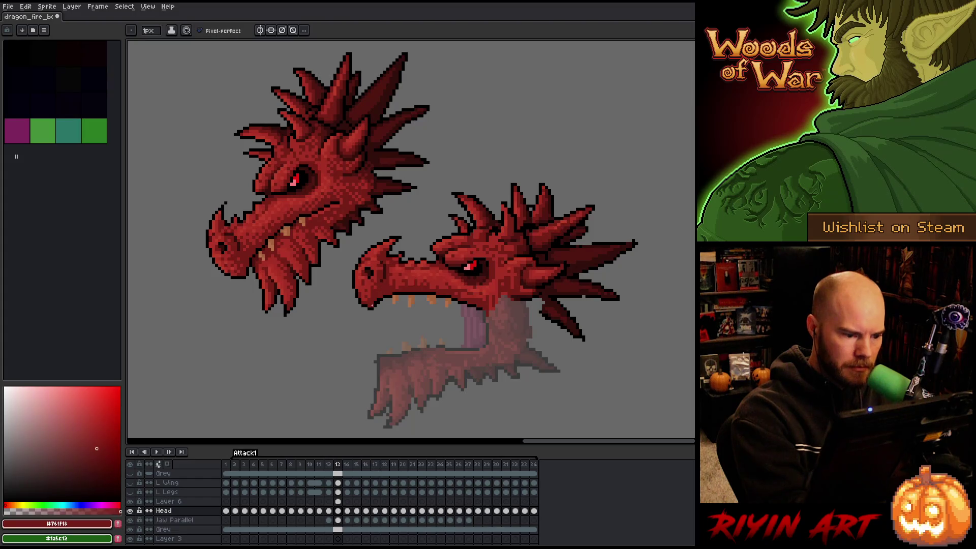
alt+click(365, 307)
alt+click(474, 337)
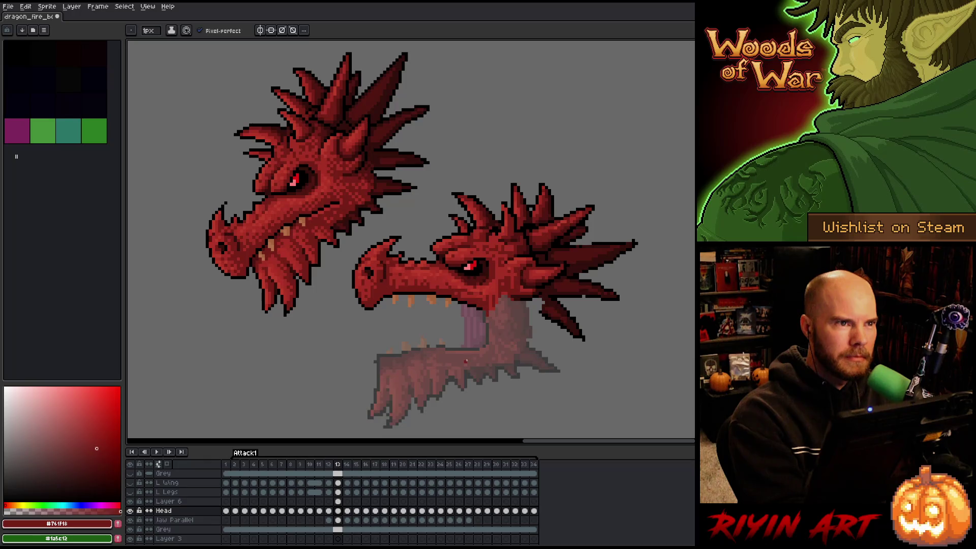
alt+click(380, 303)
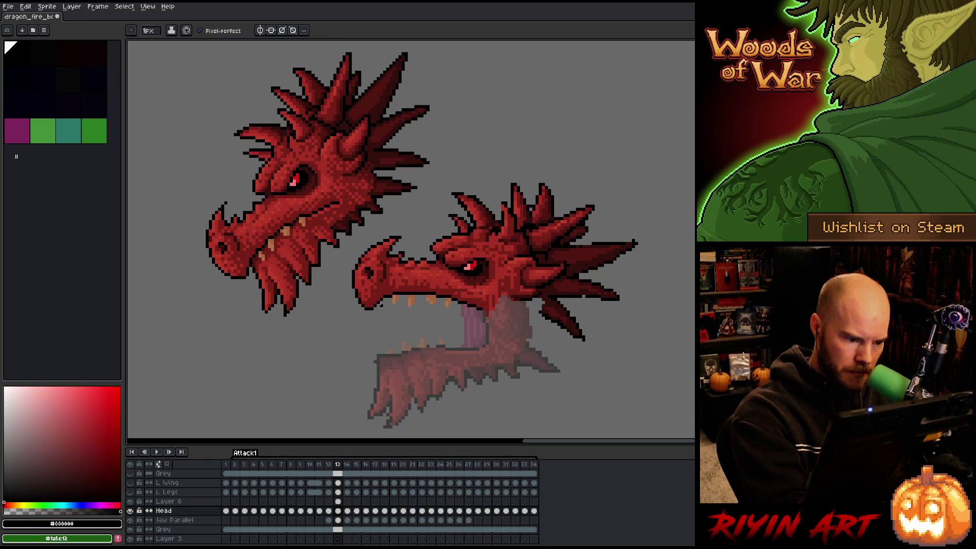
Paint a dark red shading pixel near the snout and resample lighter and dark reds.
key(v)
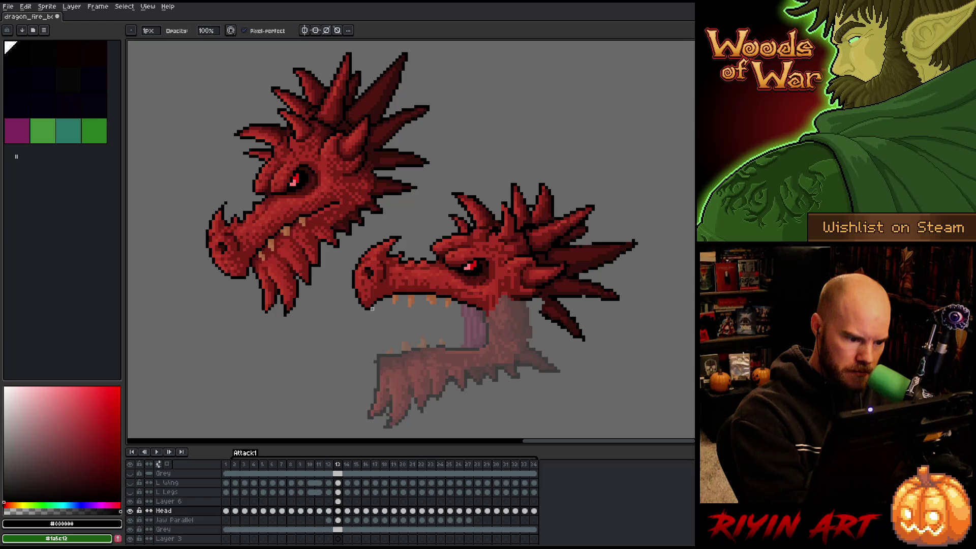
right_click(470, 248)
key(Escape)
key(b)
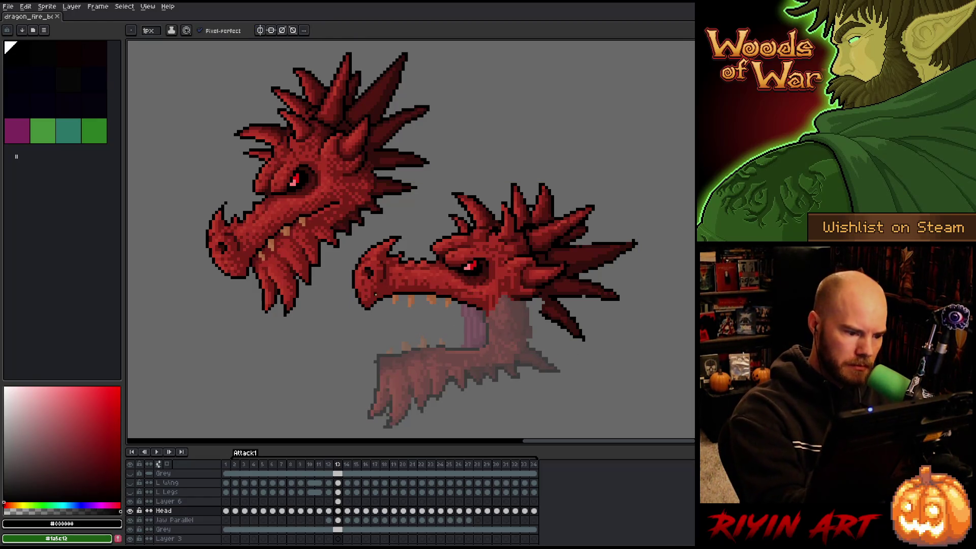
alt+click(372, 281)
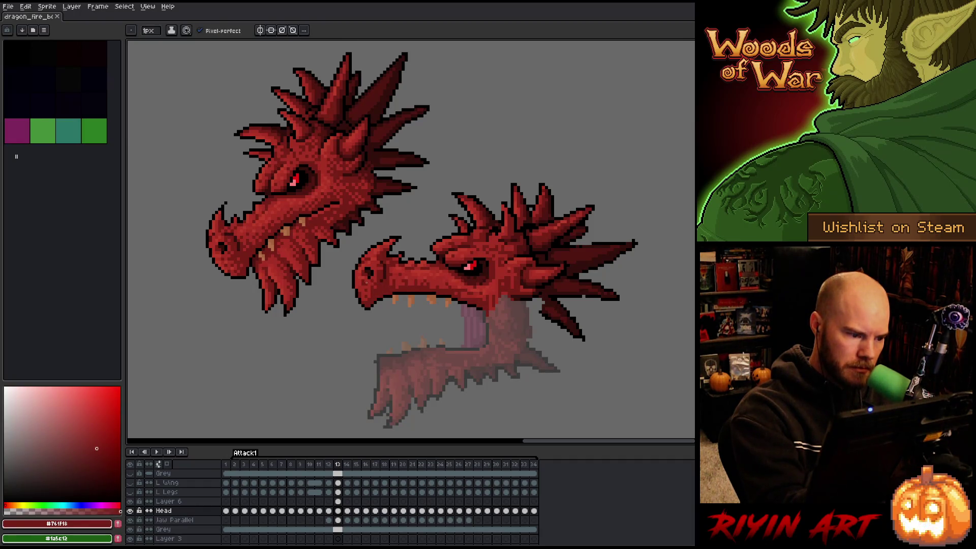
click(362, 293)
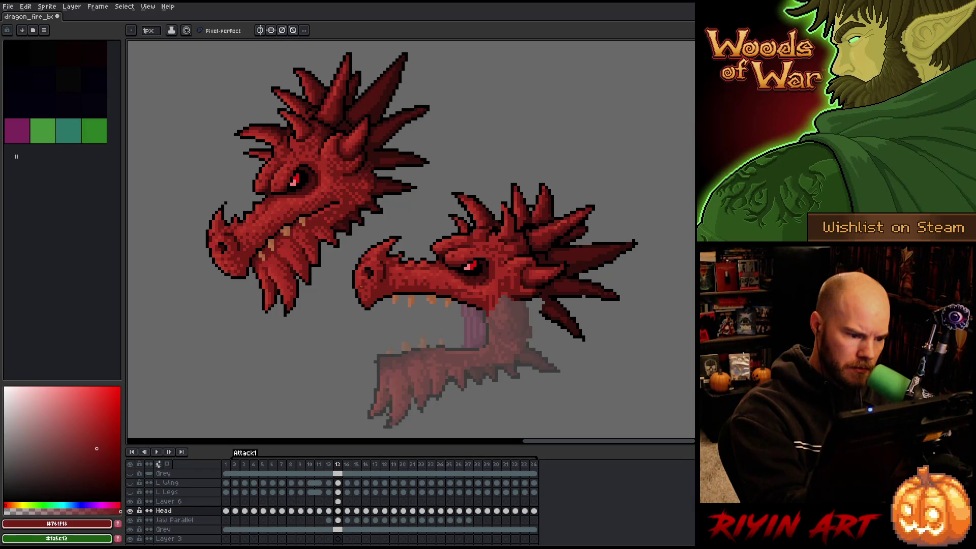
alt+click(359, 292)
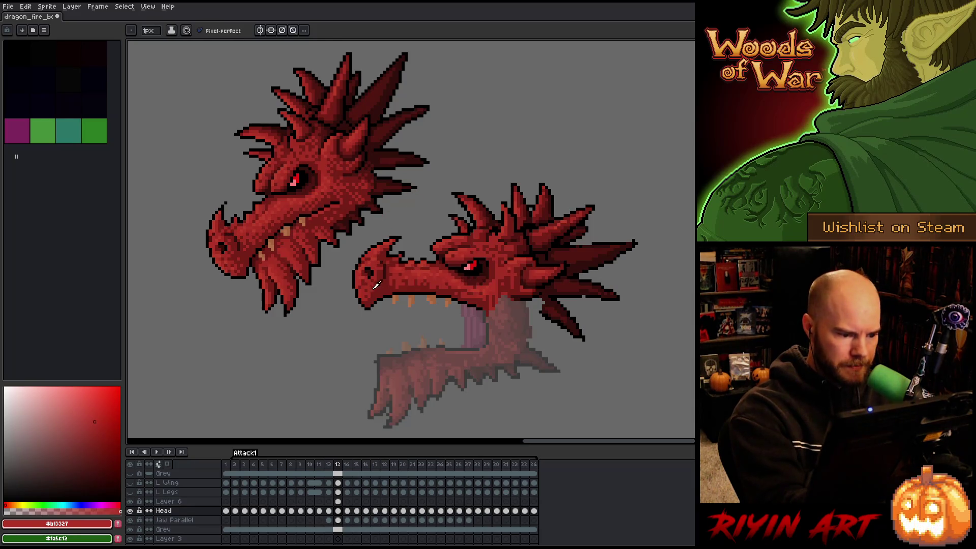
alt+click(363, 293)
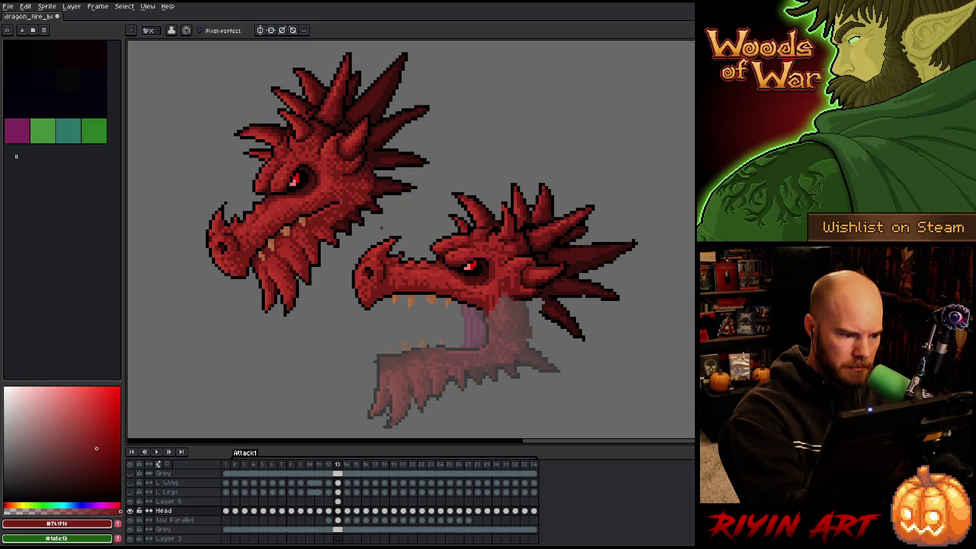
Sample mid, darker and brightest reds from the head for crest shading.
alt+click(374, 284)
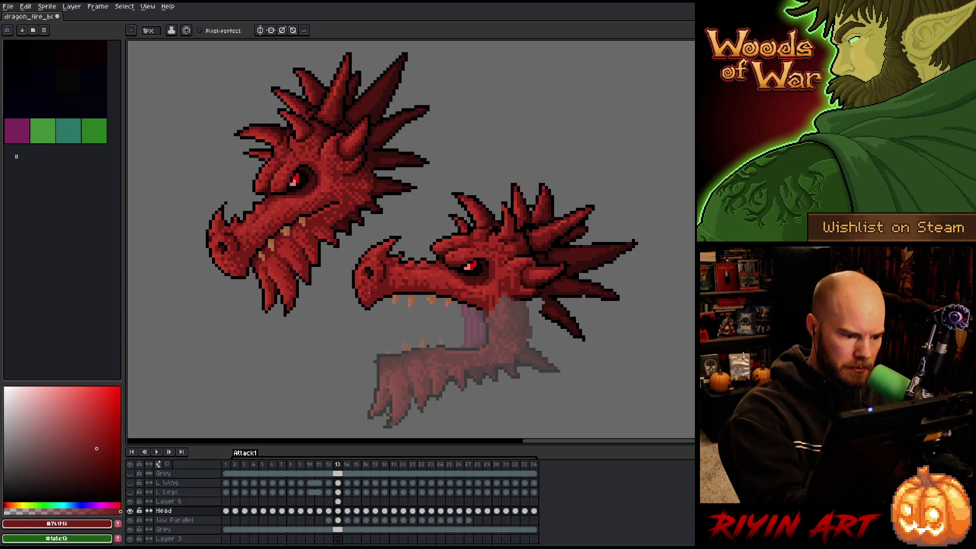
alt+click(372, 285)
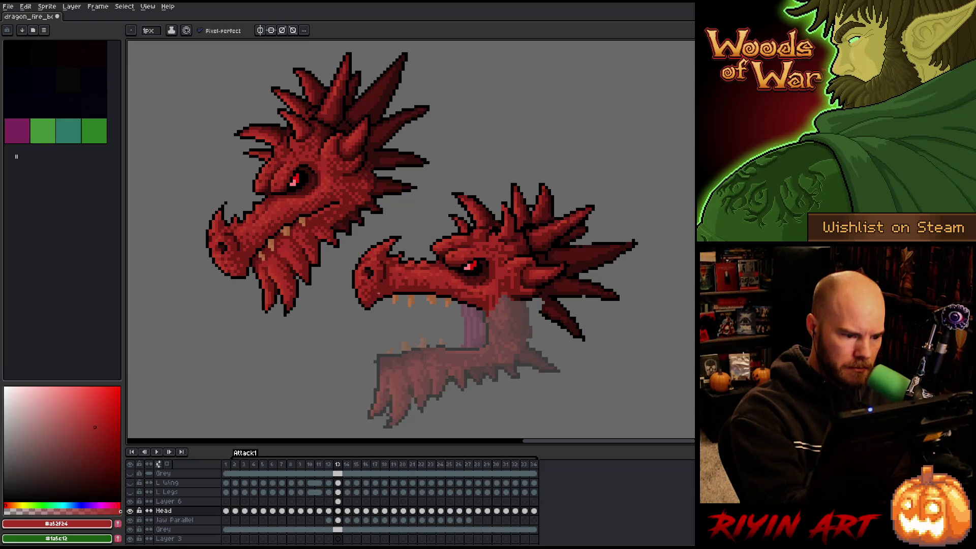
alt+click(380, 286)
alt+click(377, 288)
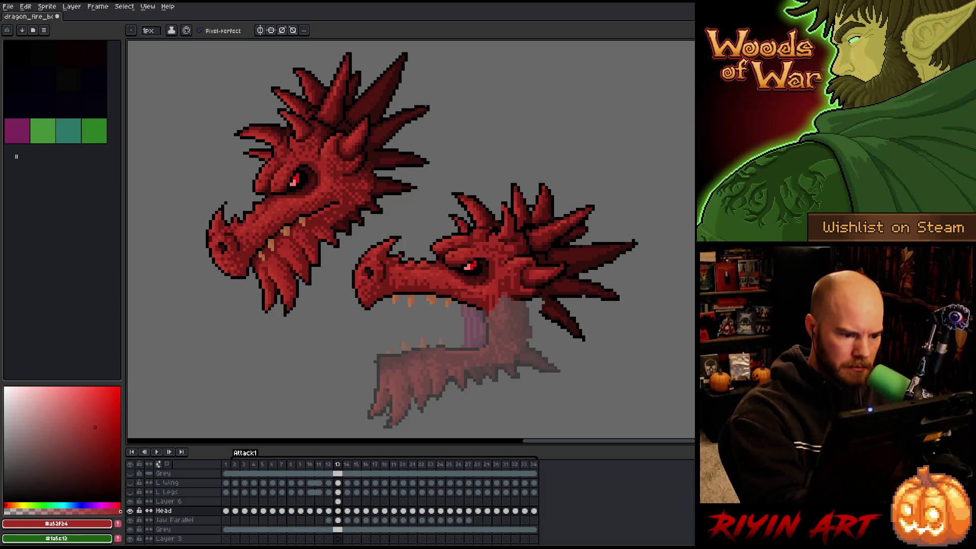
alt+click(381, 254)
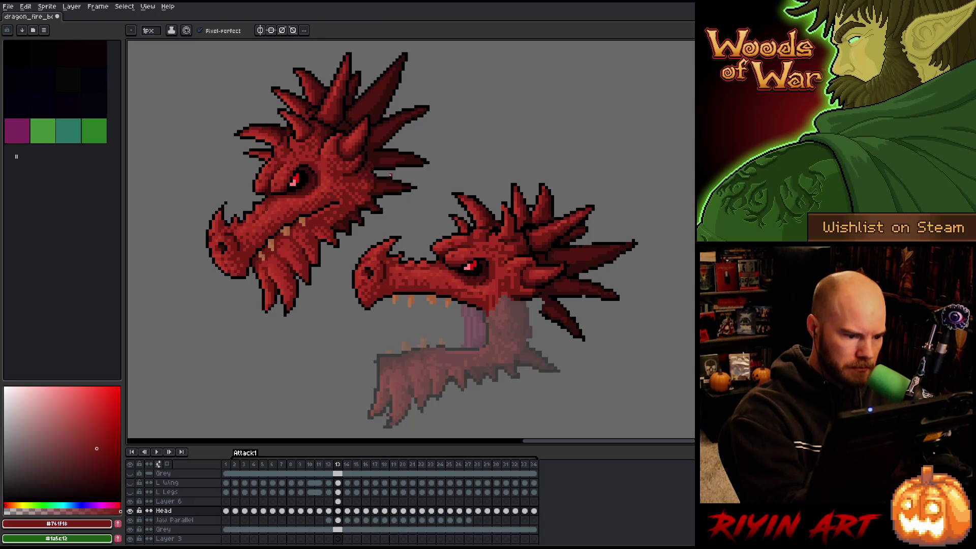
alt+click(375, 259)
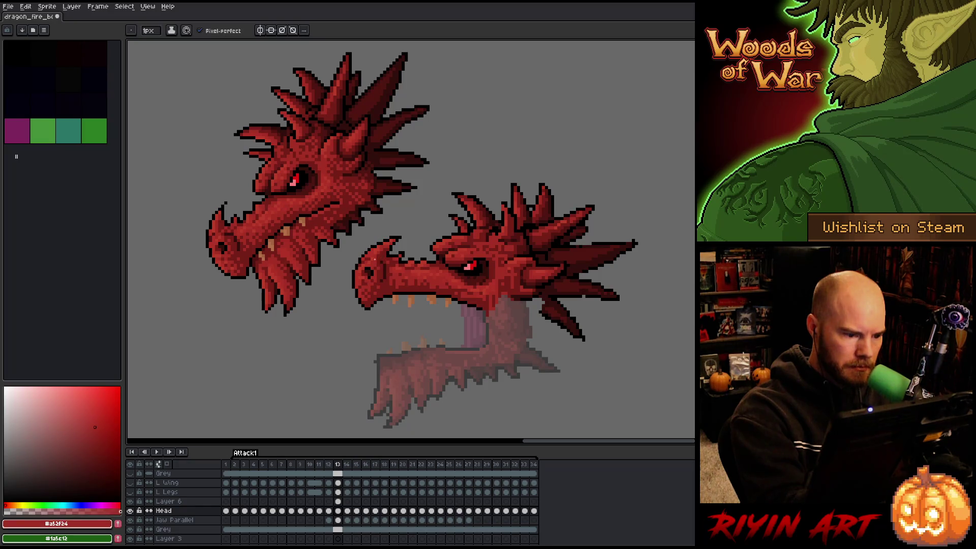
alt+click(375, 259)
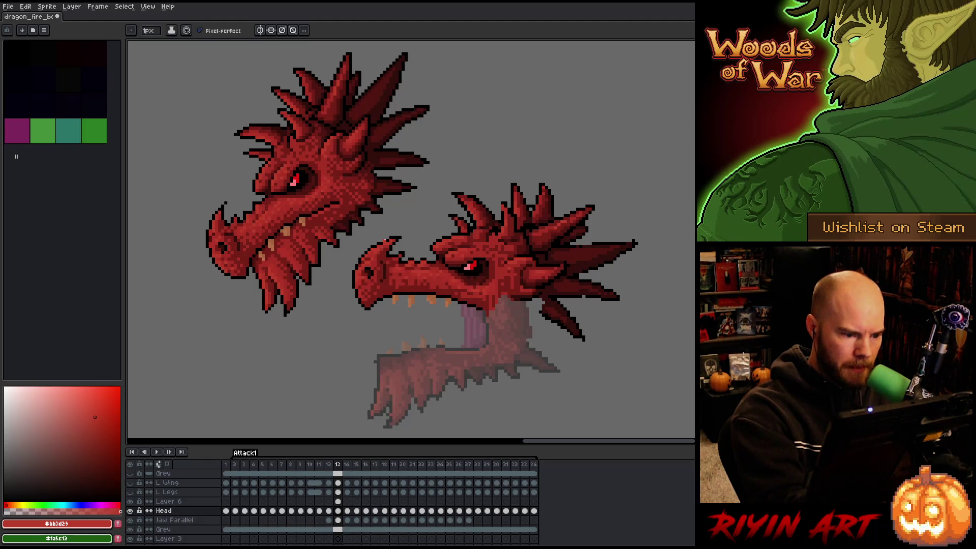
Paint a bright red pixel on the crest and pick darkest, bright and dark shading reds.
right_click(469, 247)
click(488, 254)
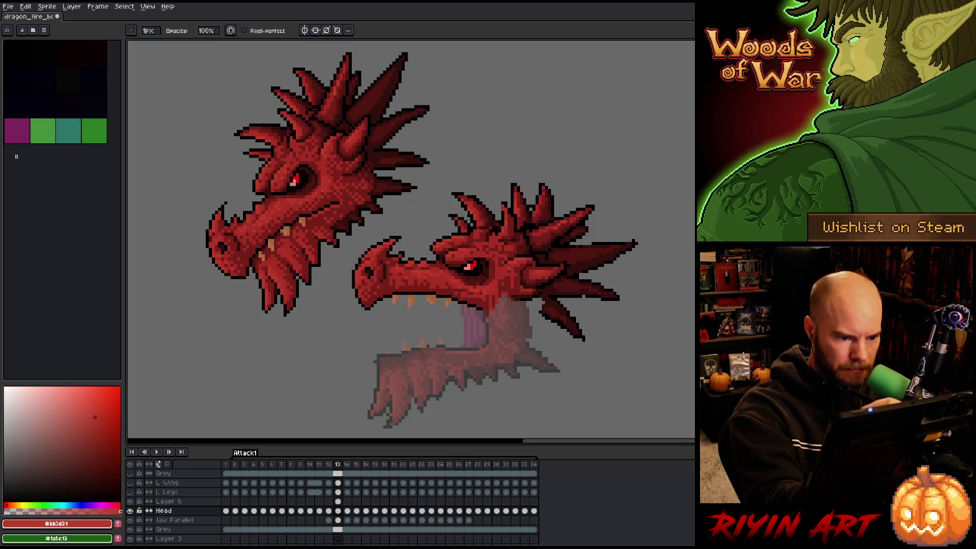
click(471, 181)
alt+click(473, 187)
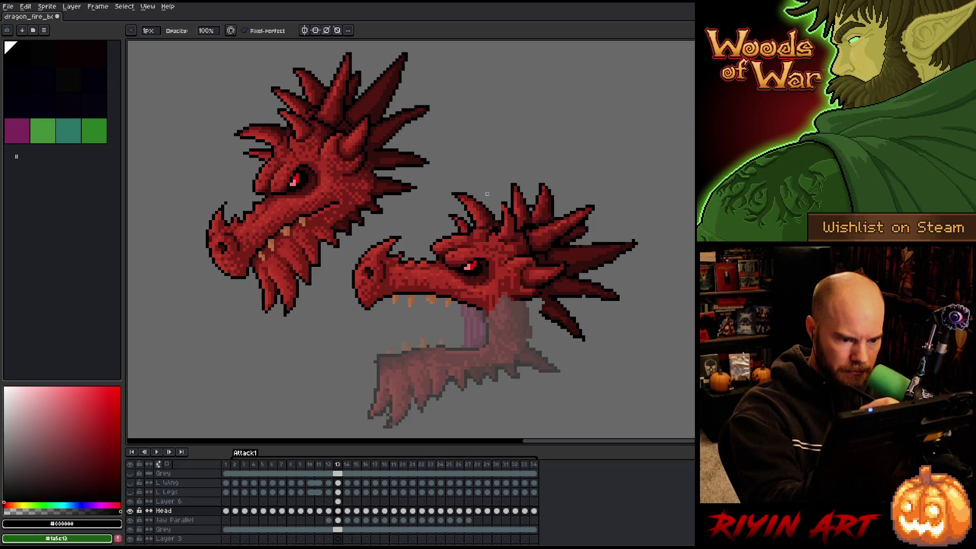
key(e)
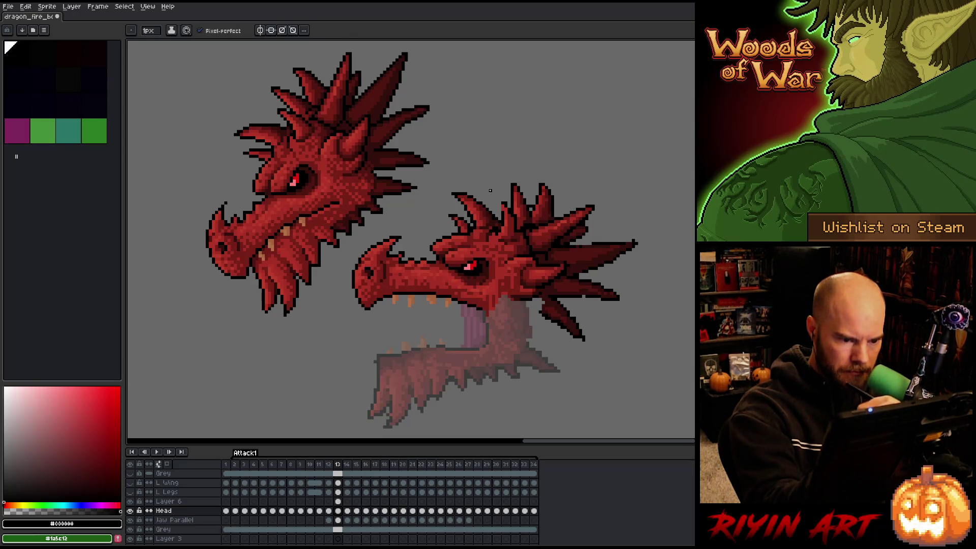
alt+click(493, 218)
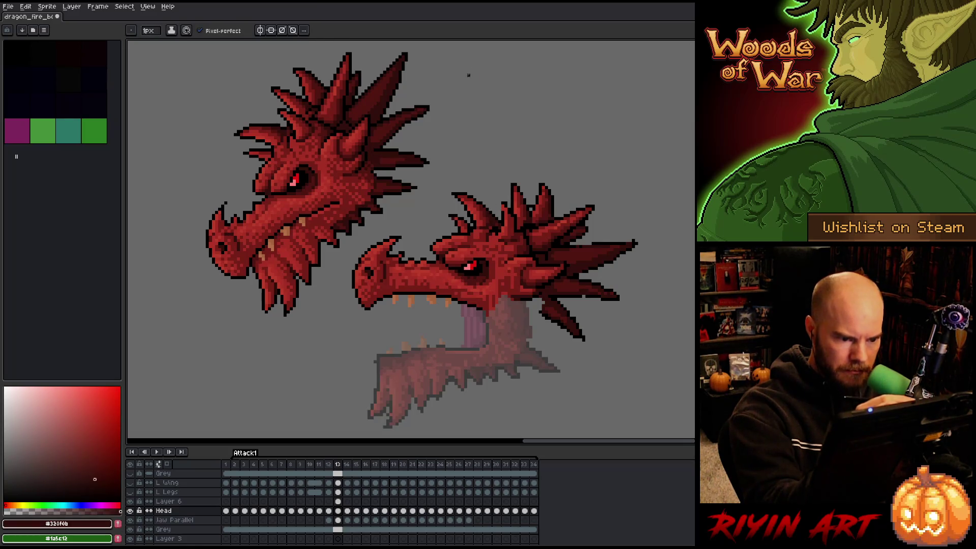
alt+click(488, 239)
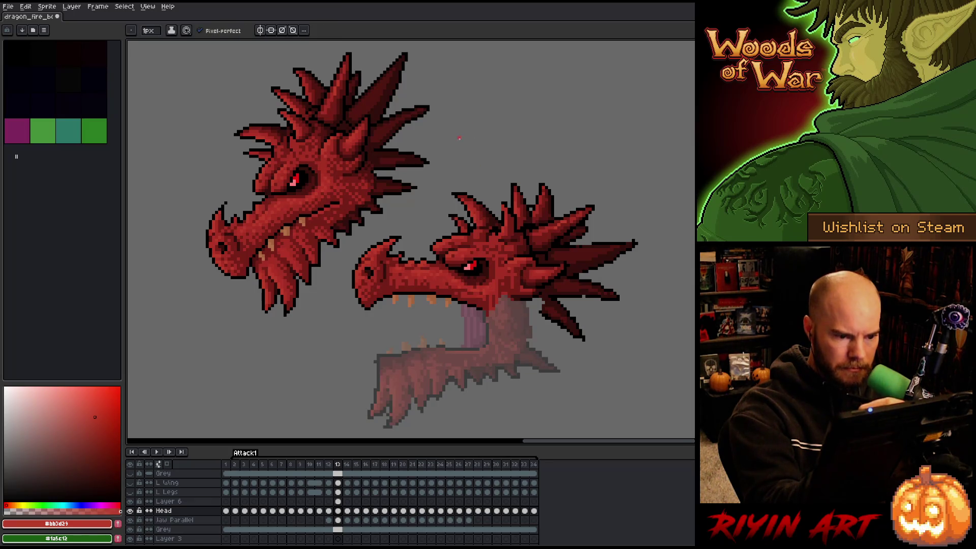
alt+click(477, 190)
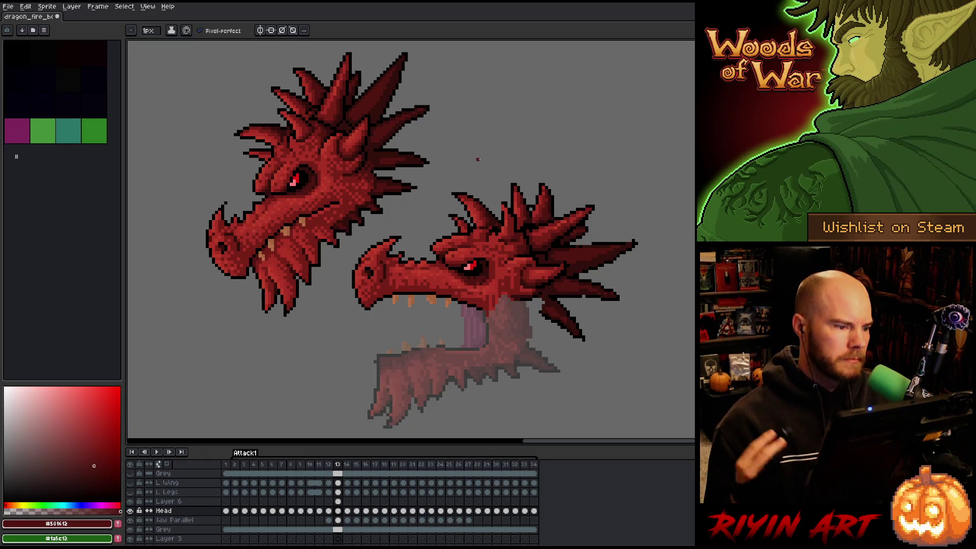
Tidy the black outlines on the right head's crest spikes, drawing and erasing stray pixels.
key(v)
right_click(469, 247)
key(Escape)
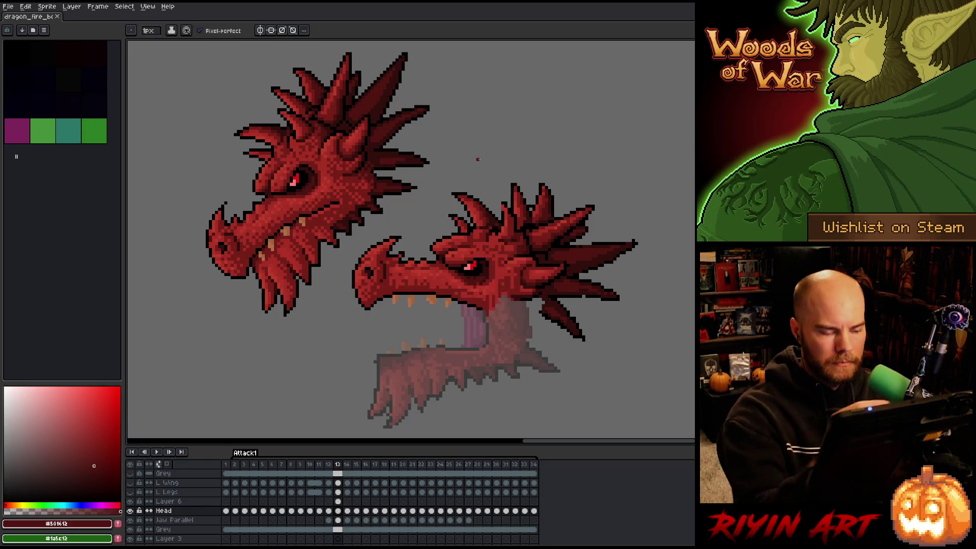
key(i)
click(505, 210)
key(b)
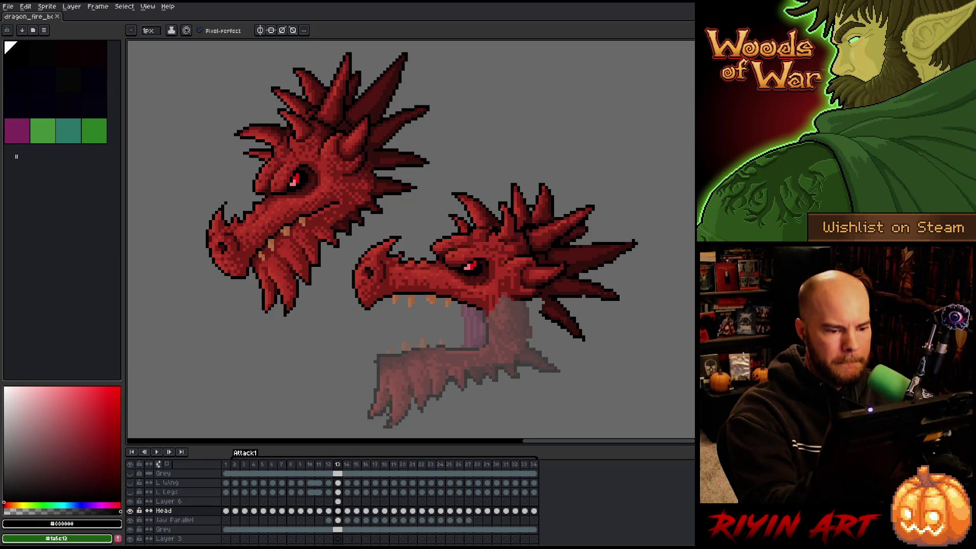
key(e)
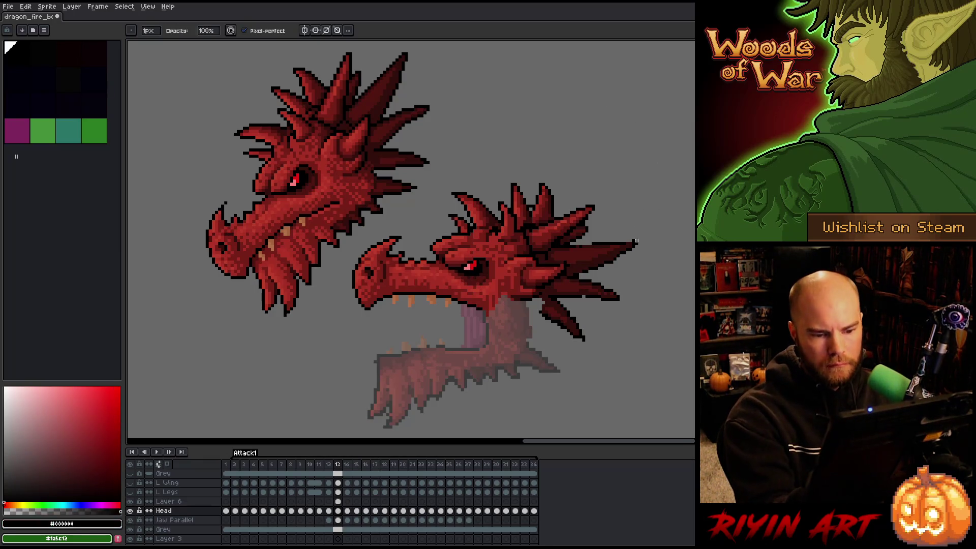
key(b)
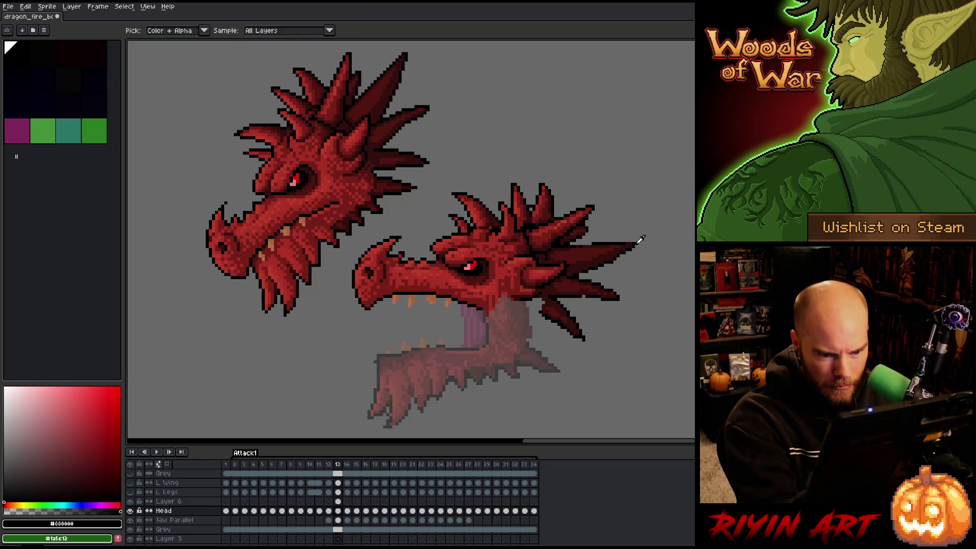
key(e)
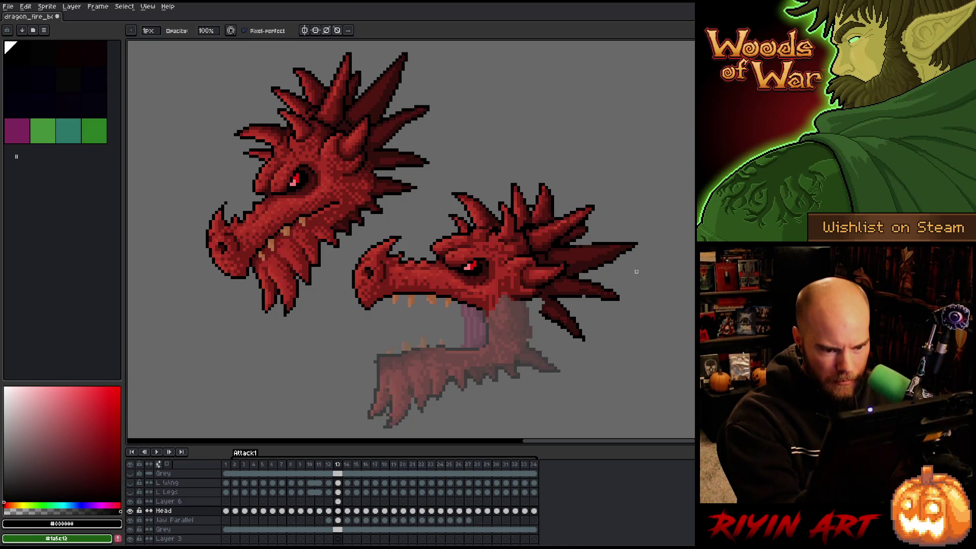
key(b)
key(e)
key(b)
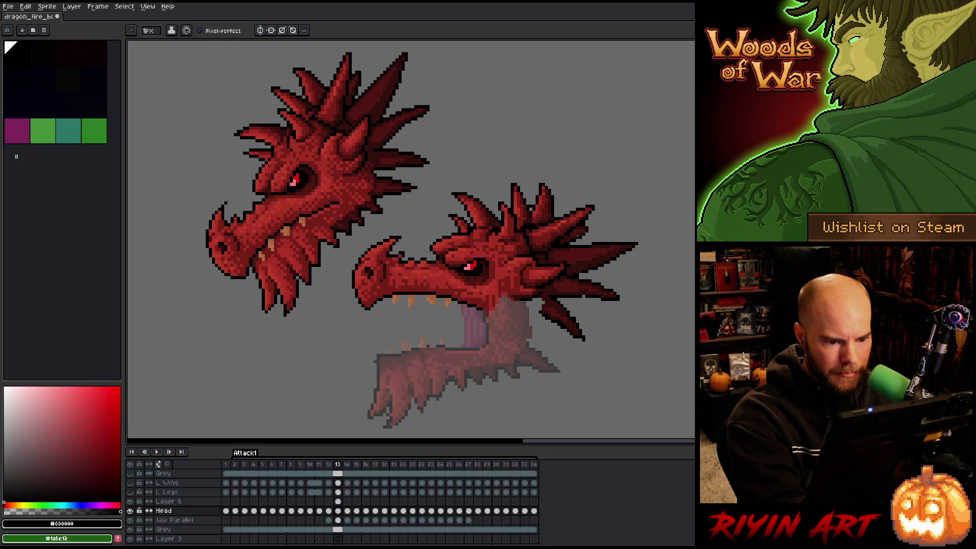
Shade the crest spikes with the darkest, dark and mid reds sampled from the dragon.
alt+click(559, 243)
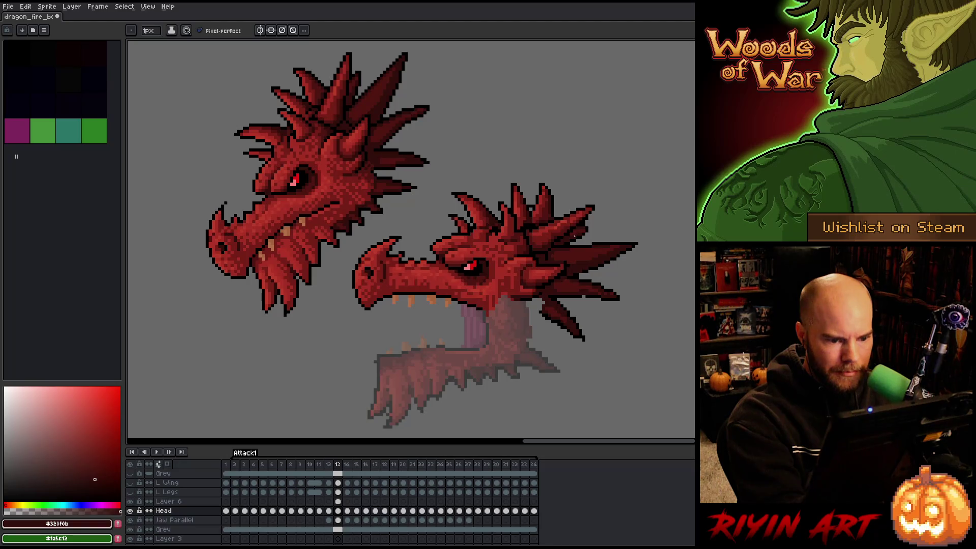
alt+click(574, 226)
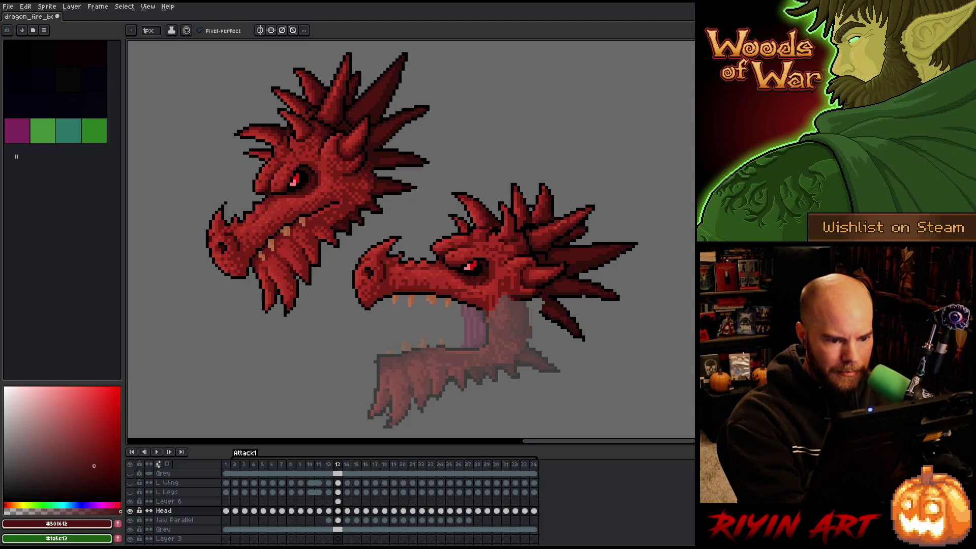
alt+click(564, 231)
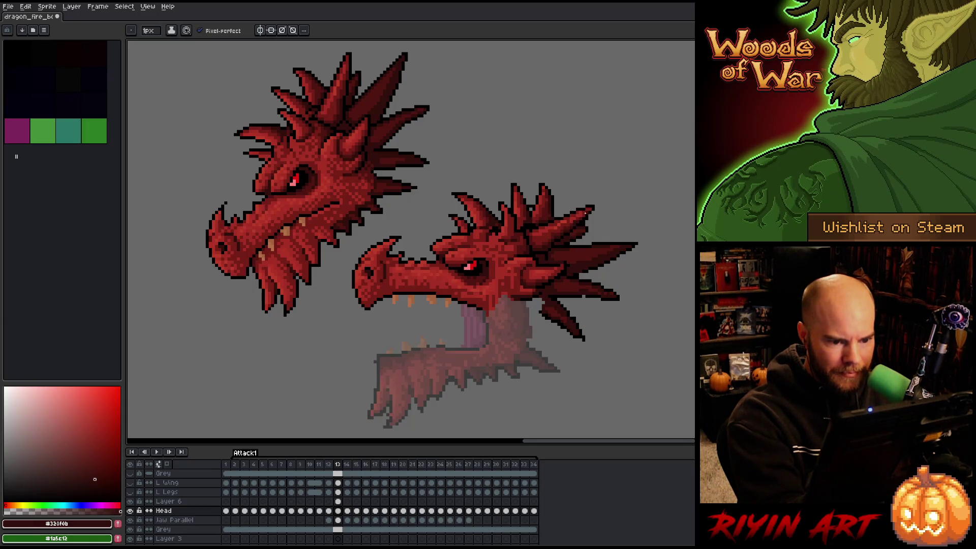
click(94, 466)
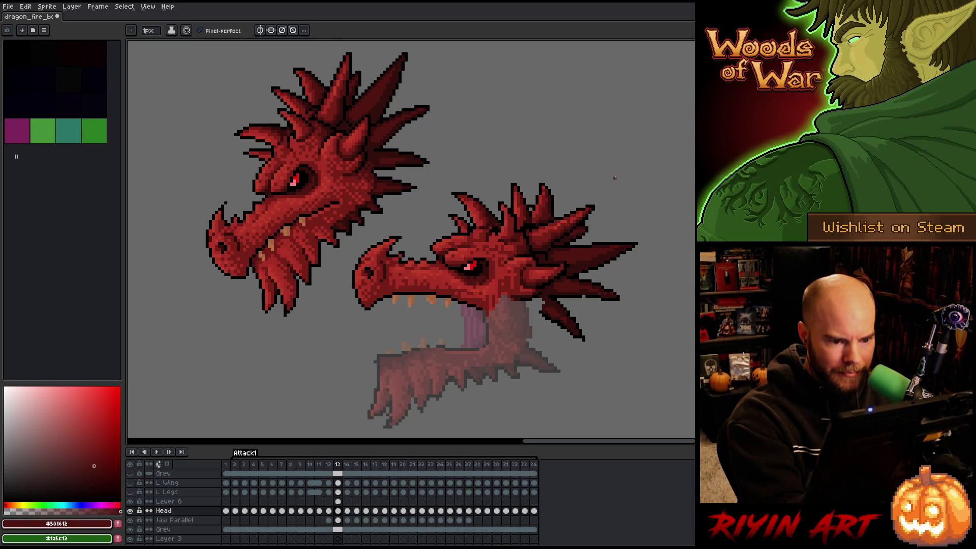
click(95, 427)
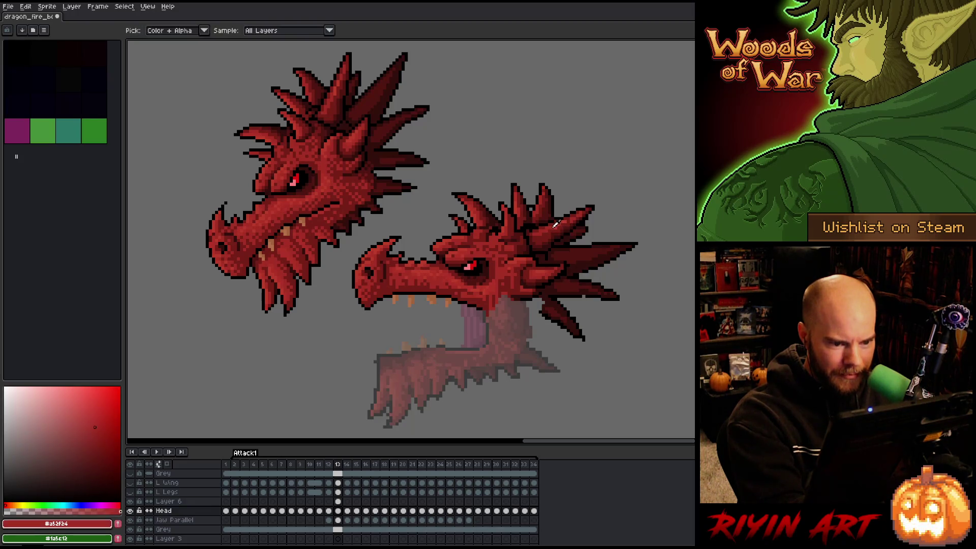
click(94, 417)
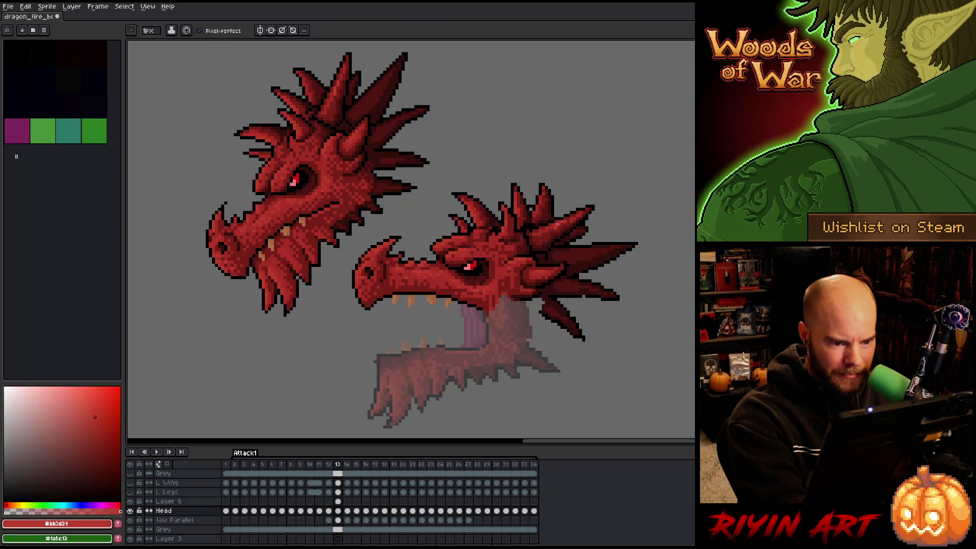
alt+click(571, 218)
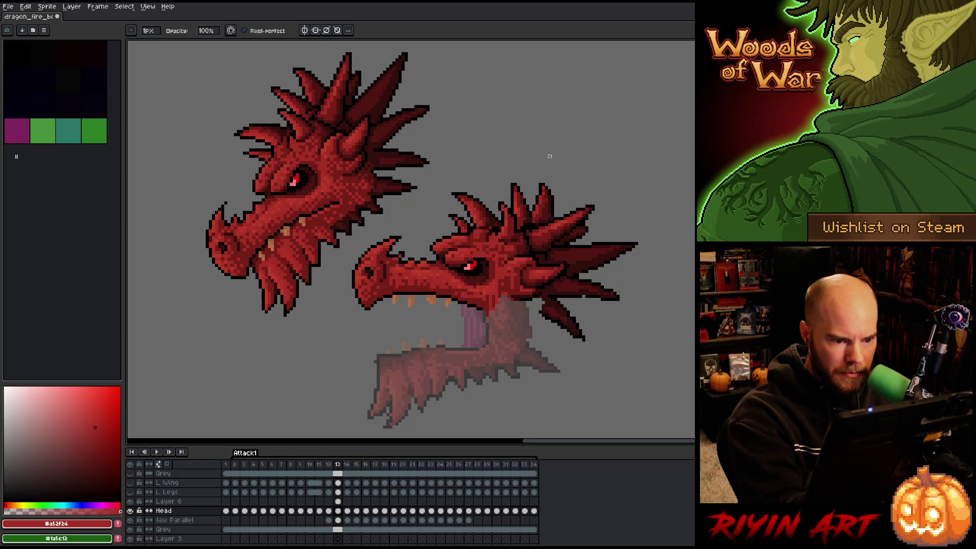
Touch up the lower spikes' black outline and add darkest and dark red shading.
key(i)
click(527, 198)
key(b)
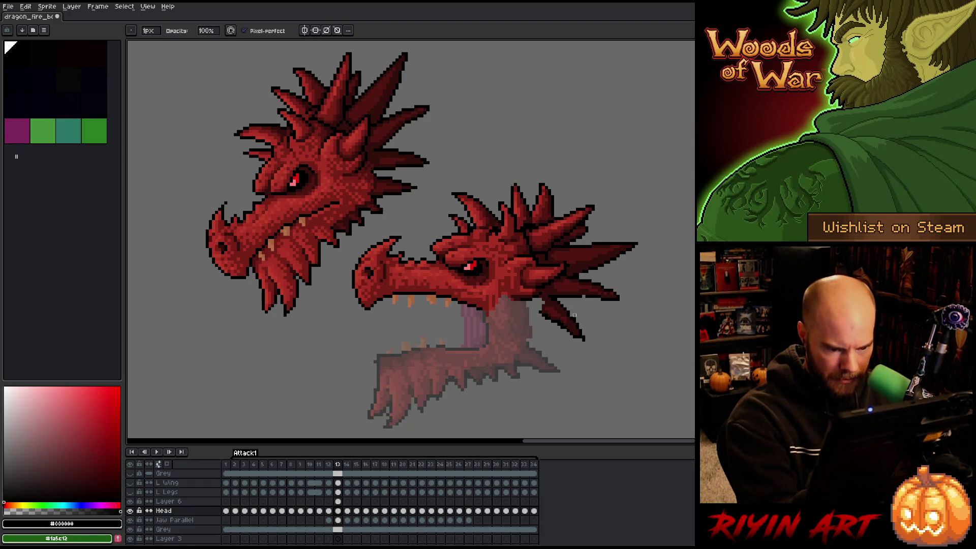
key(e)
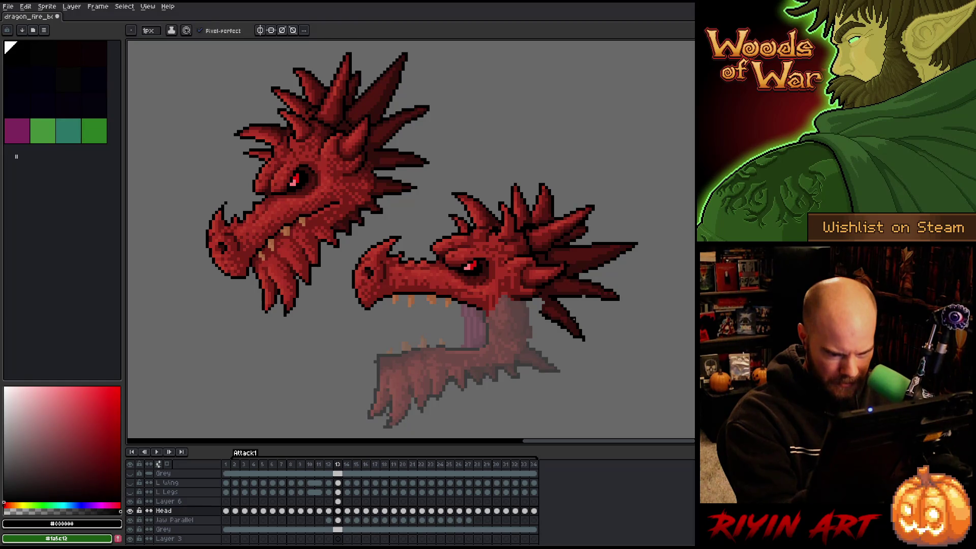
alt+click(570, 317)
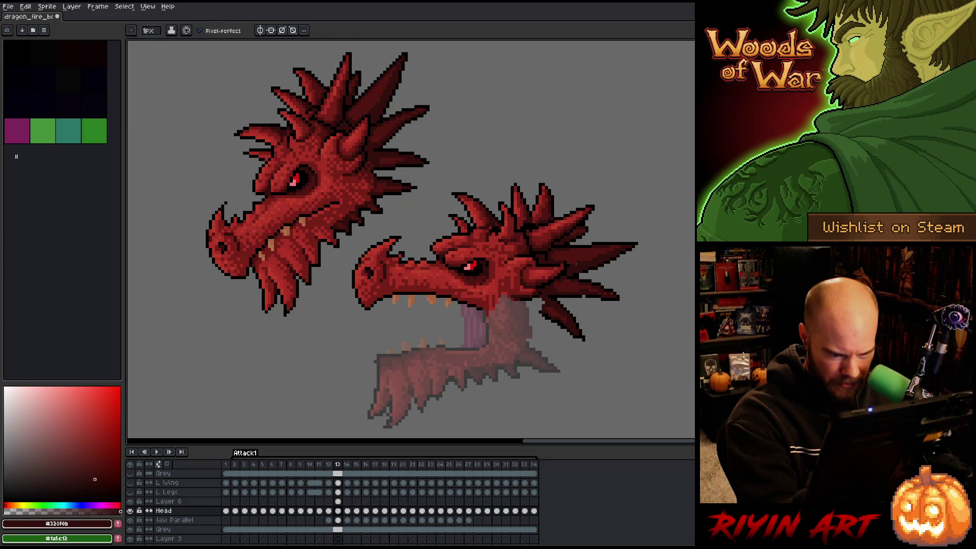
alt+click(571, 313)
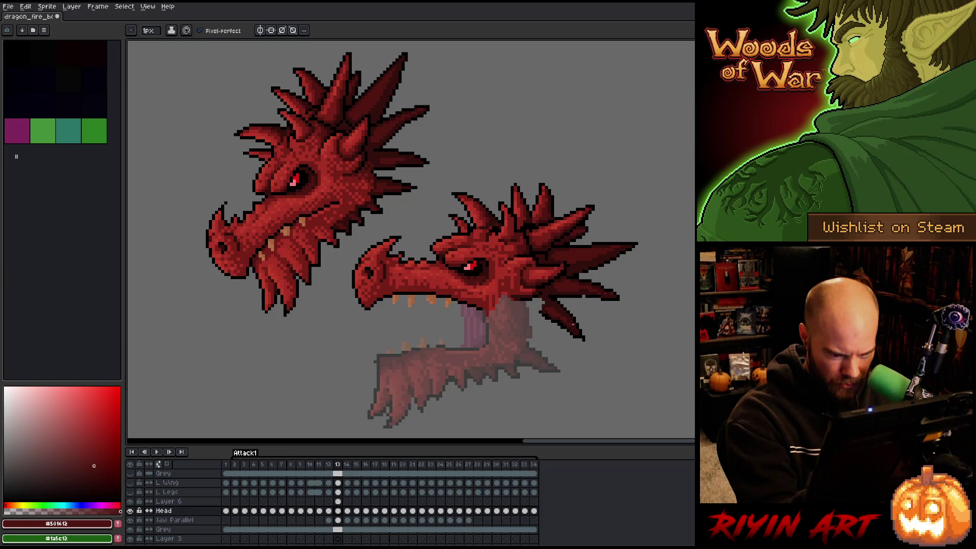
key(b)
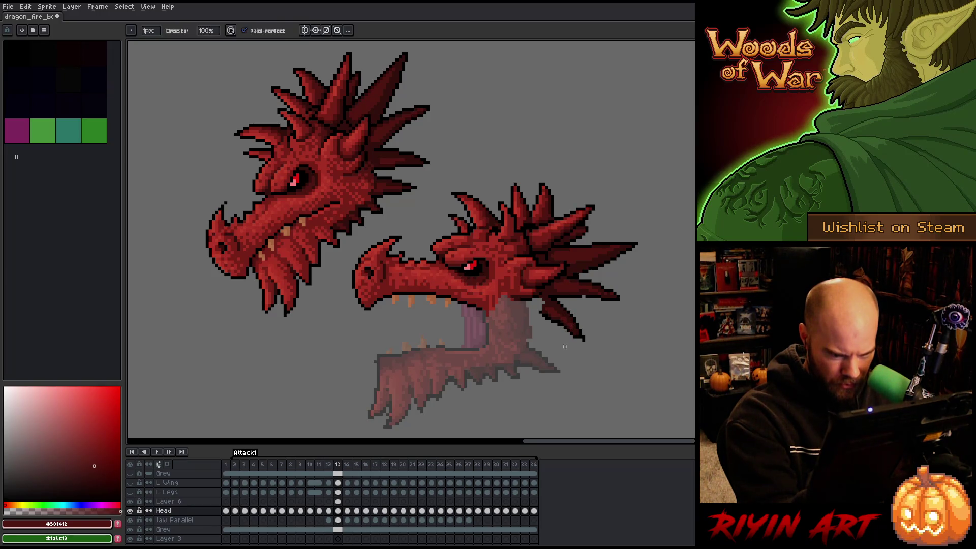
alt+click(559, 318)
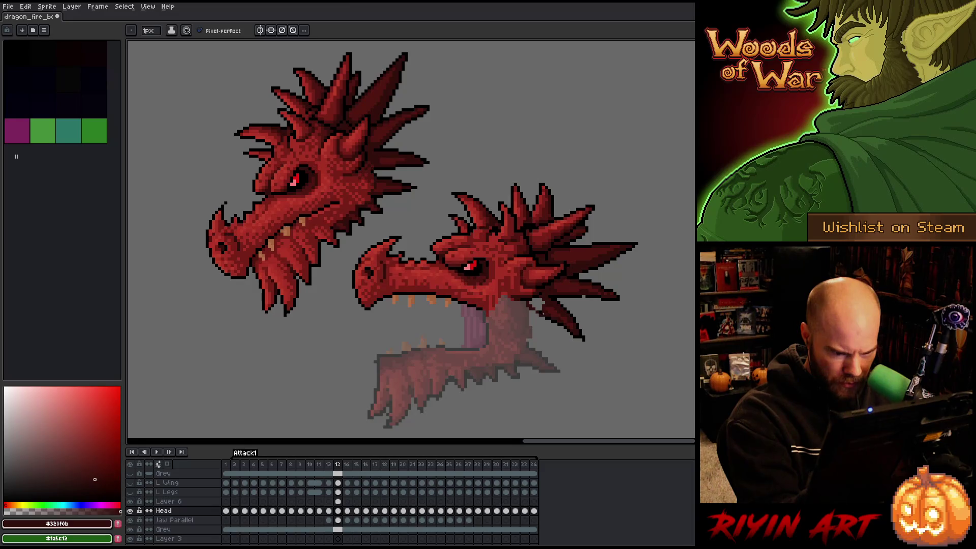
Refine the lower crest spikes with alternating black outline and darkest red pixels.
alt+click(540, 310)
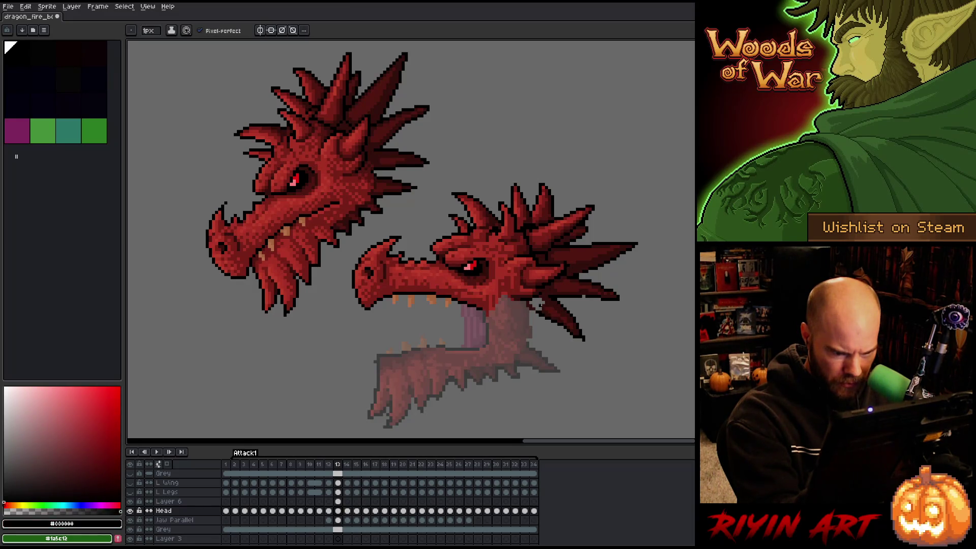
alt+click(534, 307)
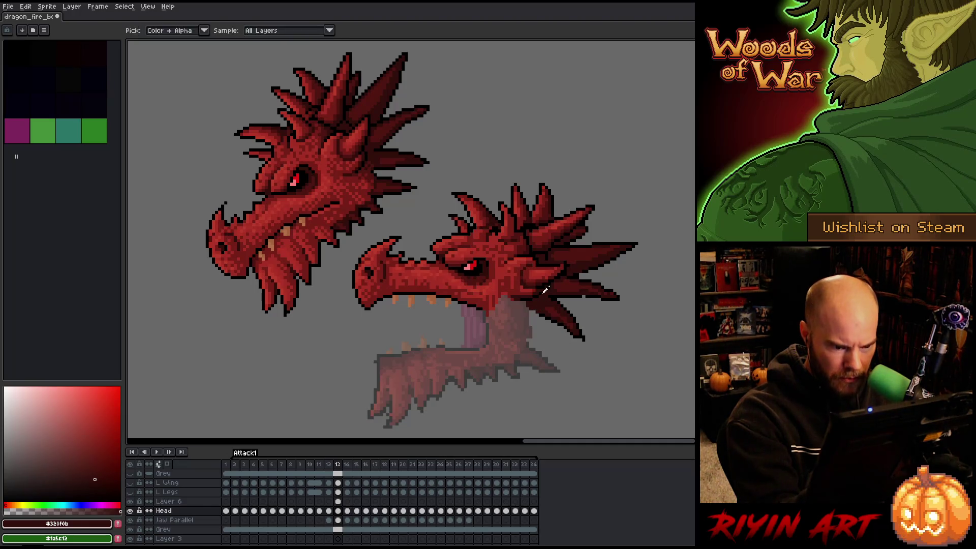
alt+click(543, 286)
alt+click(555, 265)
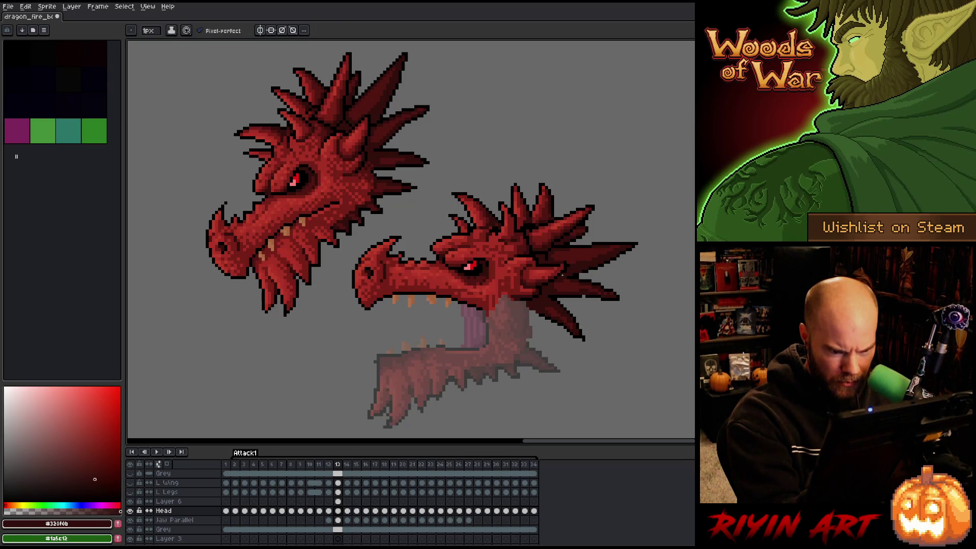
alt+click(573, 260)
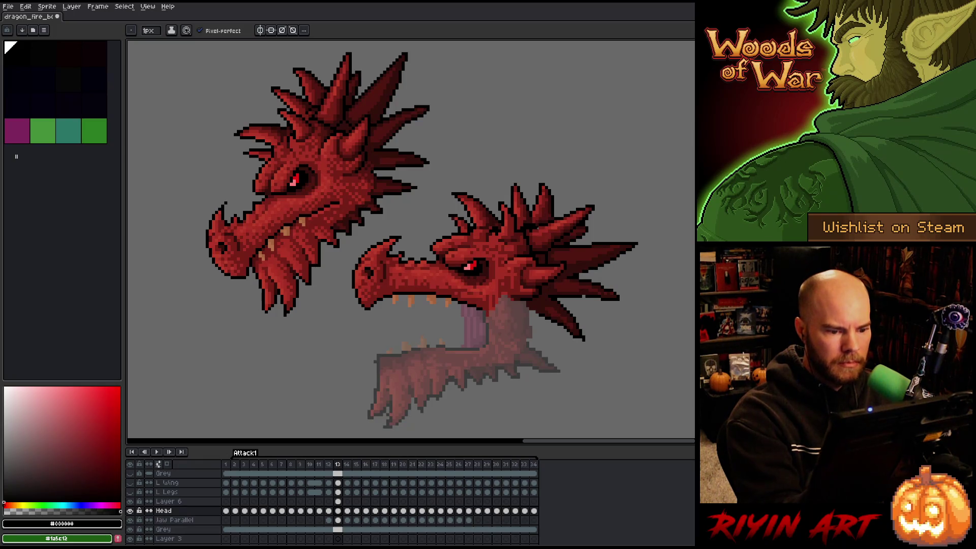
alt+click(536, 257)
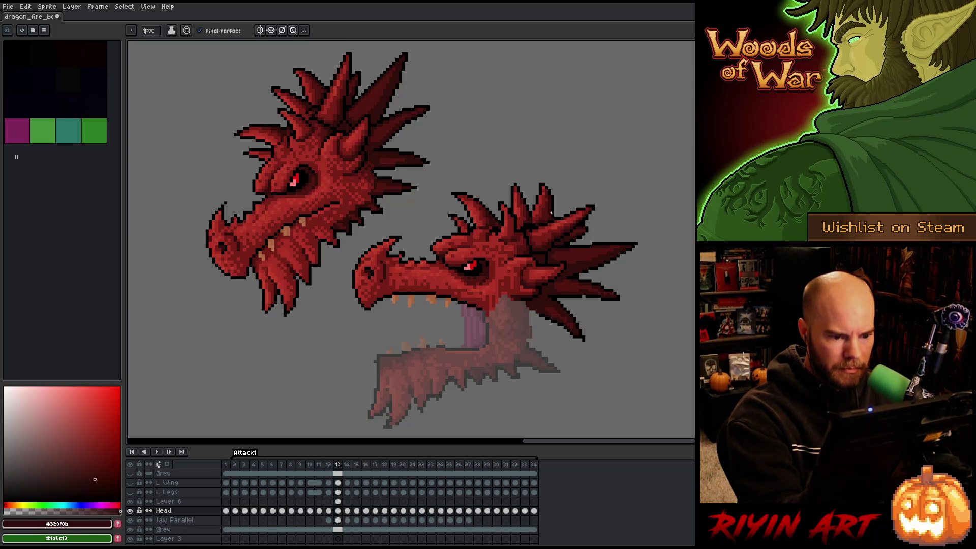
Shade the upper spikes with mid red #761f18, darkest #320f0b and dark red #501612.
alt+click(527, 235)
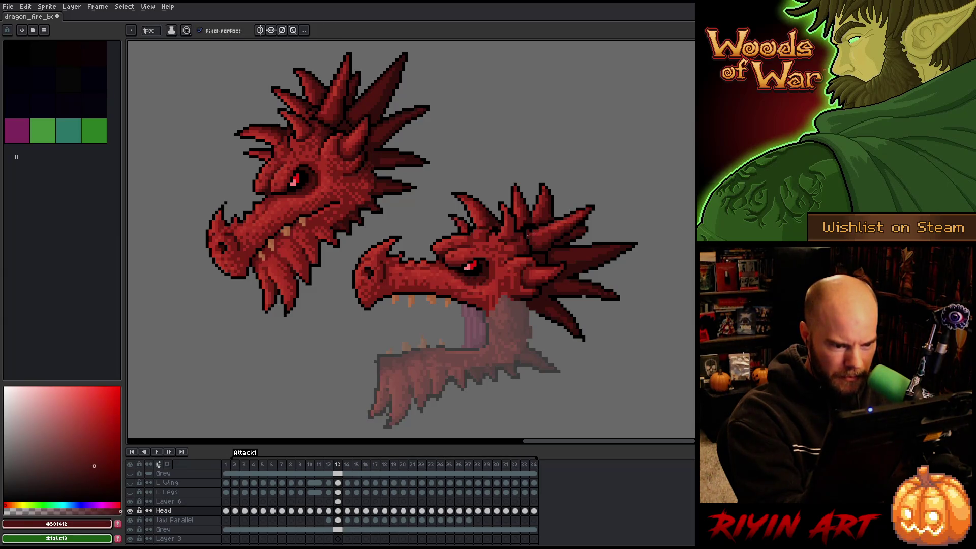
alt+click(532, 230)
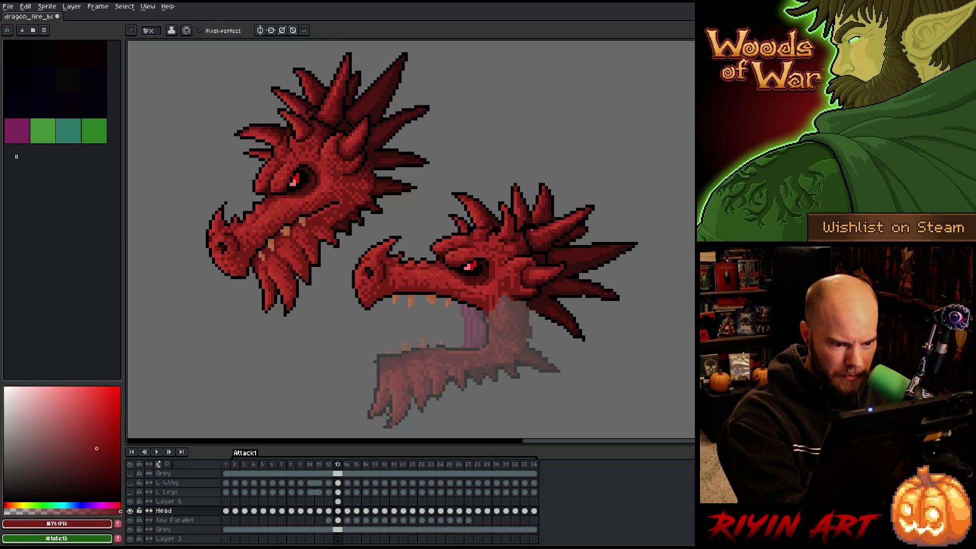
alt+click(532, 226)
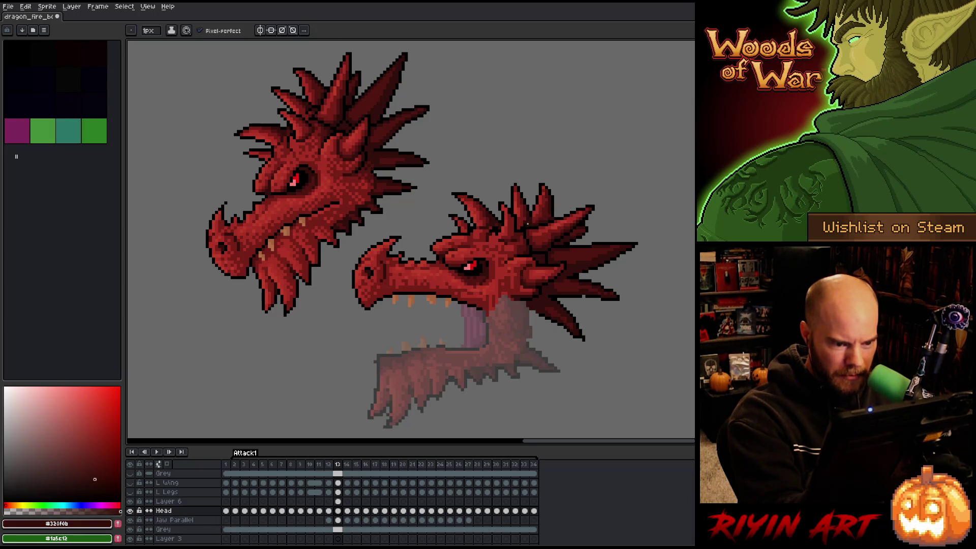
alt+click(534, 218)
alt+click(533, 219)
alt+click(532, 219)
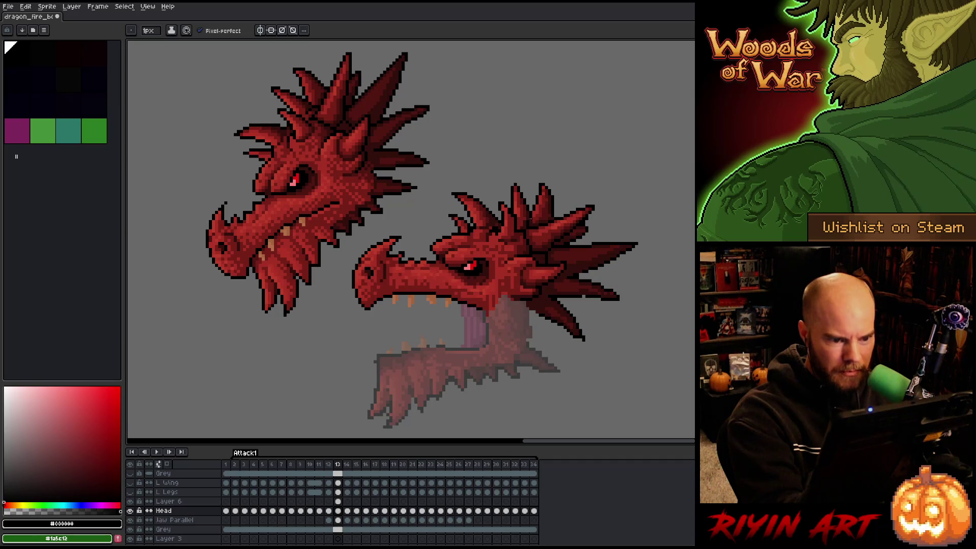
alt+click(533, 203)
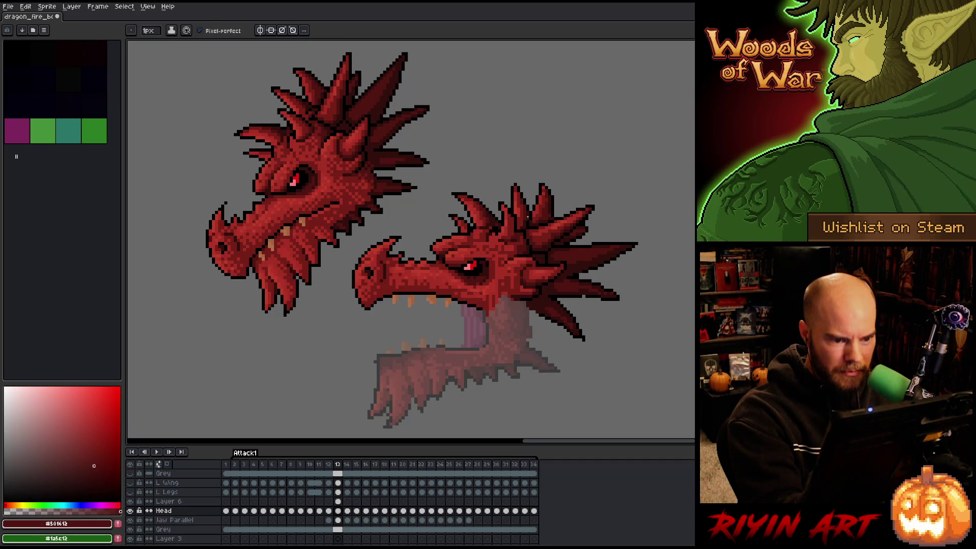
alt+click(516, 193)
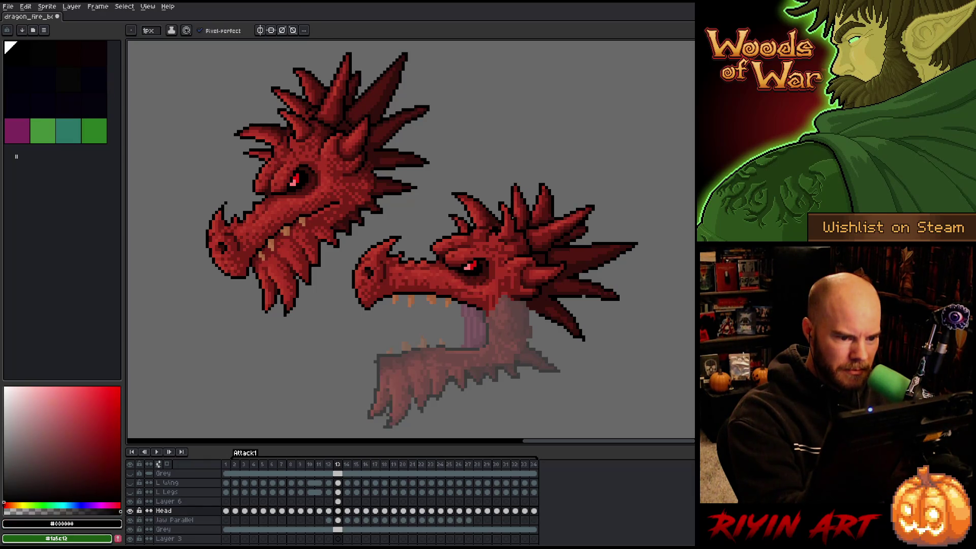
Commit the moved head in place and shade it with #b13327, #761f18, #320f0b and #501612.
right_click(470, 248)
click(483, 252)
key(b)
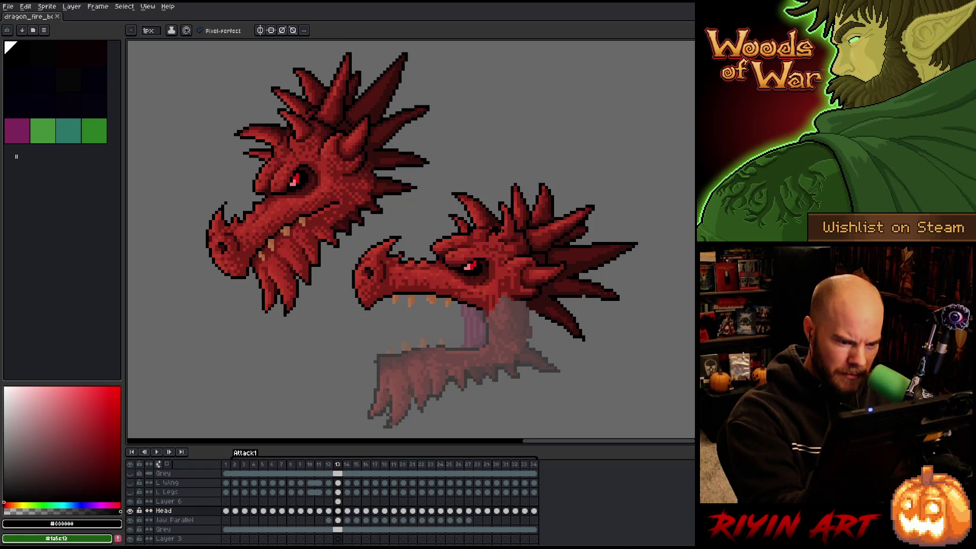
alt+click(503, 236)
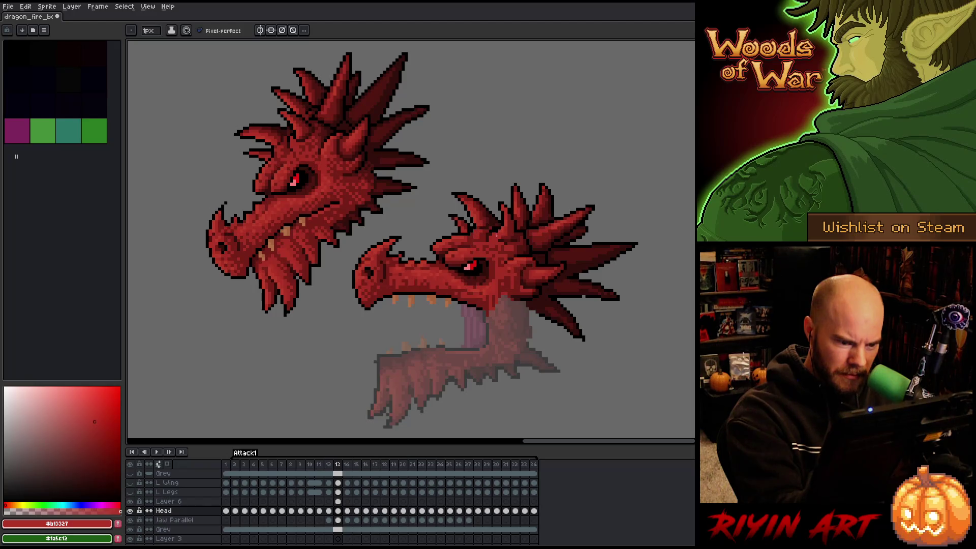
alt+click(503, 237)
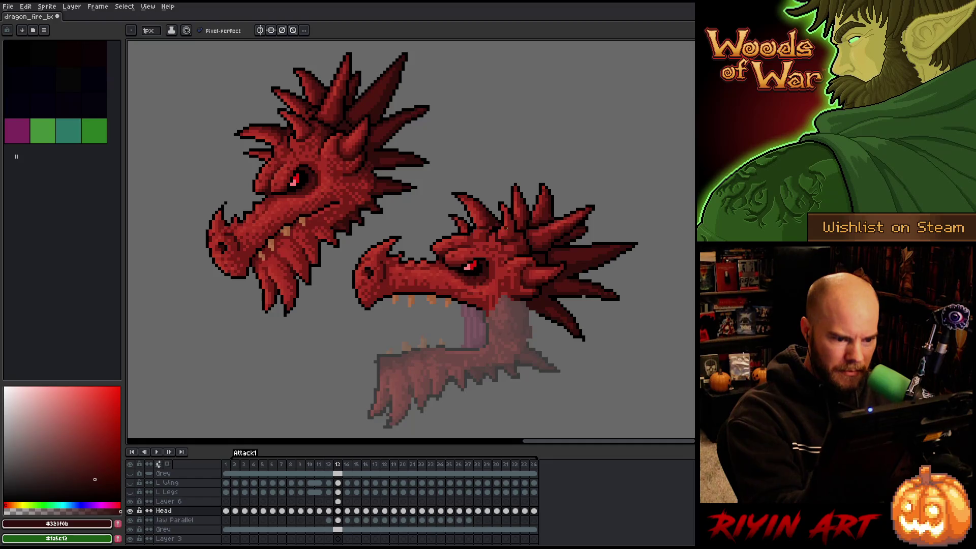
alt+click(500, 235)
alt+click(506, 235)
alt+click(512, 239)
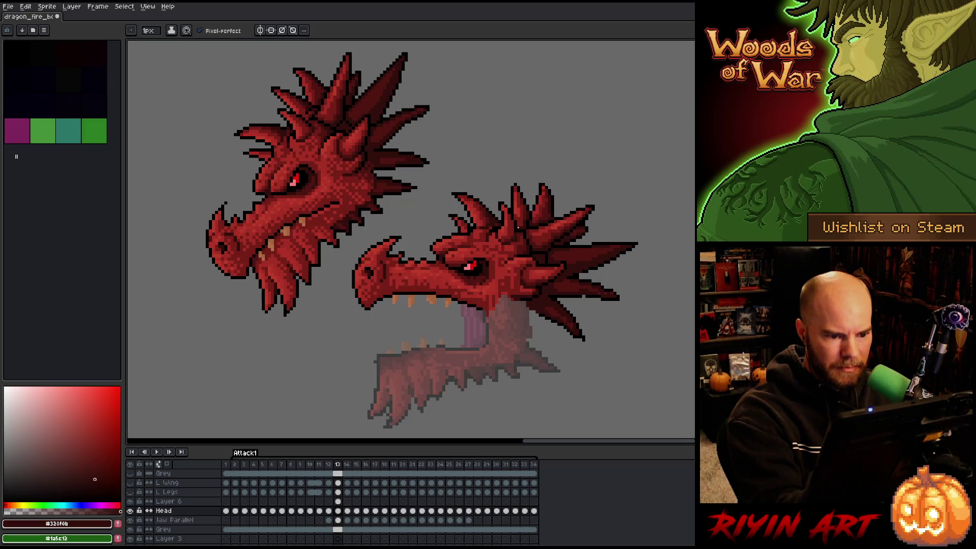
alt+click(525, 217)
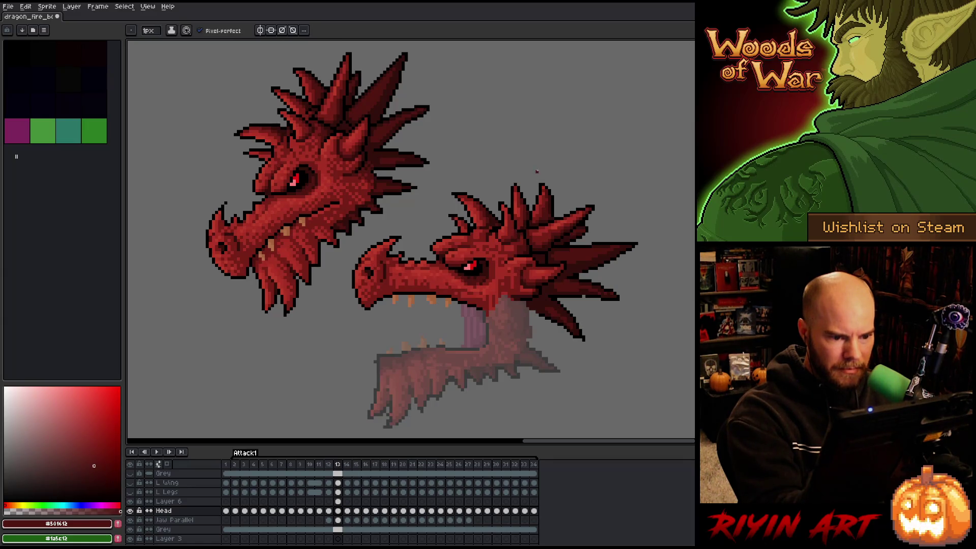
alt+click(518, 219)
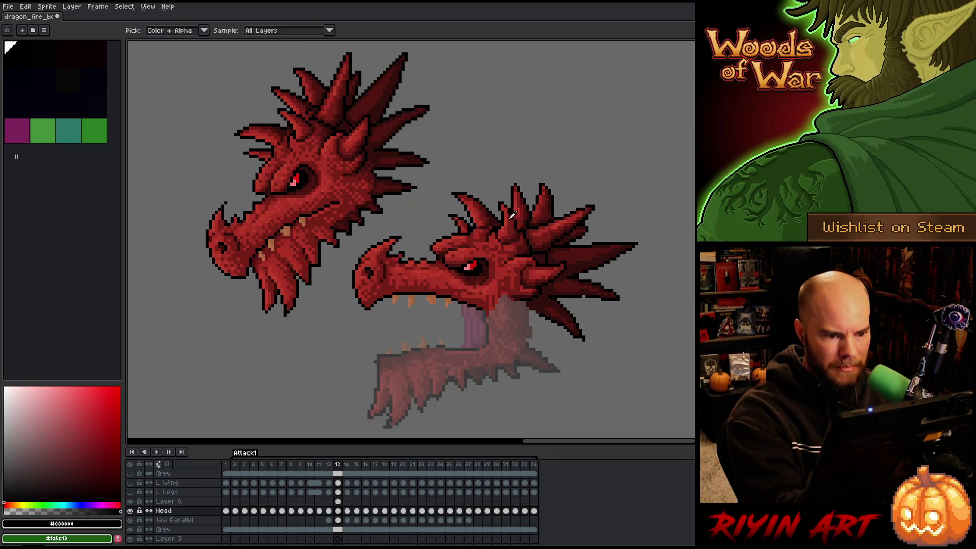
alt+click(506, 209)
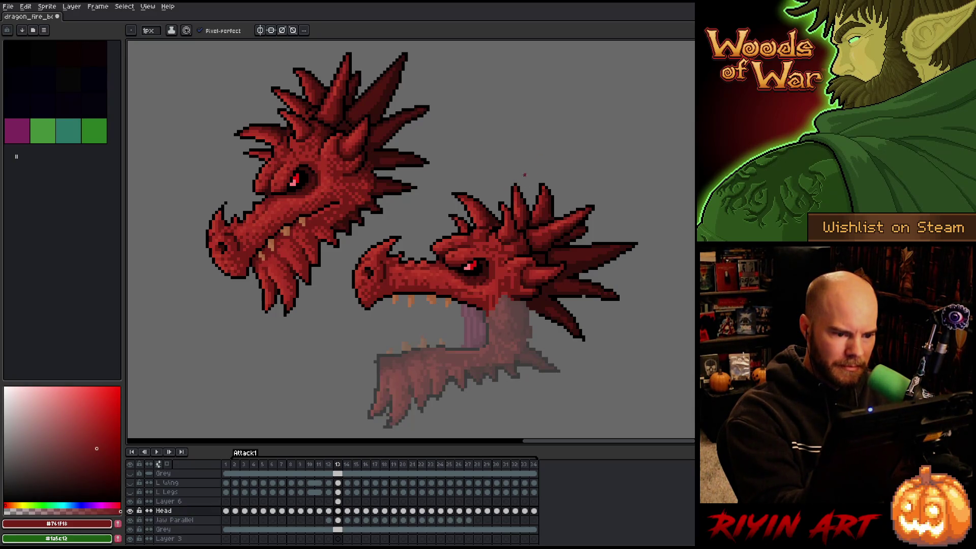
Save the sprite, adding darkest #320f0b and mid #761f18 red touches in between.
key(ctrl+s)
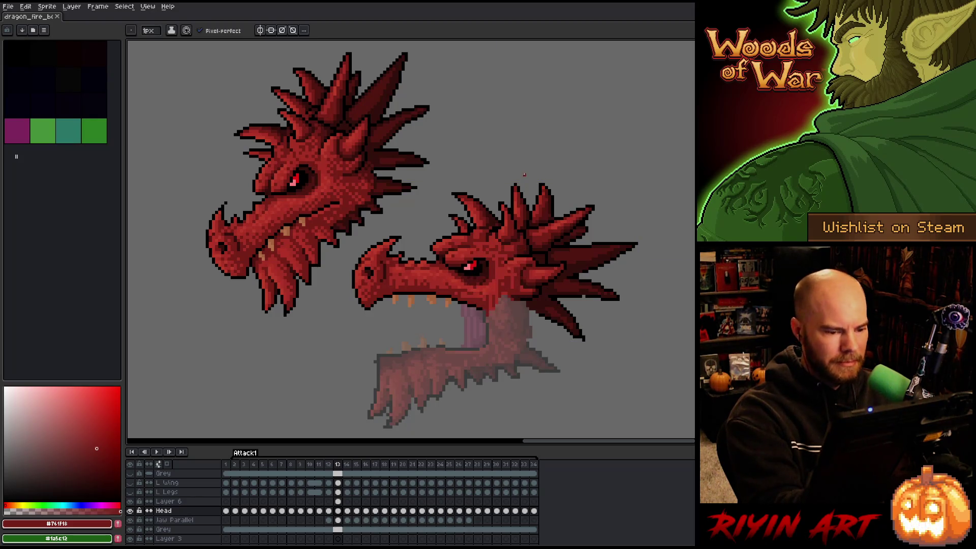
alt+click(494, 230)
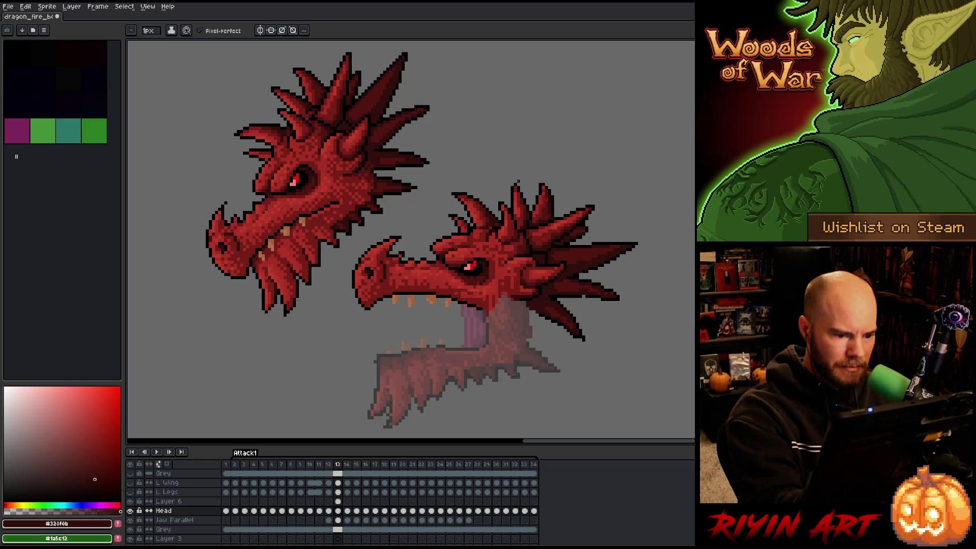
key(ctrl+s)
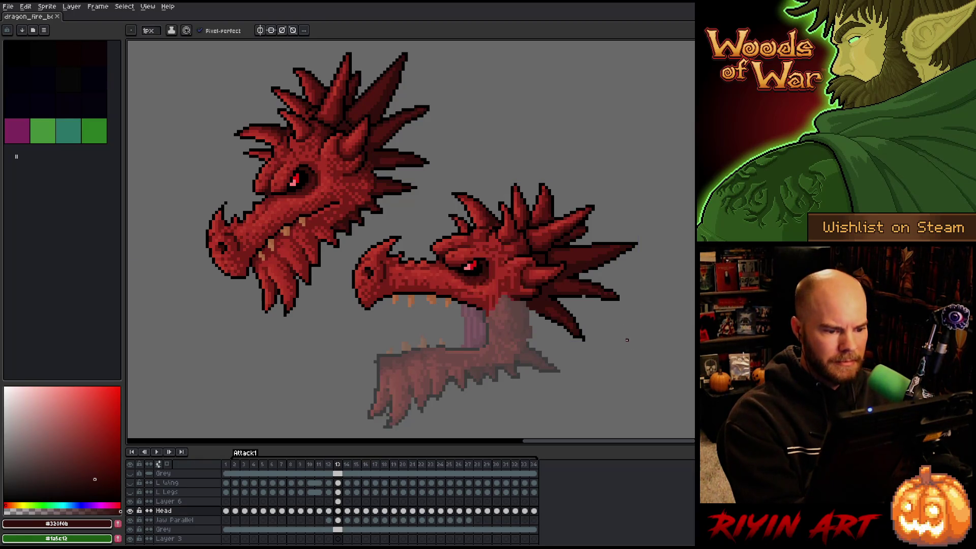
alt+click(463, 239)
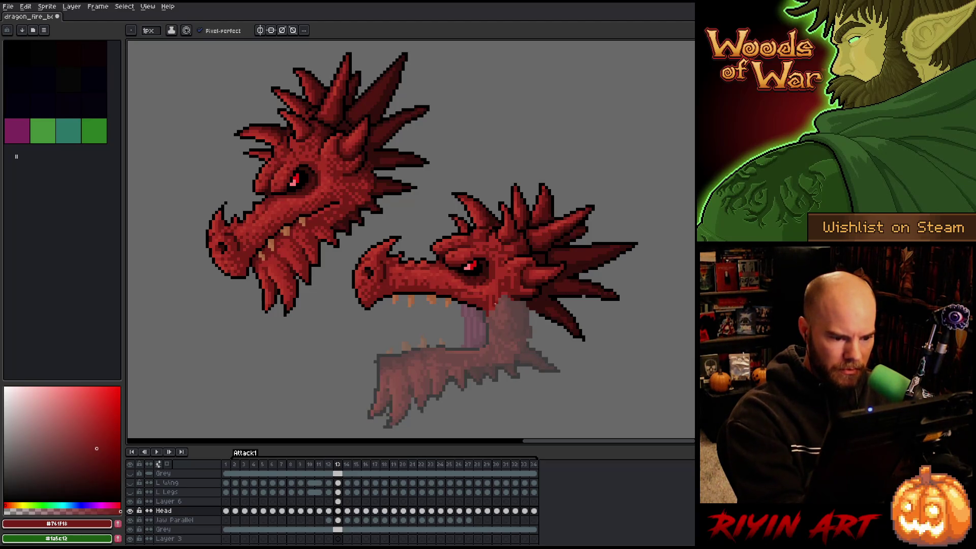
Paint dark red #761f18 shading onto the jaw, blending with lighter red #a52f24.
alt+click(493, 300)
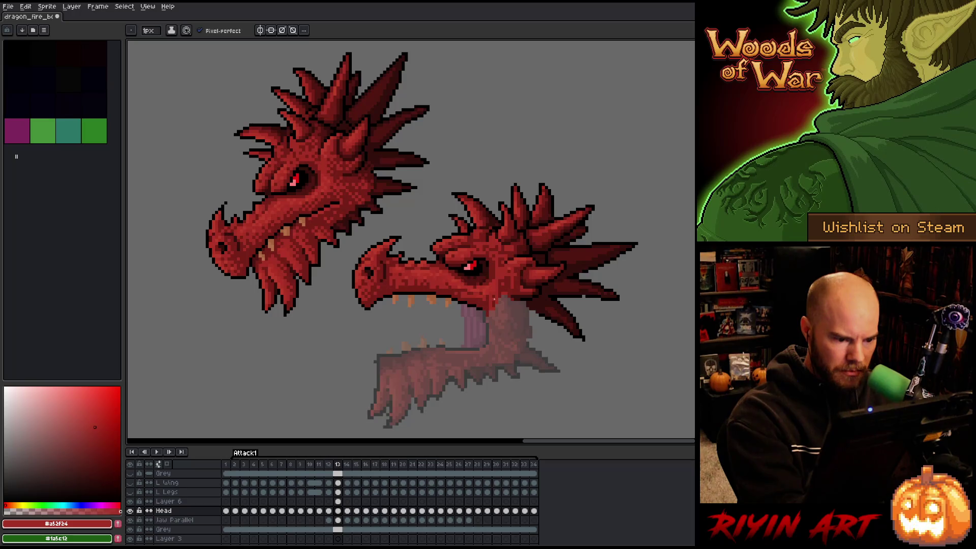
alt+click(498, 295)
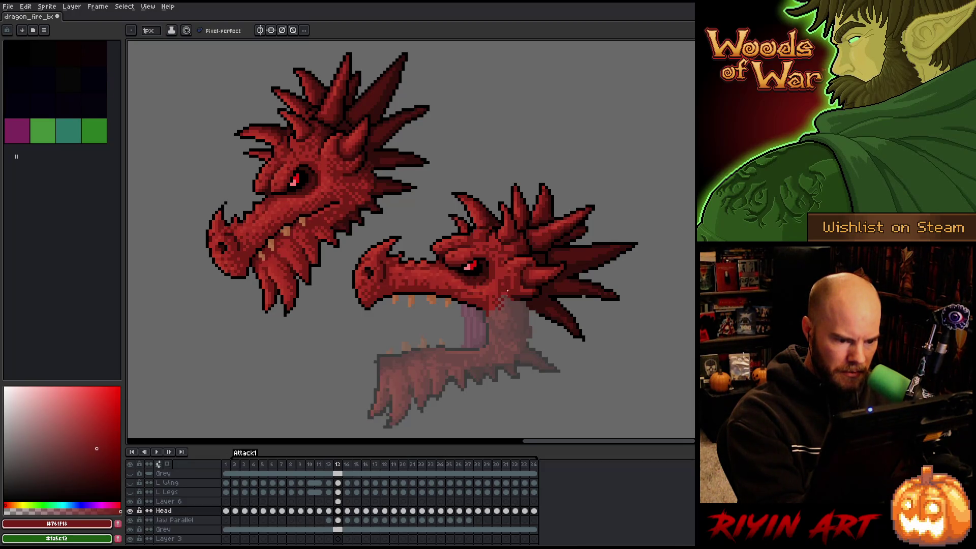
drag(499, 311, 494, 323)
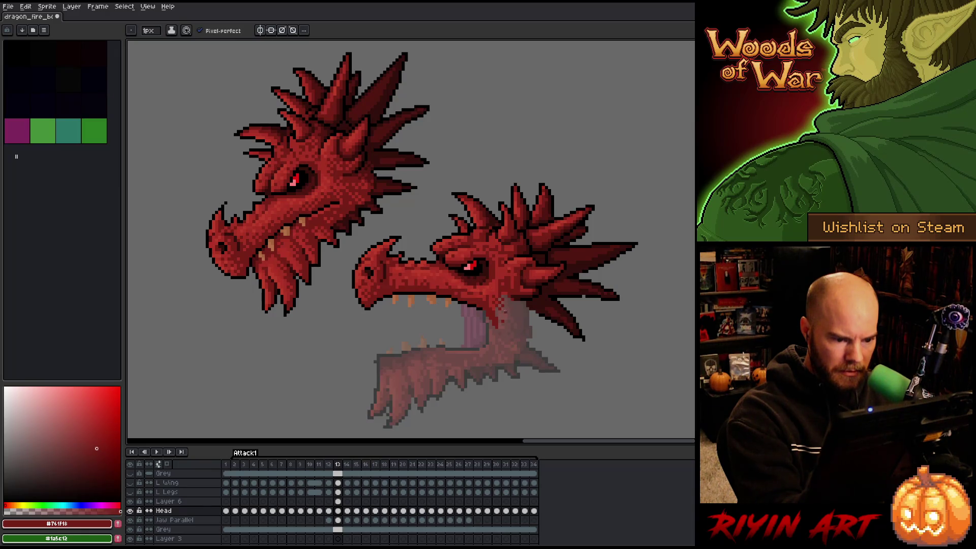
drag(506, 311, 520, 307)
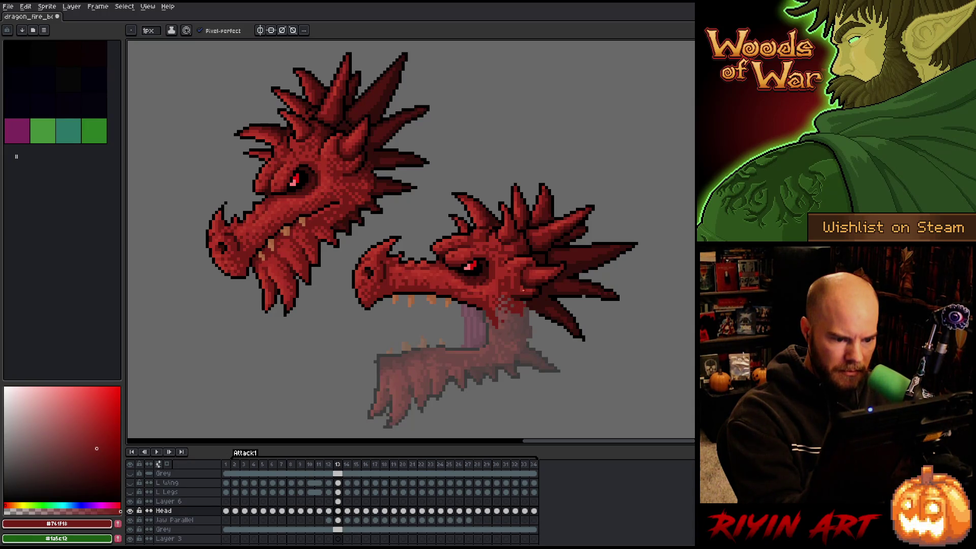
alt+click(526, 303)
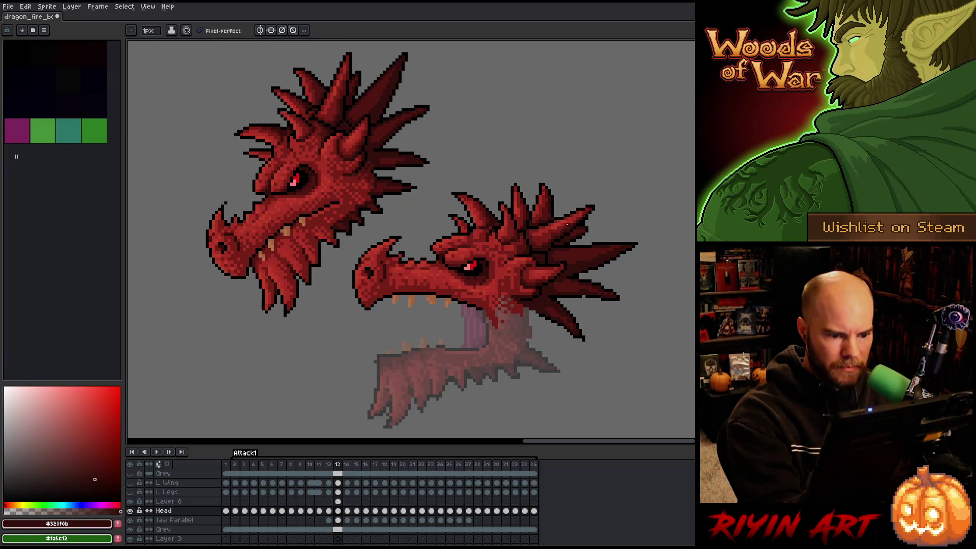
alt+click(519, 279)
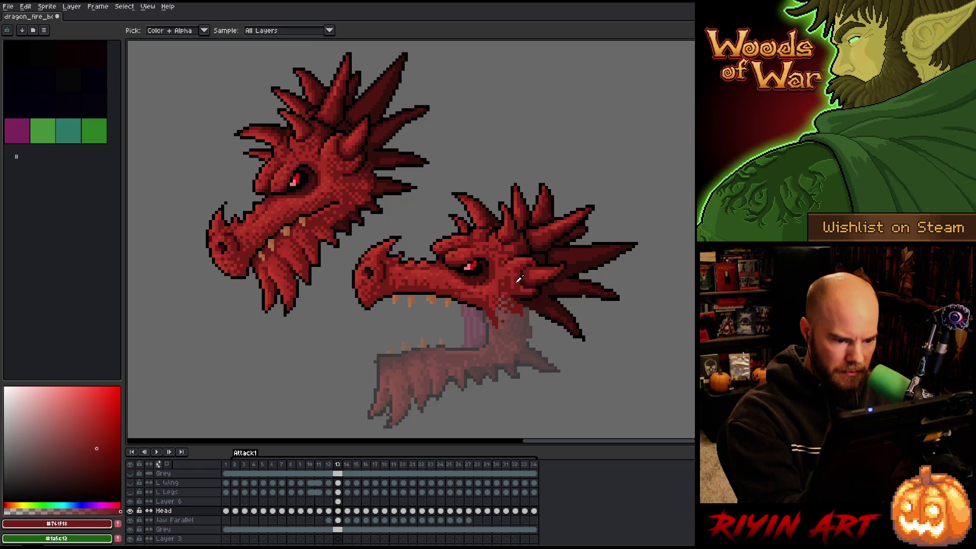
alt+click(509, 275)
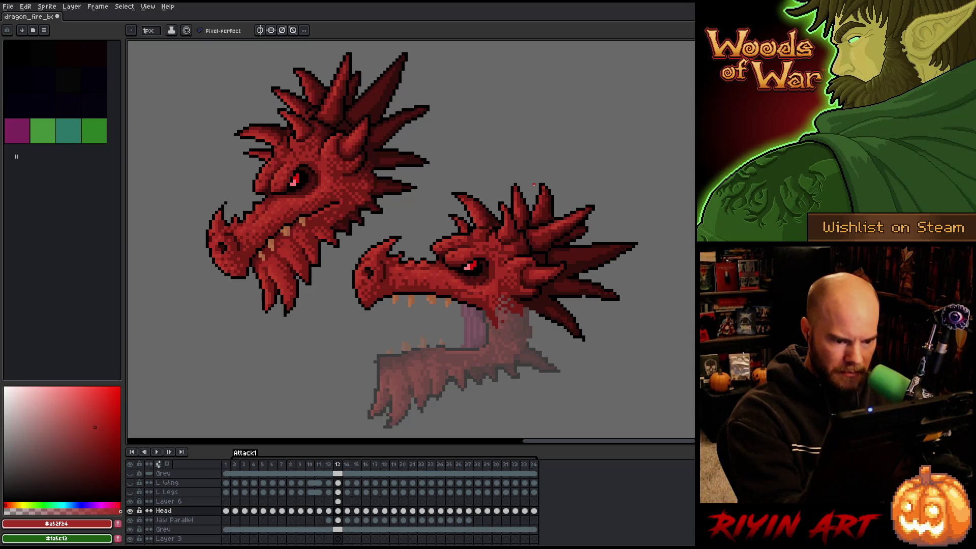
alt+click(522, 288)
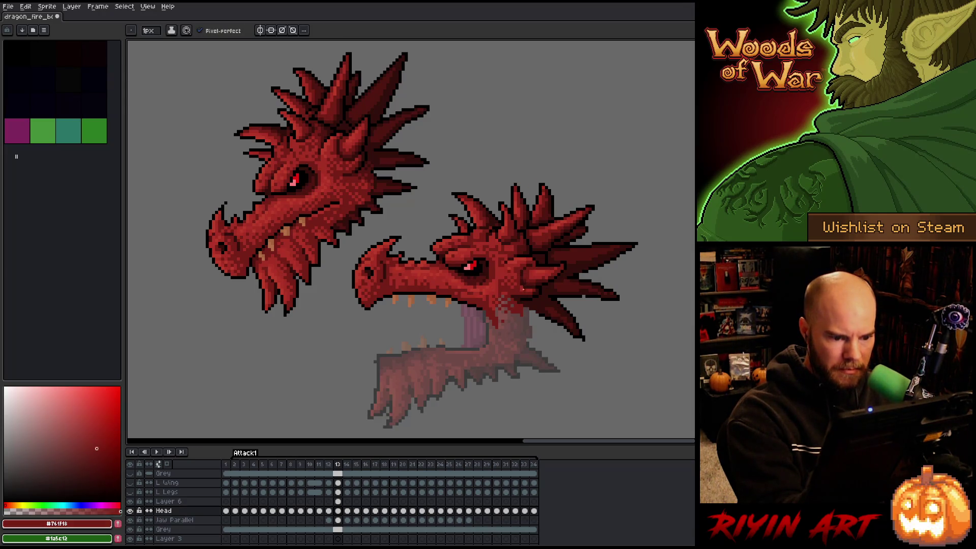
alt+click(518, 289)
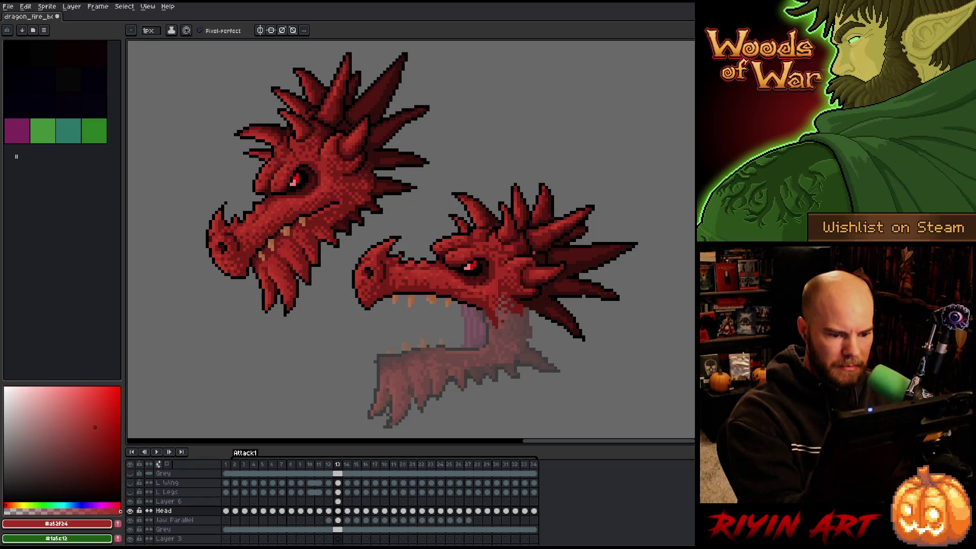
alt+click(554, 274)
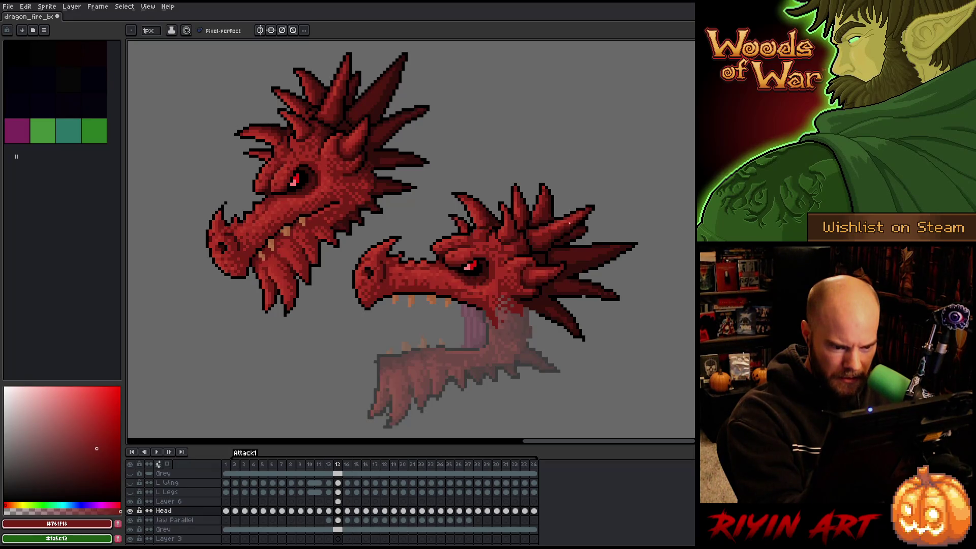
Add lighter red #a52f24 pixels near the jaw and save the sprite.
key(ctrl+s)
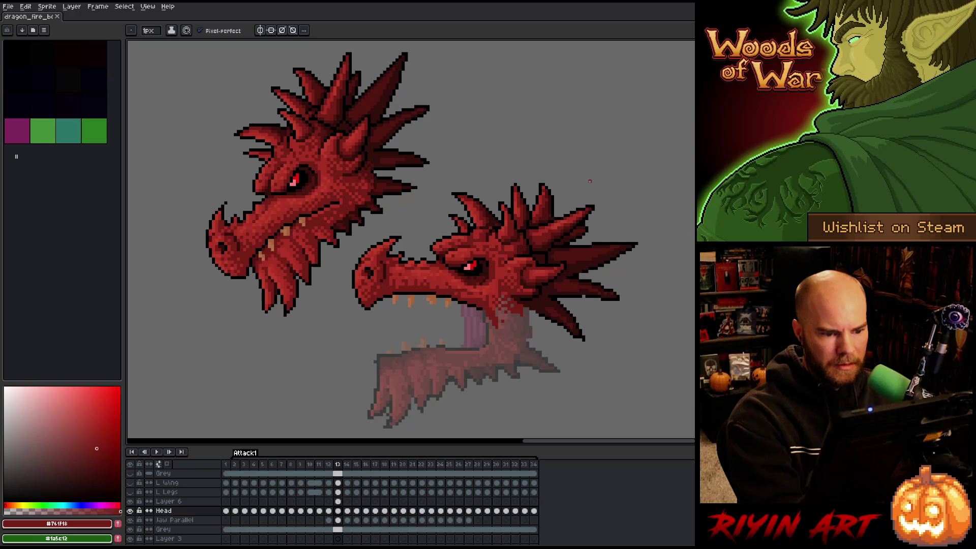
alt+click(563, 271)
click(561, 266)
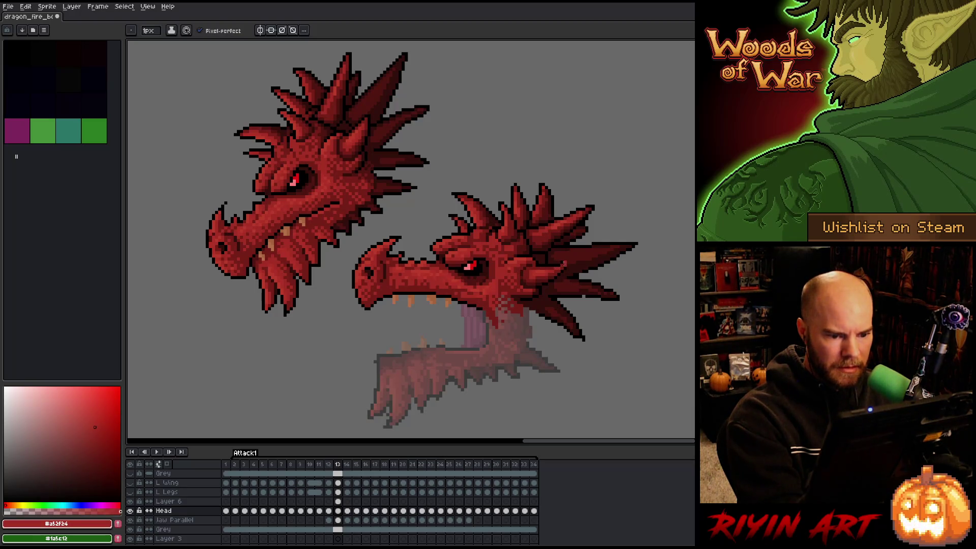
key(ctrl+s)
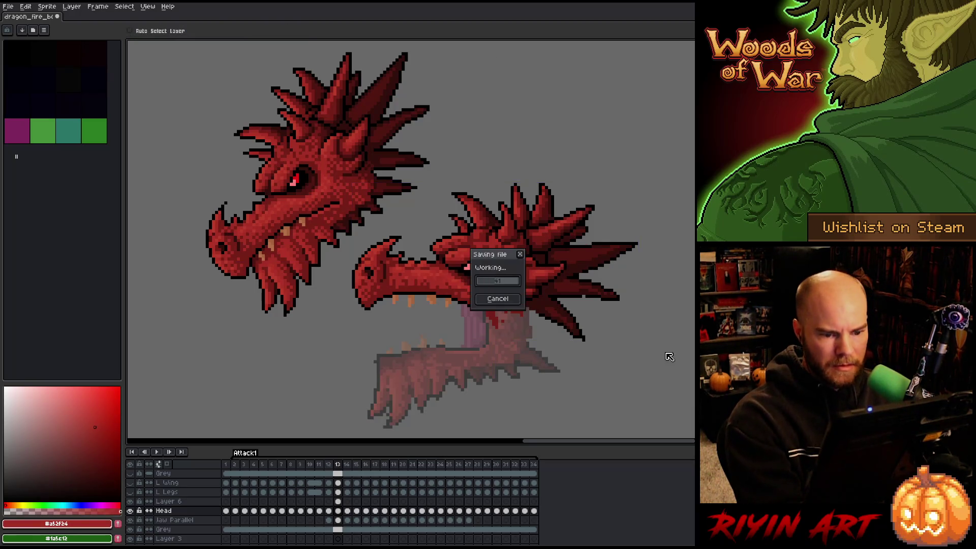
Add a dark red #501612 pixel to the head and a black pixel at the lower spike's tip.
alt+click(584, 296)
alt+click(584, 297)
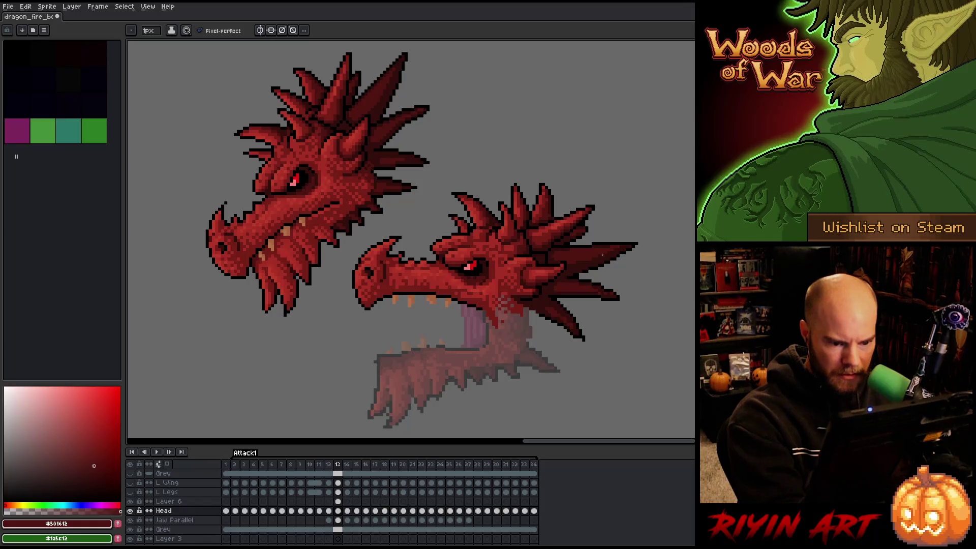
click(570, 324)
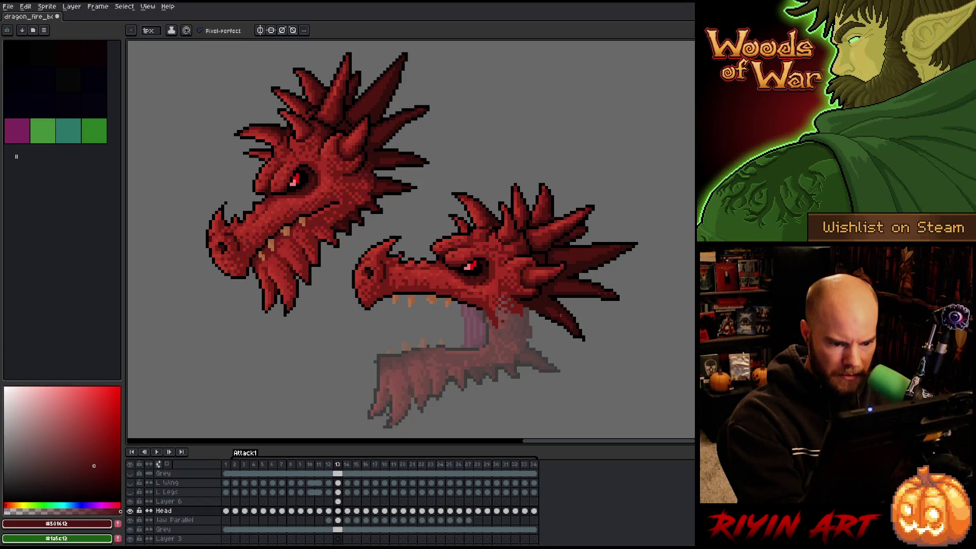
click(567, 298)
key(e)
key(b)
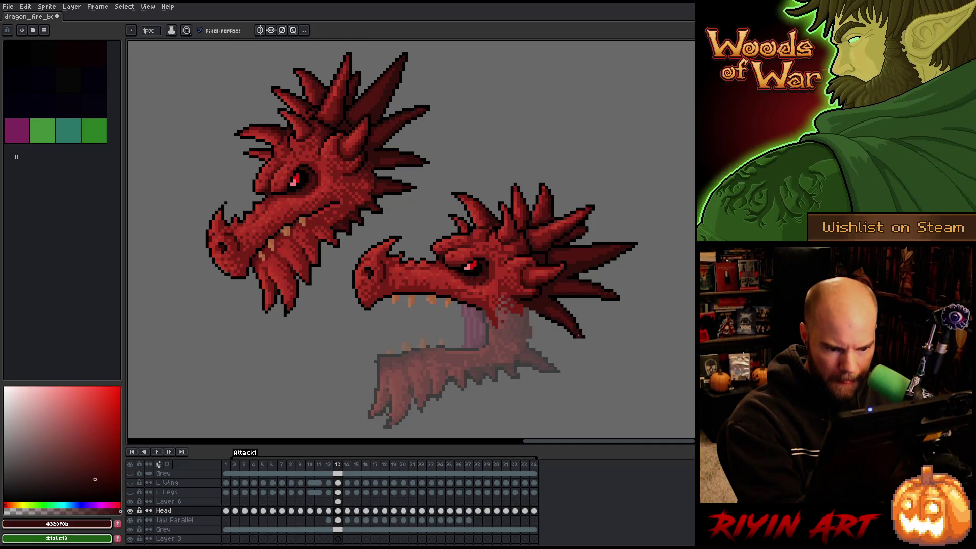
alt+click(582, 335)
click(582, 339)
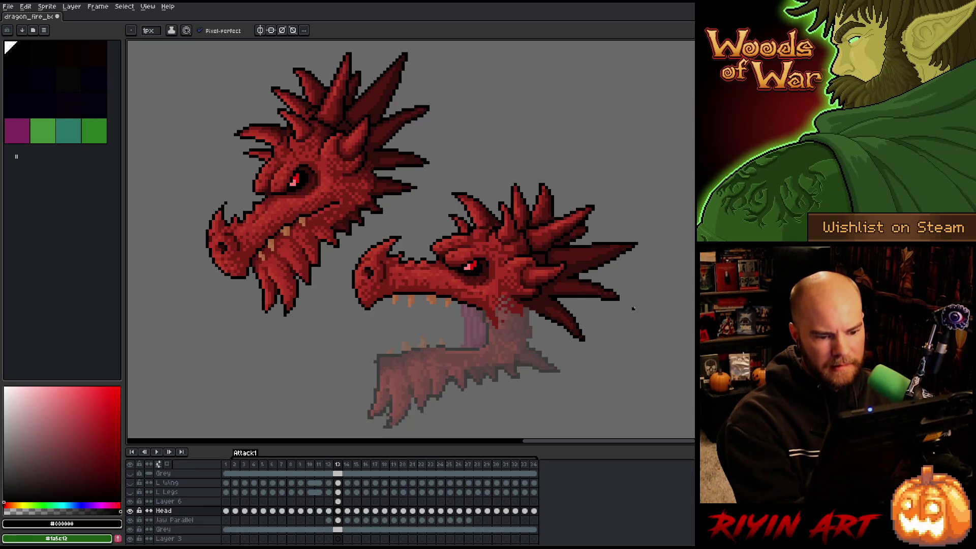
Touch up the spikes with very dark red and black, erasing stray pixels.
key(alt)
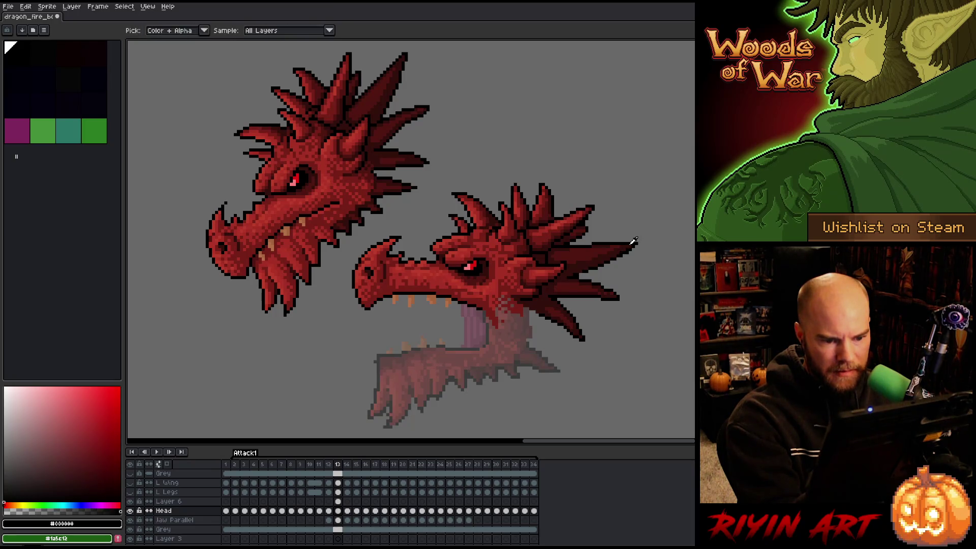
alt+click(632, 242)
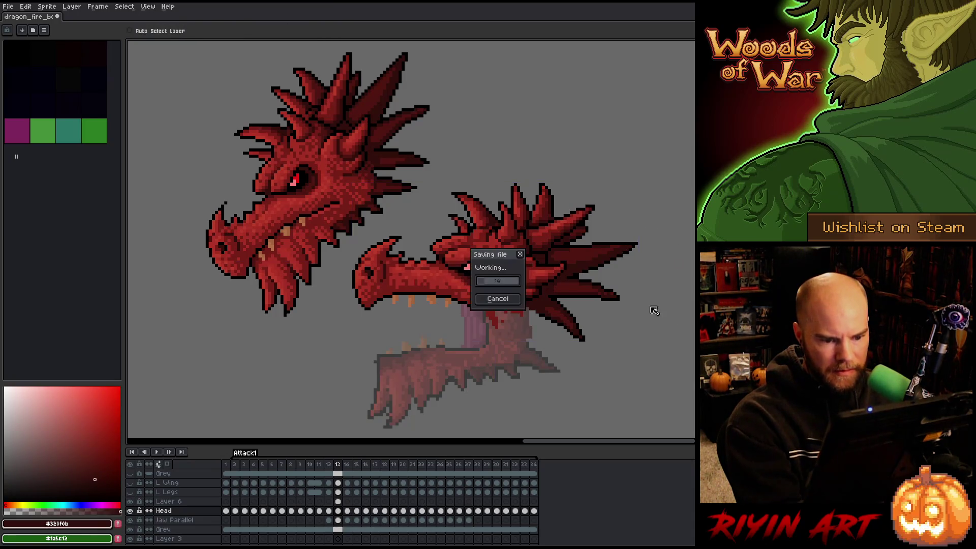
alt+click(612, 287)
key(e)
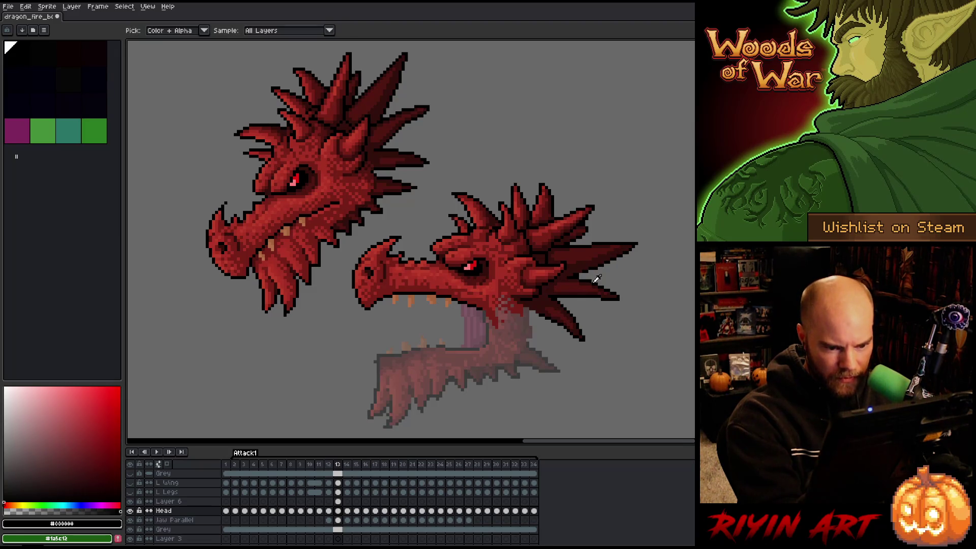
key(b)
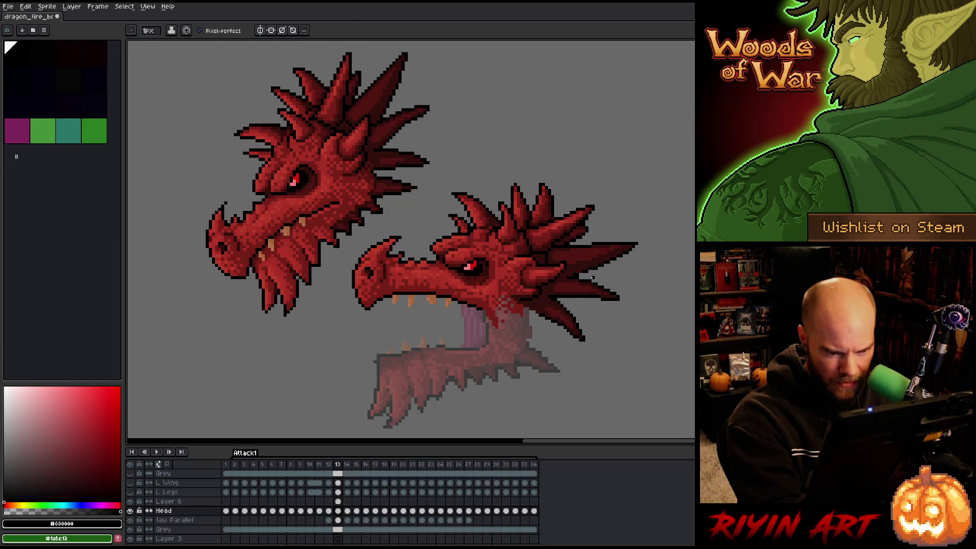
key(e)
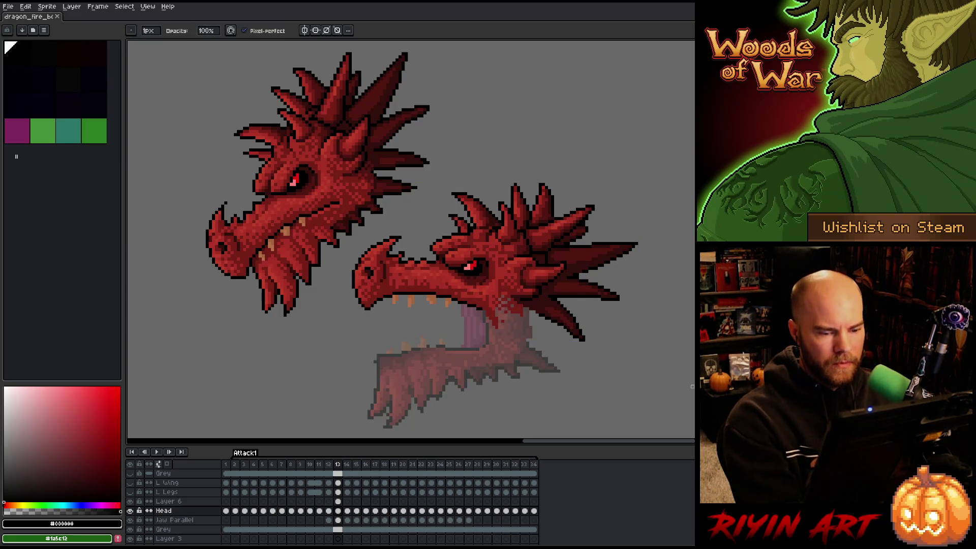
right_click(468, 247)
key(Escape)
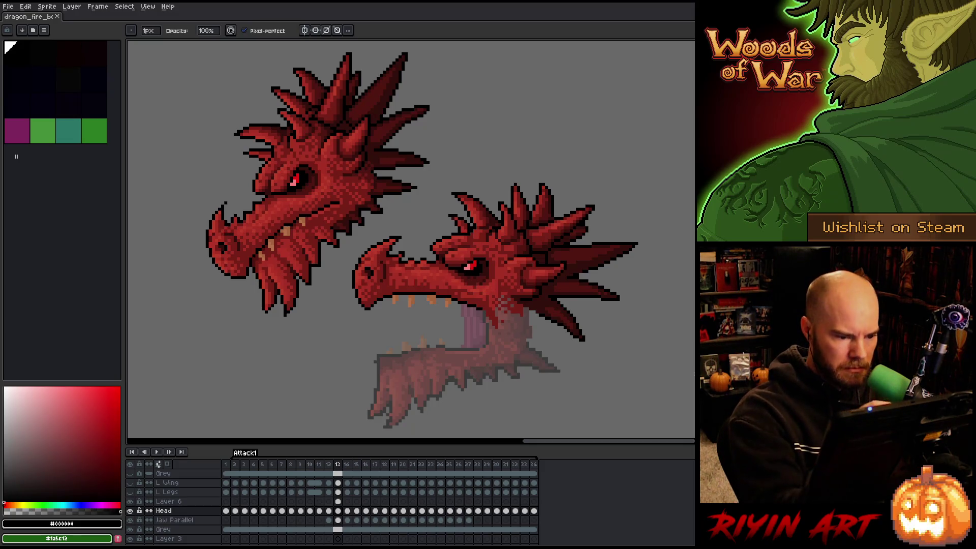
key(i)
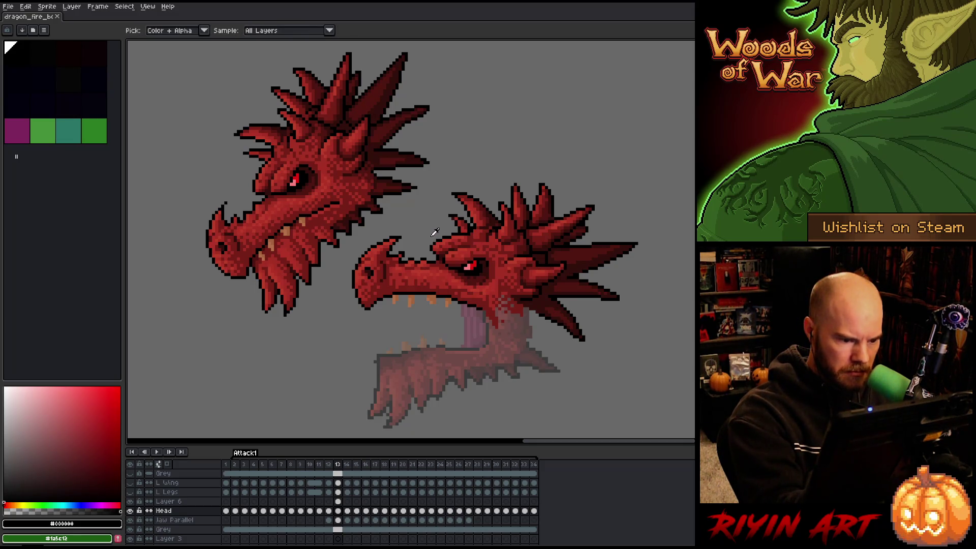
key(b)
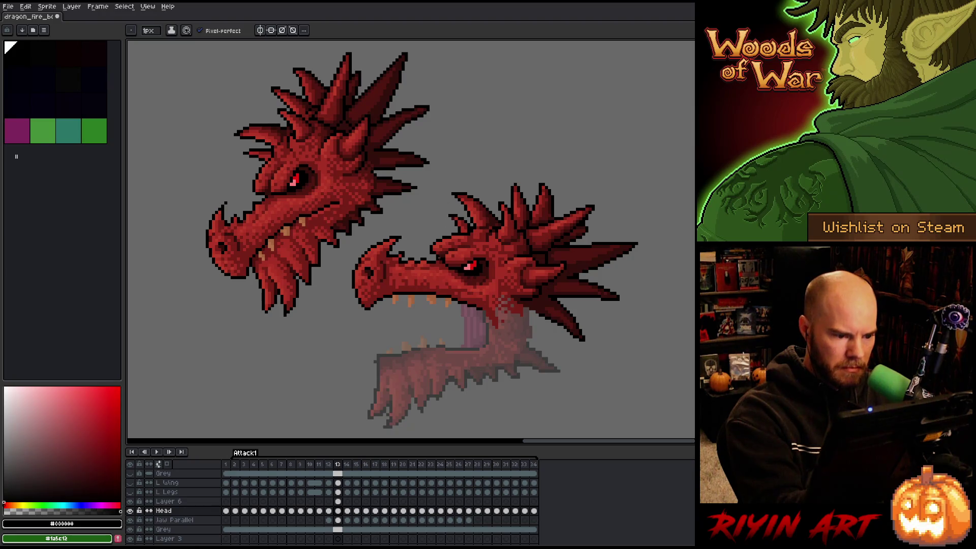
Add a dark pixel on the right dragon's brow, pick up mid red, and save.
click(433, 252)
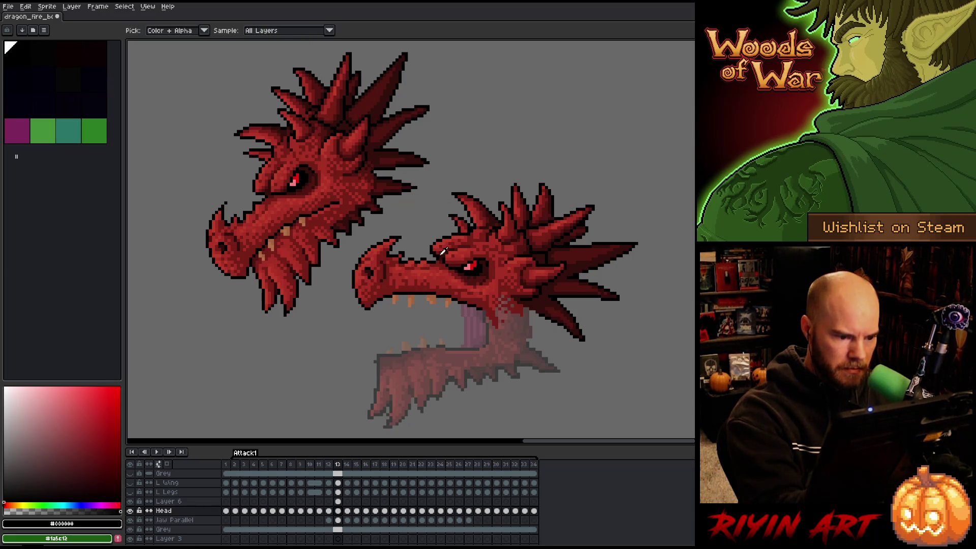
click(95, 478)
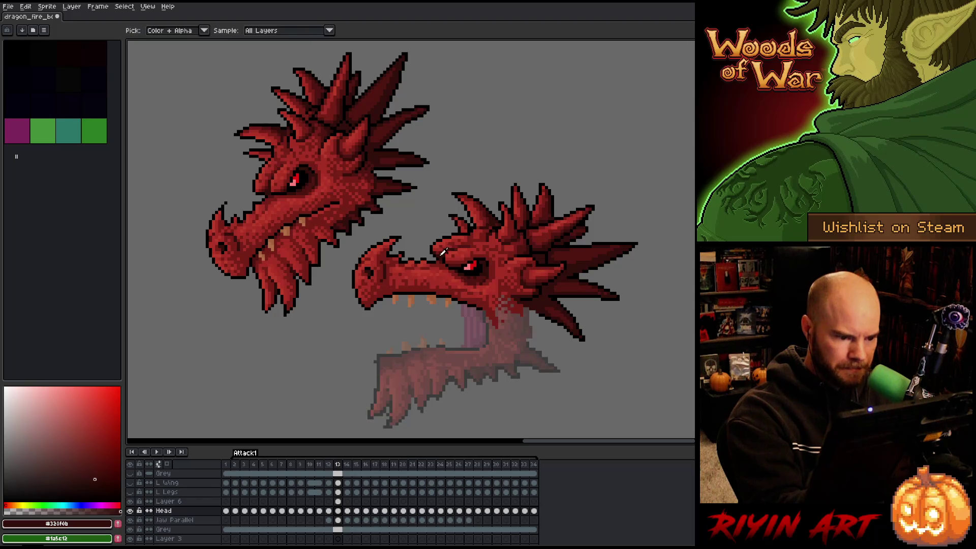
alt+click(562, 246)
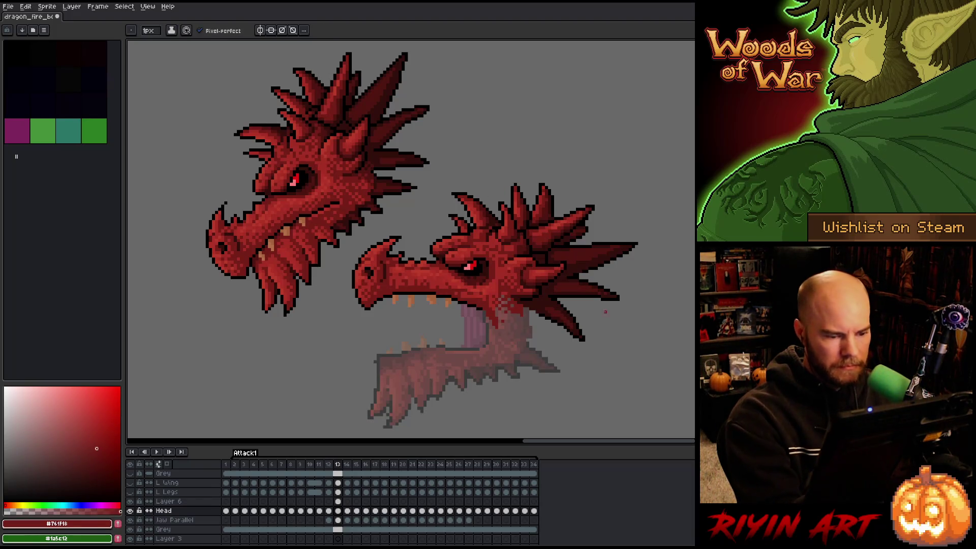
key(ctrl+s)
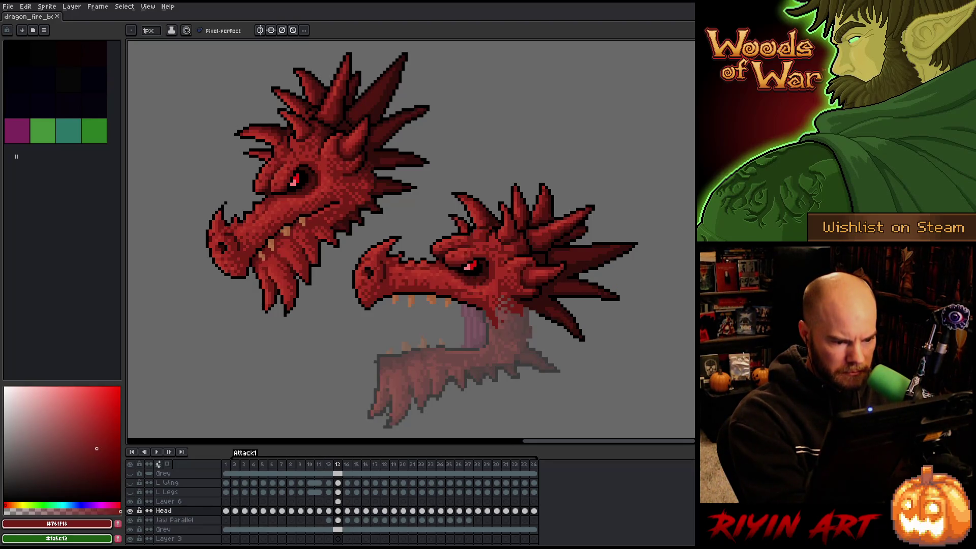
key(m)
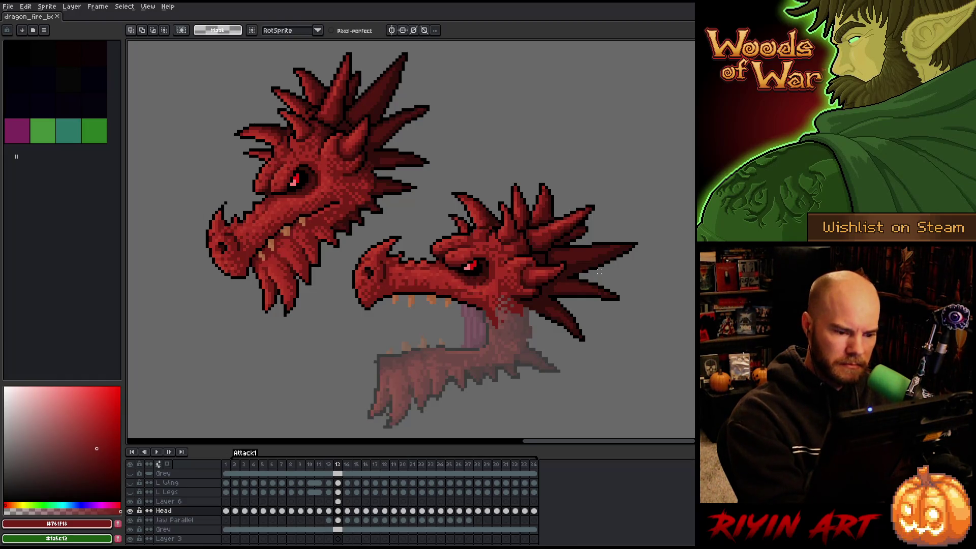
Touch up crest spike pixels with dark red and black, saving the drawing repeatedly.
right_click(615, 309)
key(Escape)
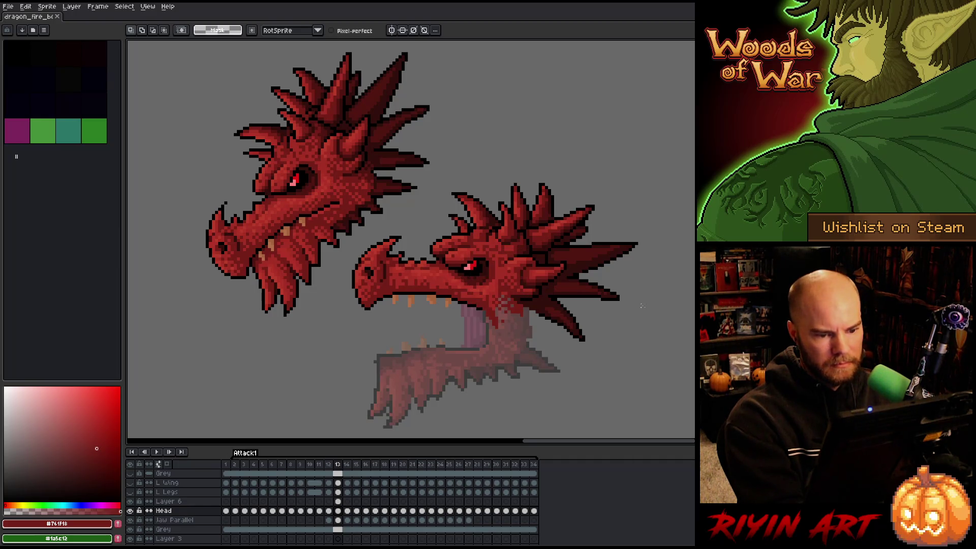
key(b)
key(ctrl+s)
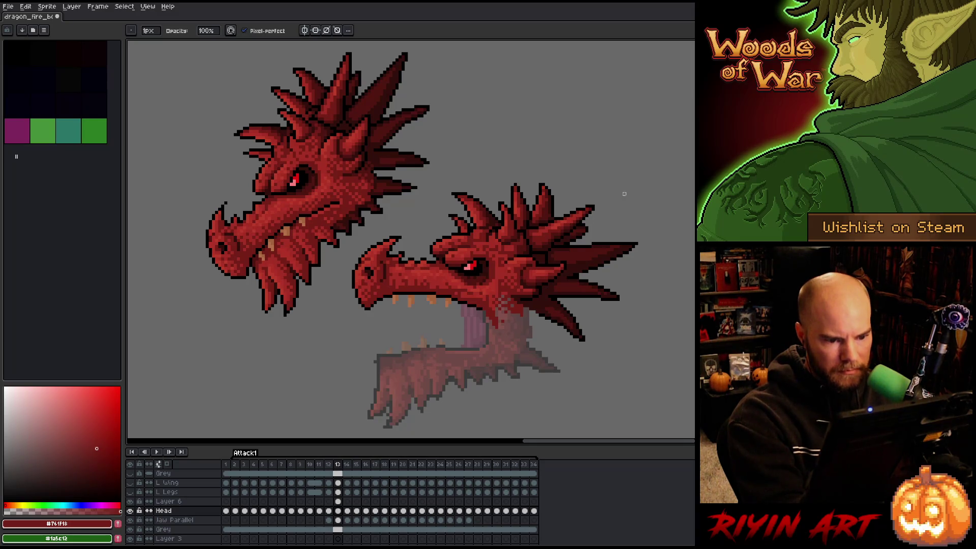
key(e)
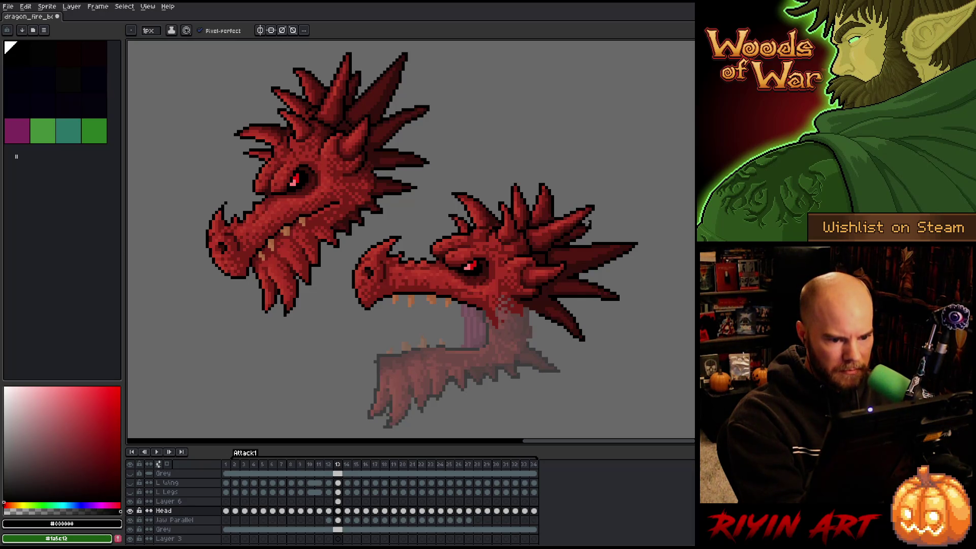
alt+click(584, 226)
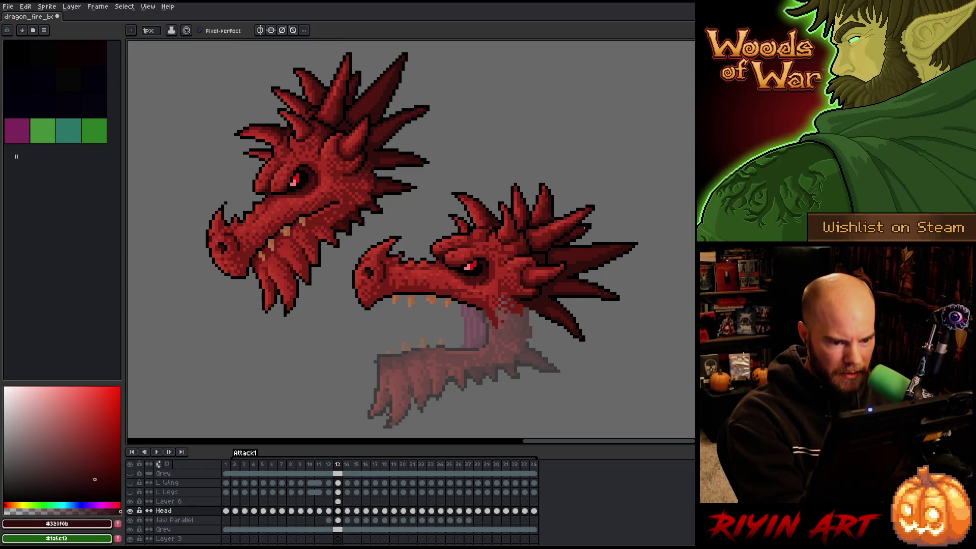
right_click(470, 246)
key(ctrl+s)
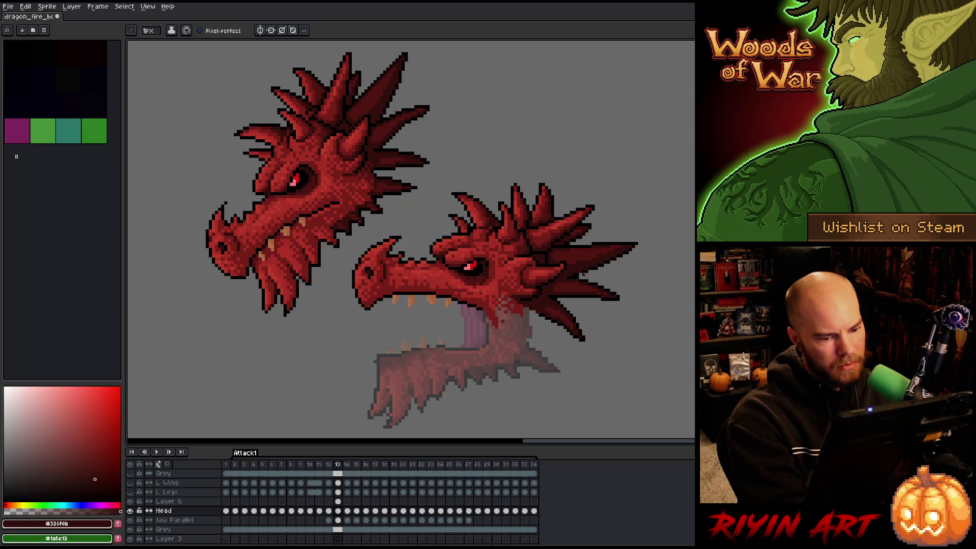
alt+click(582, 274)
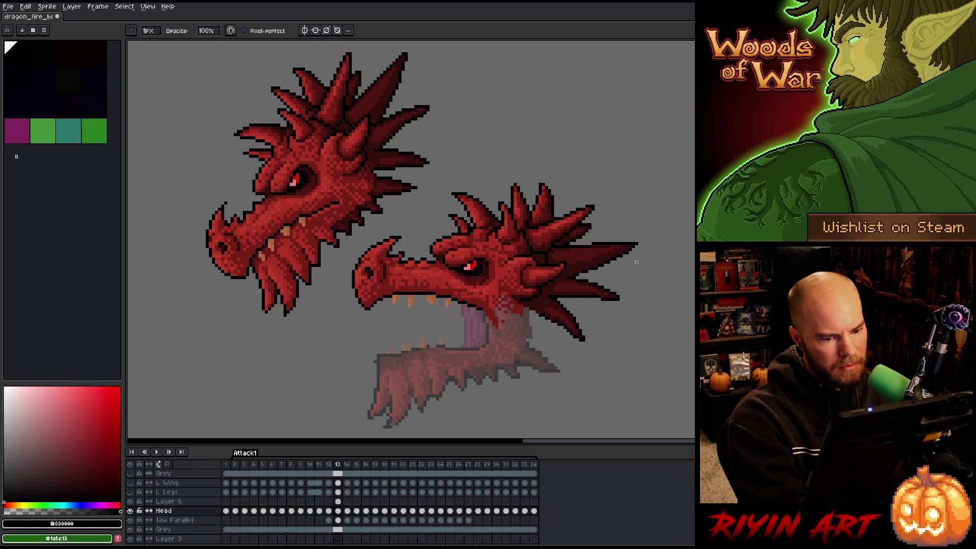
key(e)
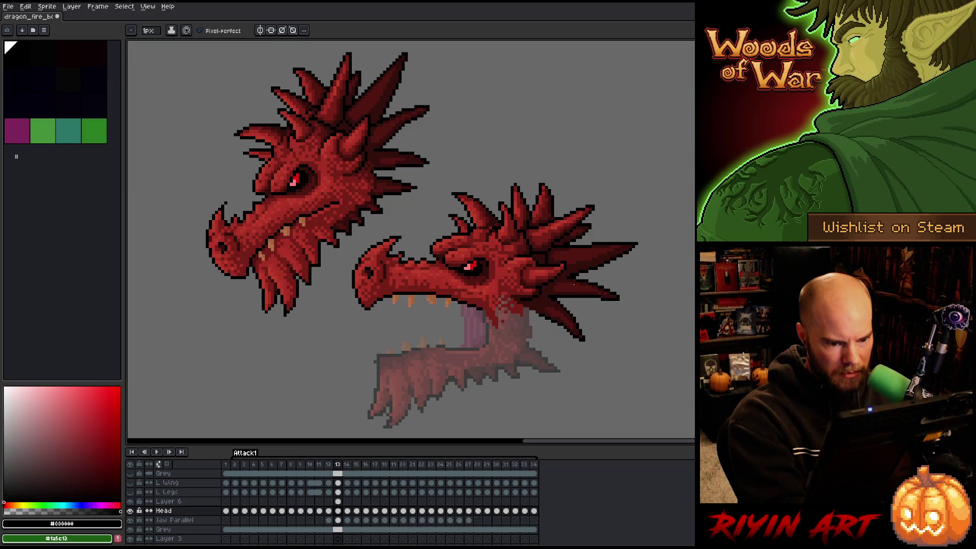
right_click(468, 249)
key(ctrl+s)
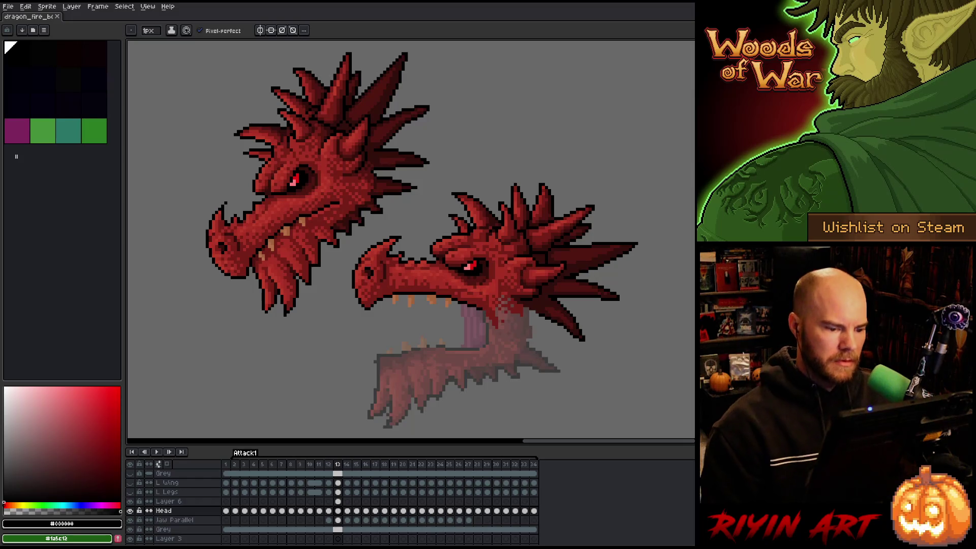
Add bright red near the jaw, shade a small lower-jaw patch with #761f18, and save.
key(i)
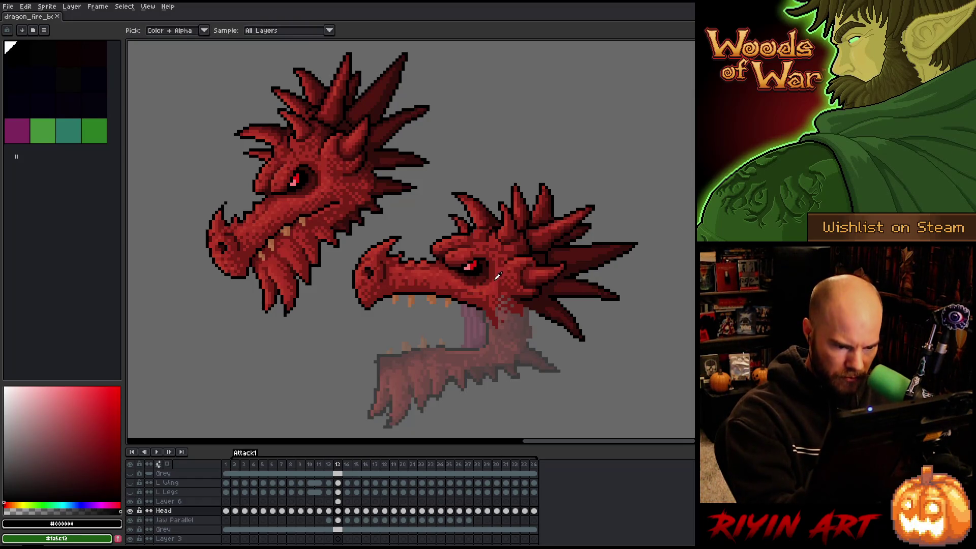
click(498, 282)
key(b)
click(502, 297)
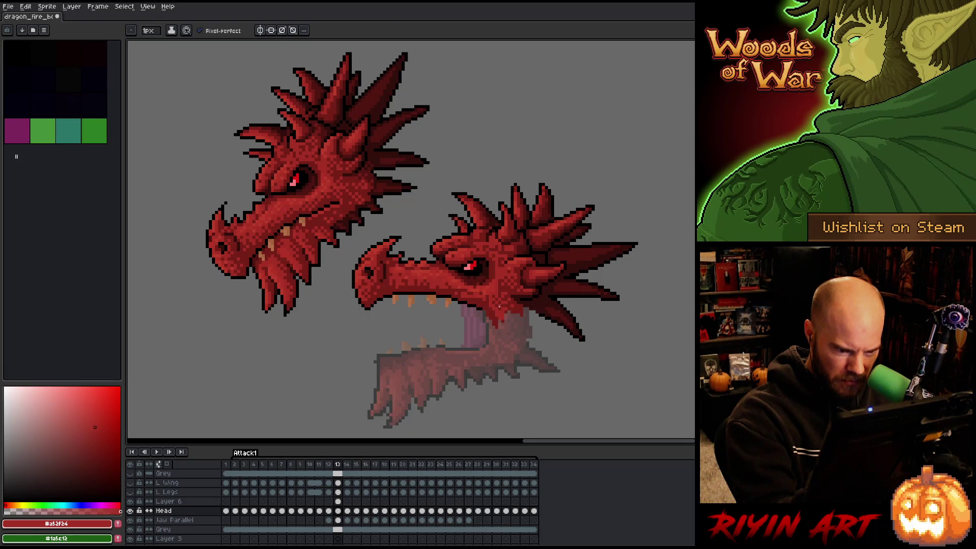
alt+click(504, 310)
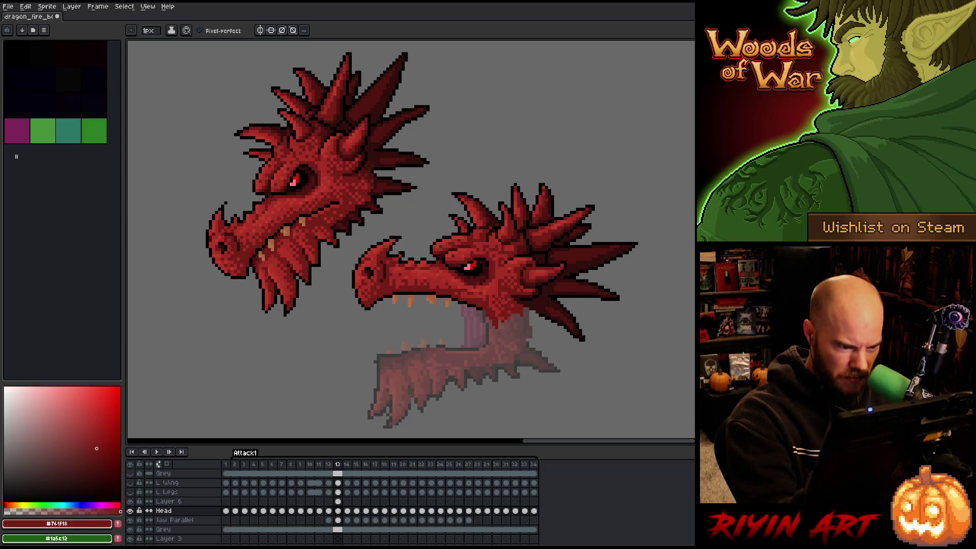
drag(503, 323, 500, 325)
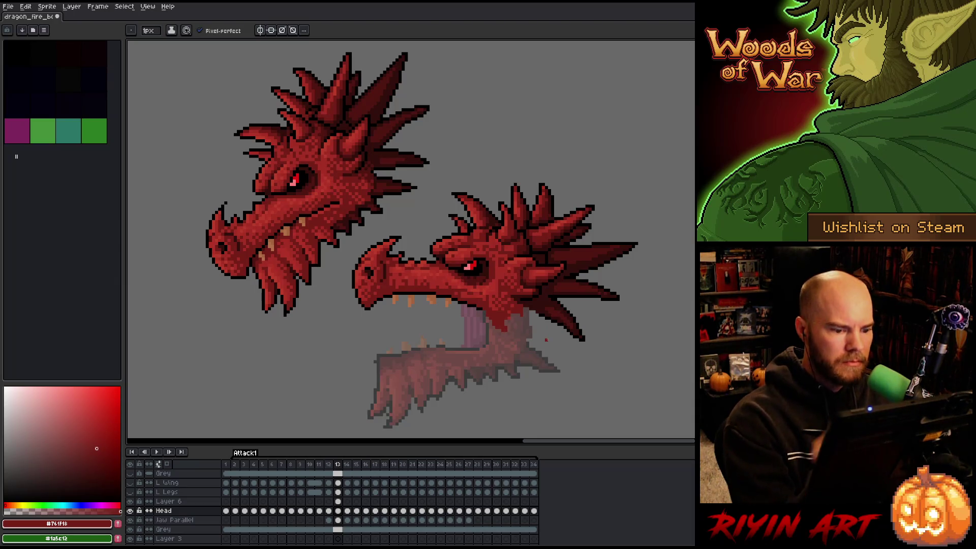
key(ctrl+s)
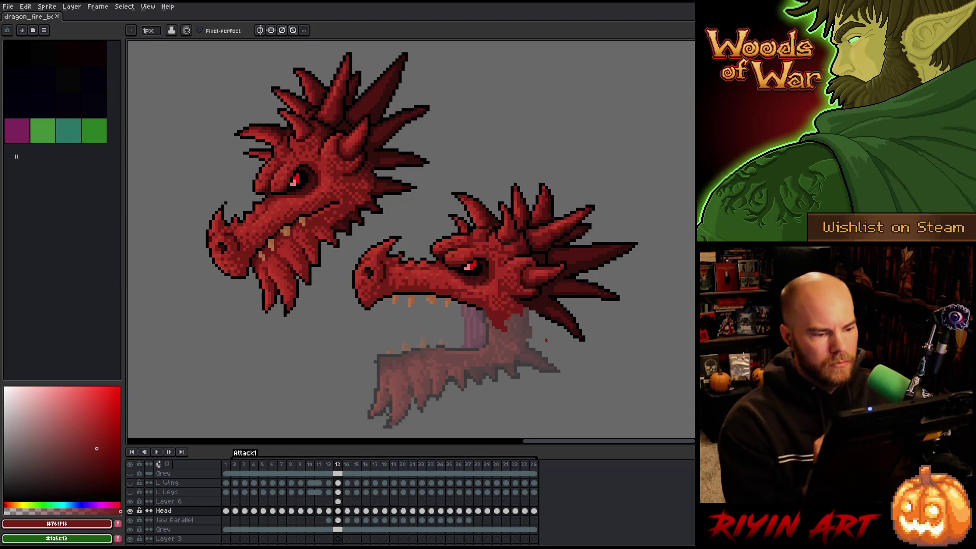
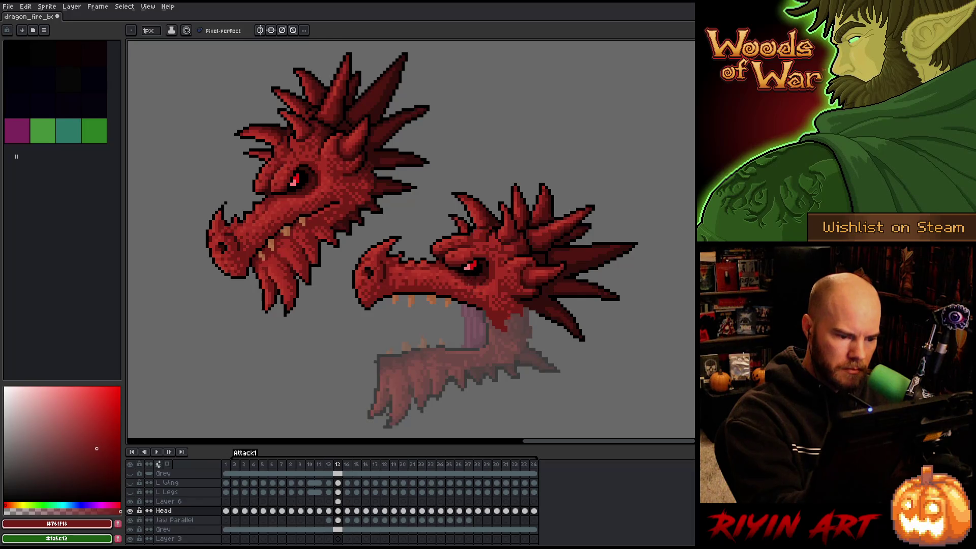
Repaint the dragon's face shading with its mid, dark and light reds.
alt+click(471, 285)
alt+click(470, 290)
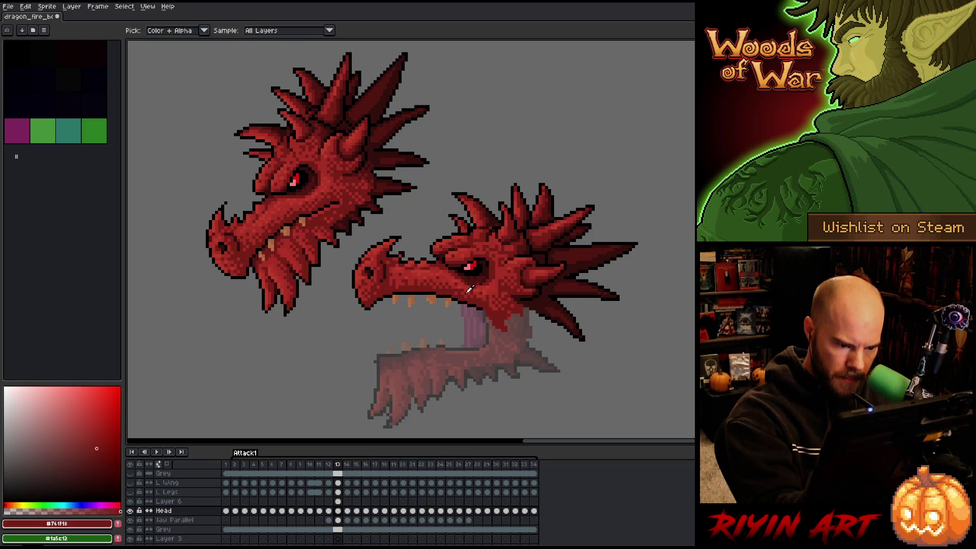
alt+click(475, 291)
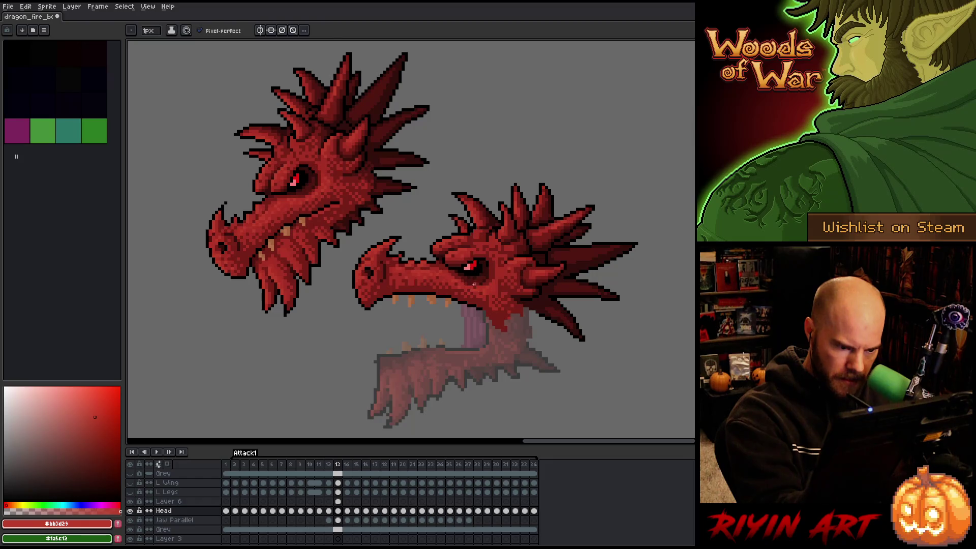
alt+click(473, 286)
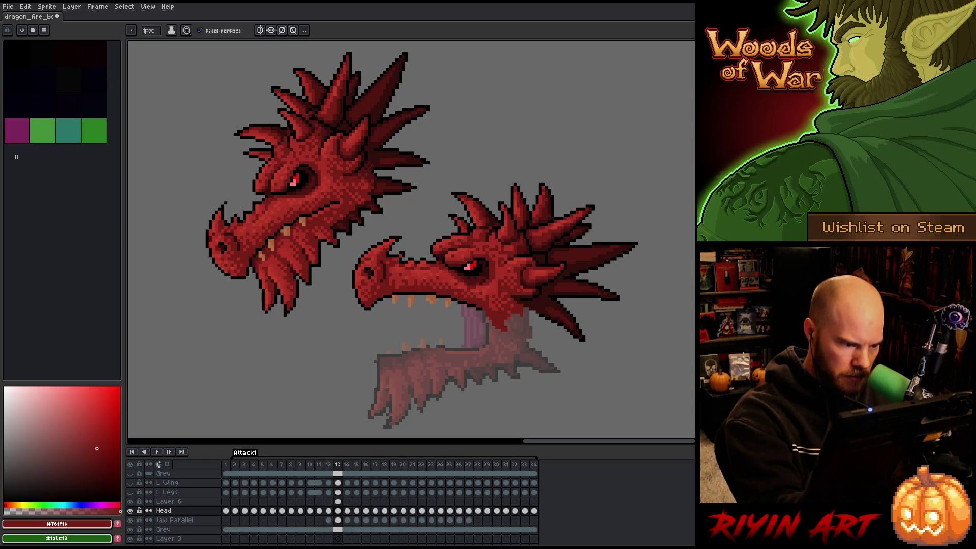
alt+click(434, 271)
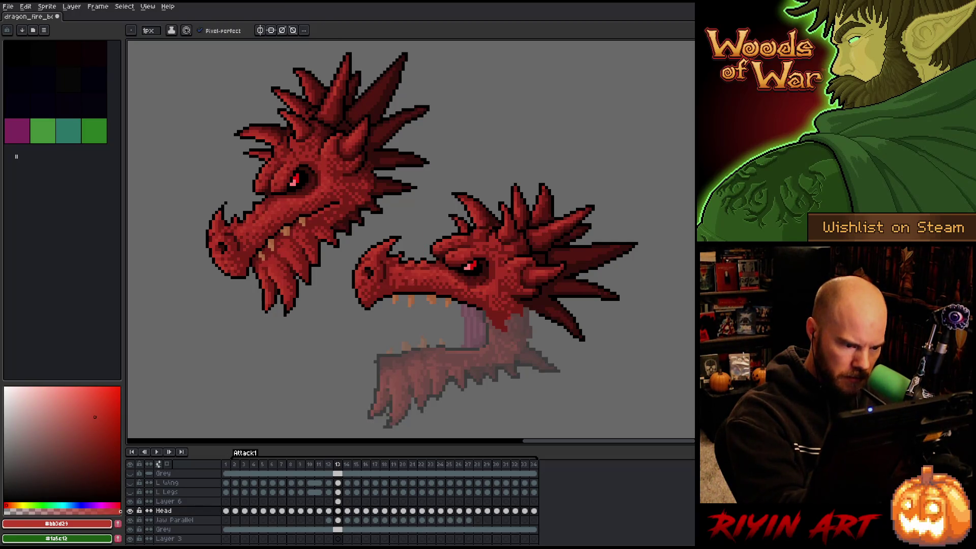
alt+click(408, 268)
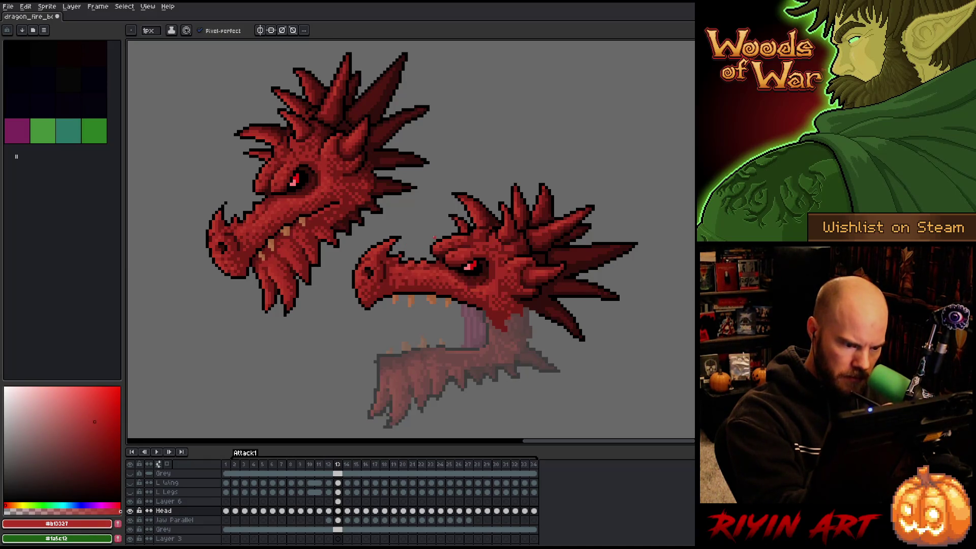
Save the sprite.
right_click(469, 247)
key(ctrl+s)
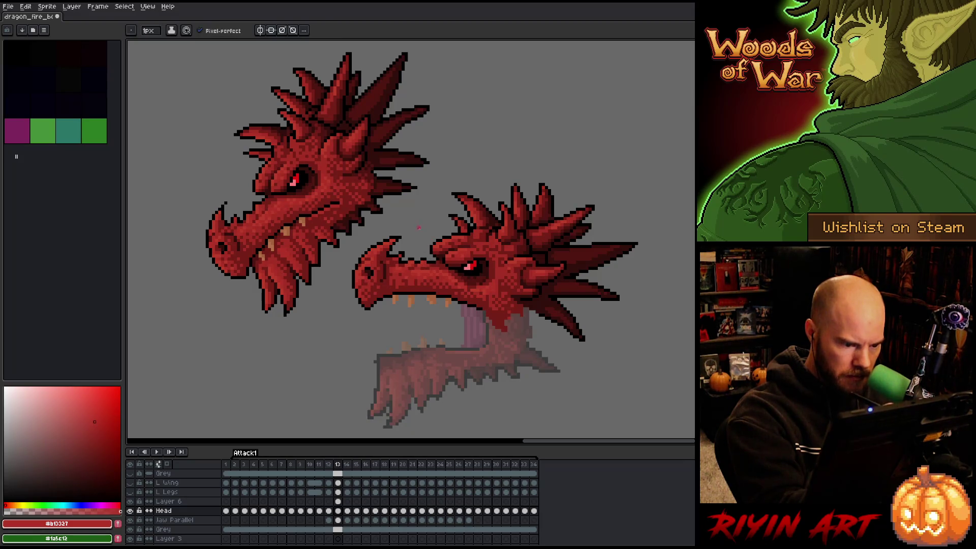
right_click(470, 247)
key(ctrl+s)
Shade the snout, alternating dark red #761f18 and lighter red #a52f24.
alt+click(398, 283)
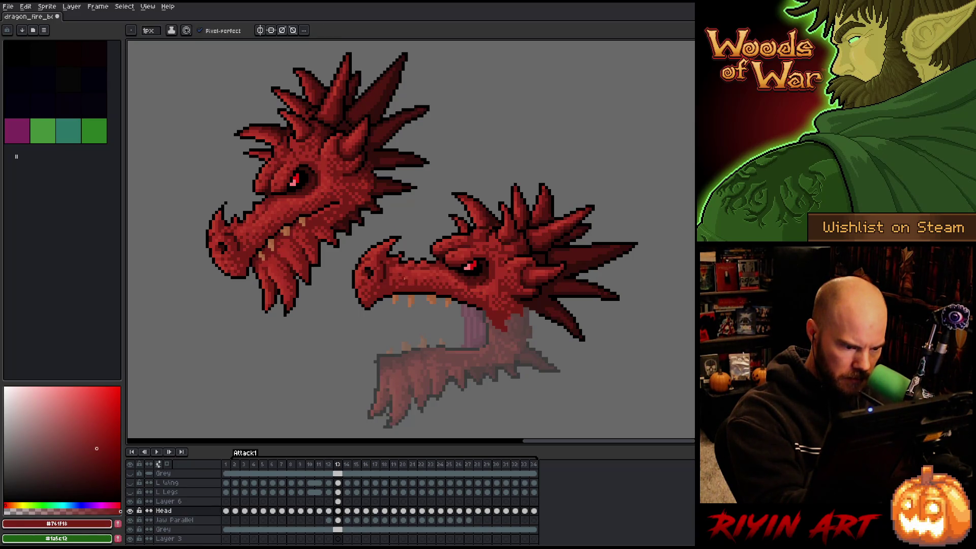
alt+click(406, 280)
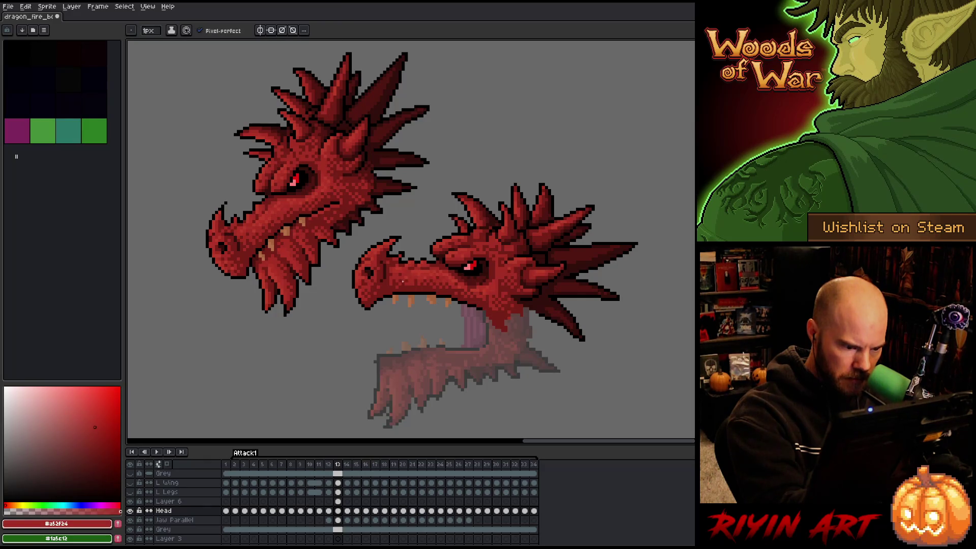
alt+click(393, 270)
alt+click(398, 274)
alt+click(392, 282)
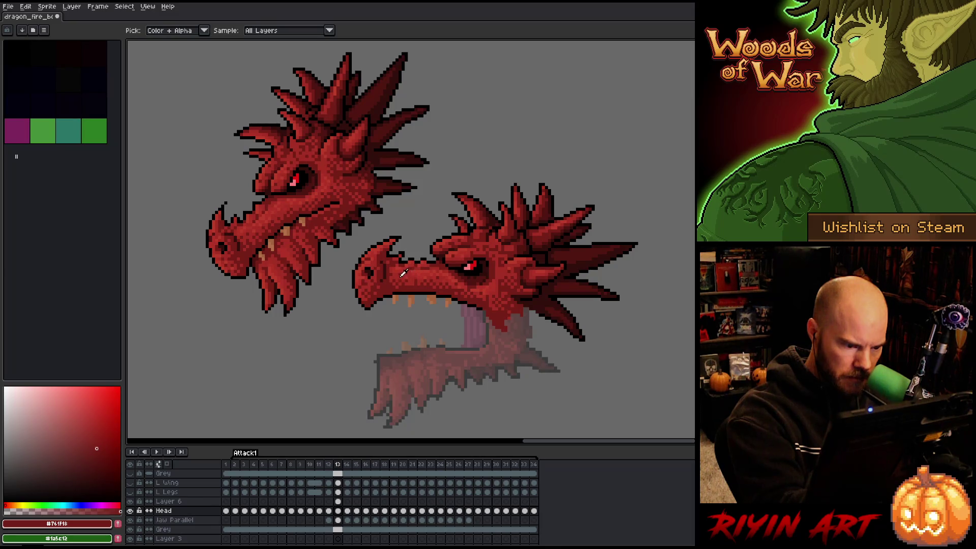
alt+click(403, 273)
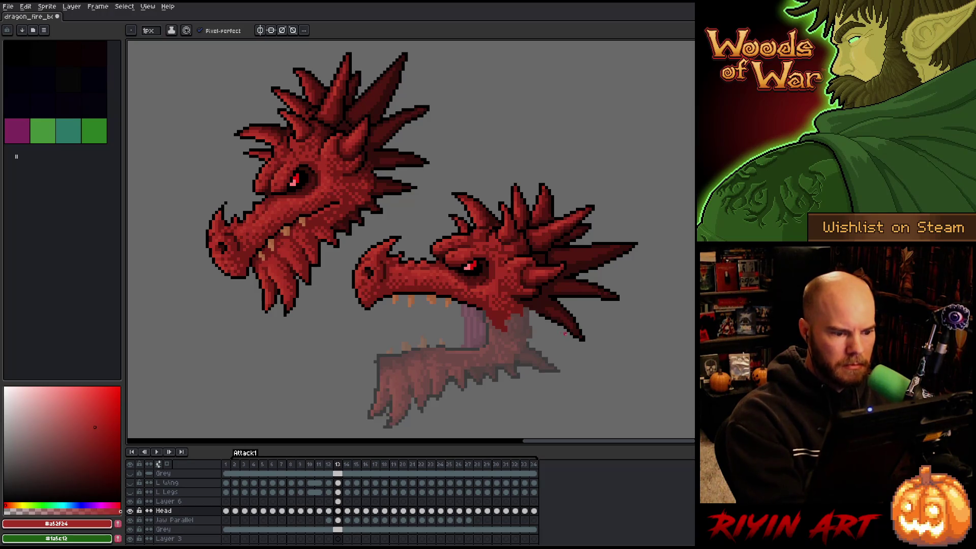
alt+click(391, 269)
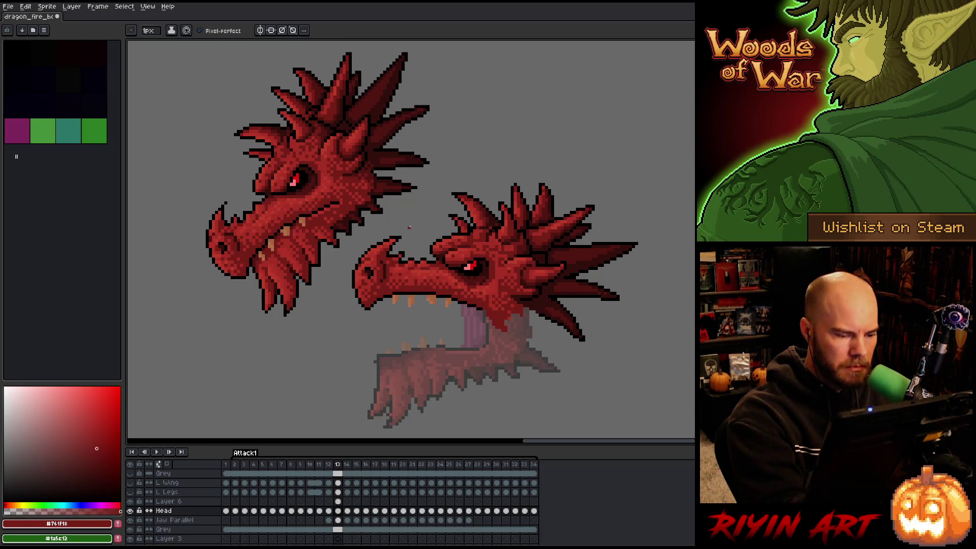
Add brighter red #b13327 to the snout and marquee-select a small area of it.
right_click(468, 247)
click(488, 281)
alt+click(393, 259)
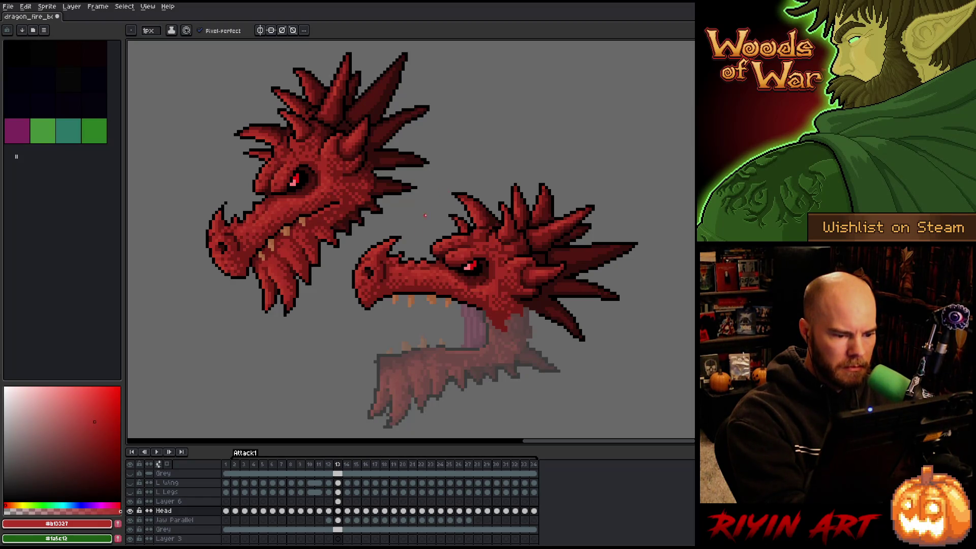
key(m)
drag(410, 240, 391, 266)
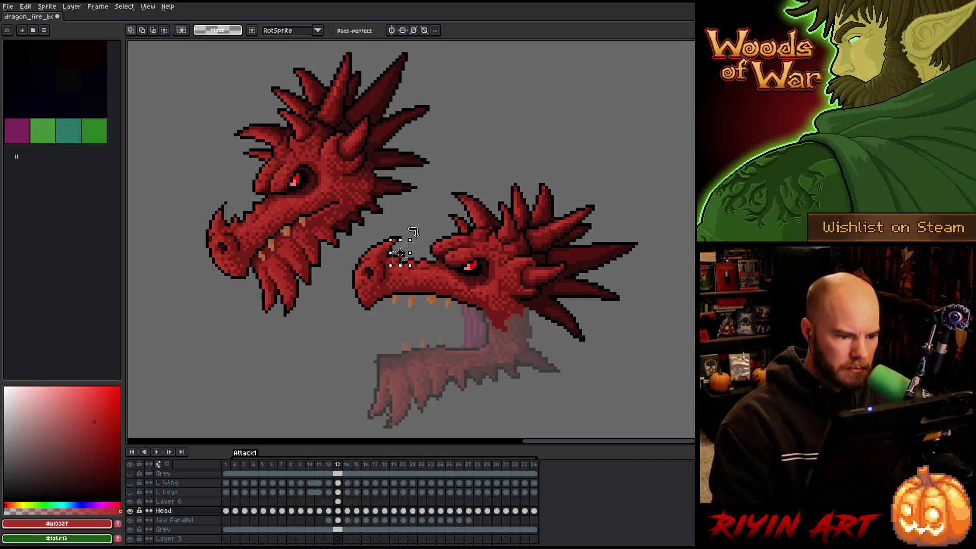
Clear the snout selection, paint black pixels into the lower head's mouth, and save.
key(ctrl+d)
key(b)
alt+click(399, 252)
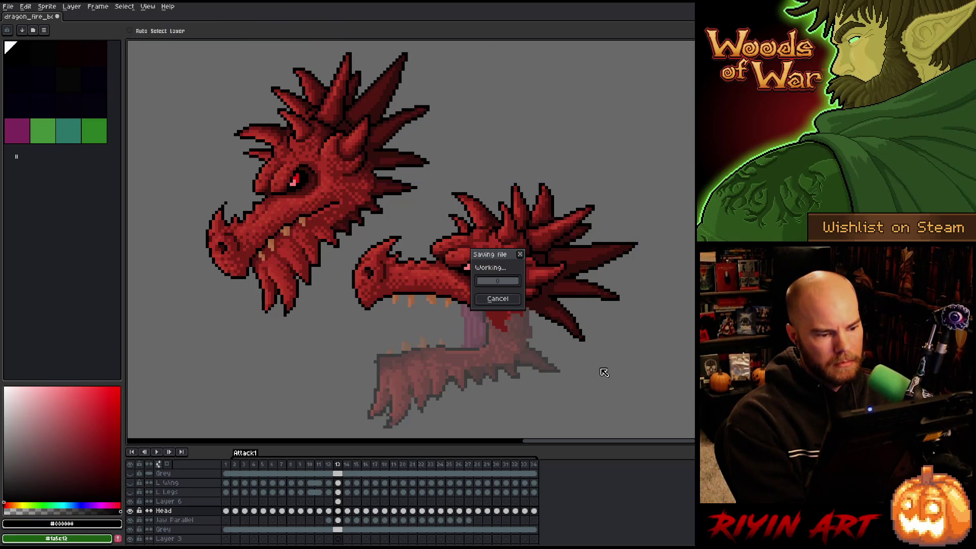
key(ctrl+s)
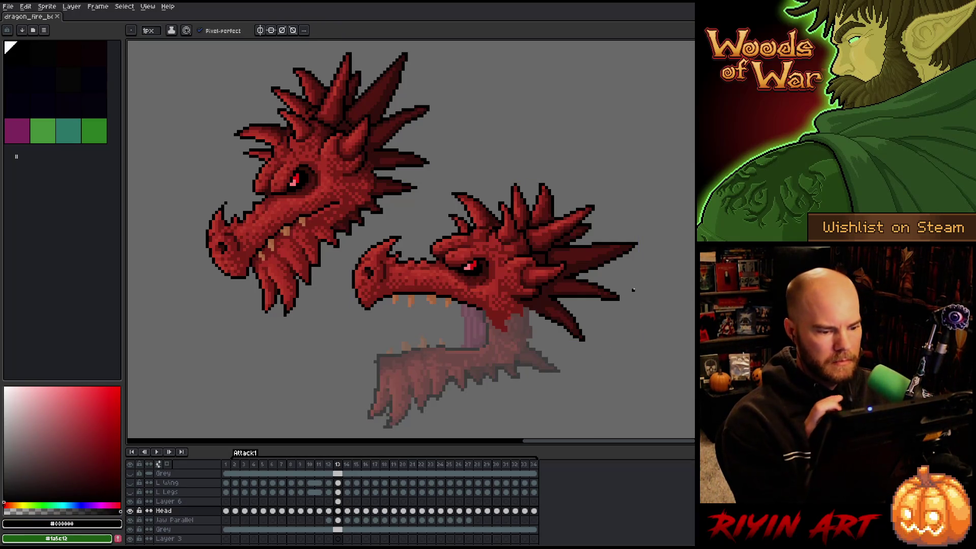
click(459, 304)
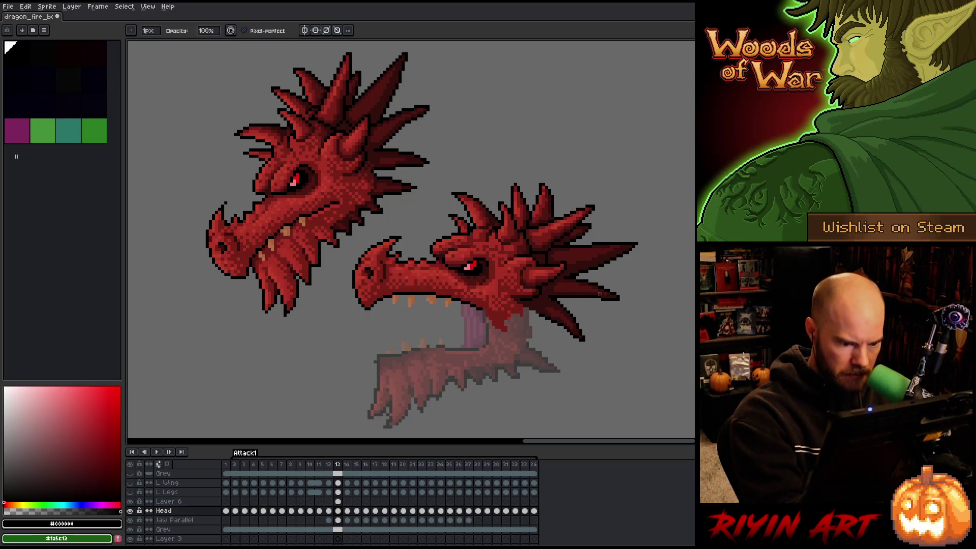
key(ctrl+s)
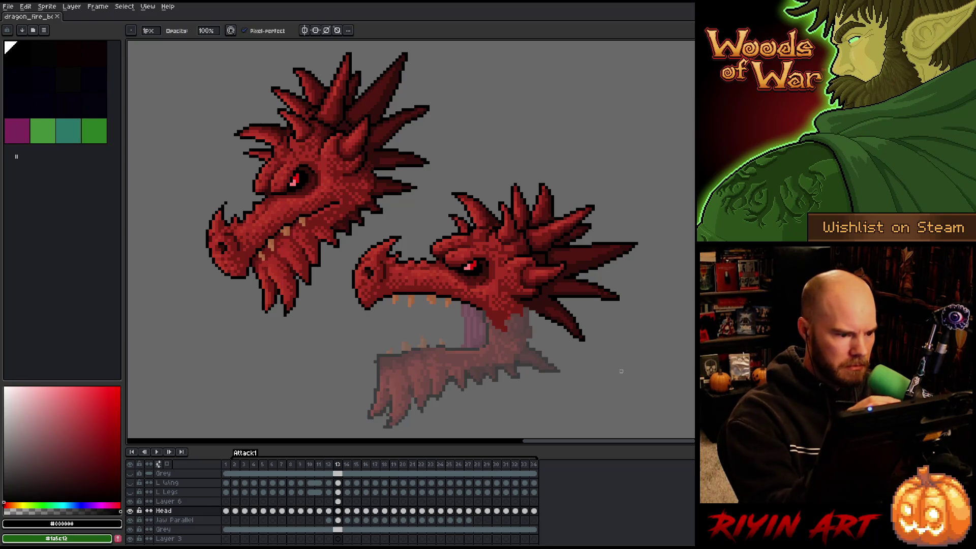
Shade the head with reds #a52f24, #761f18 and deepest shadow #330F0B.
alt+click(505, 293)
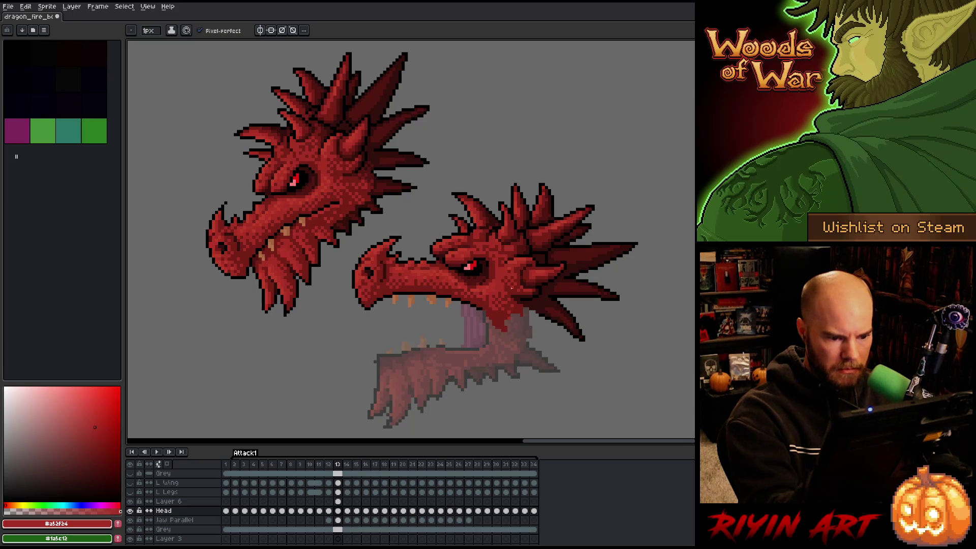
alt+click(504, 283)
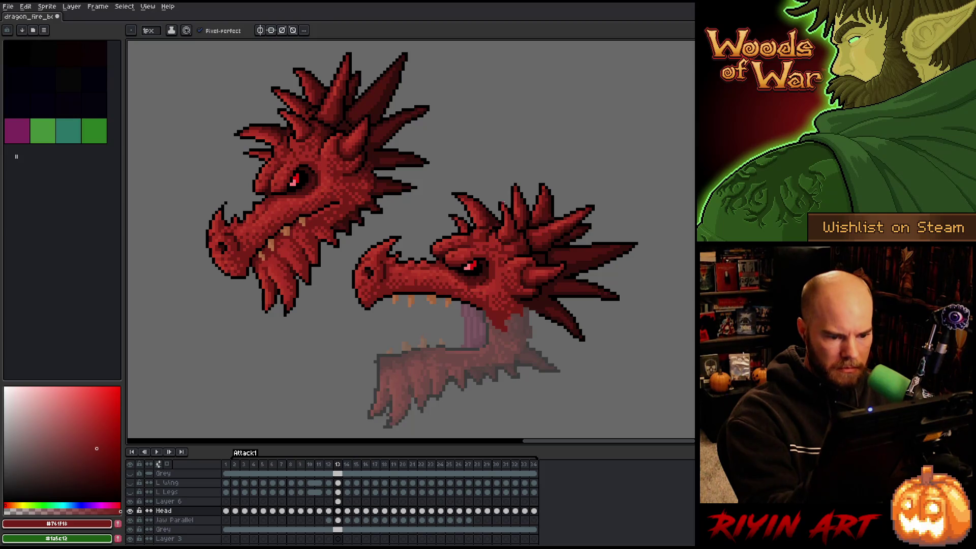
alt+click(503, 239)
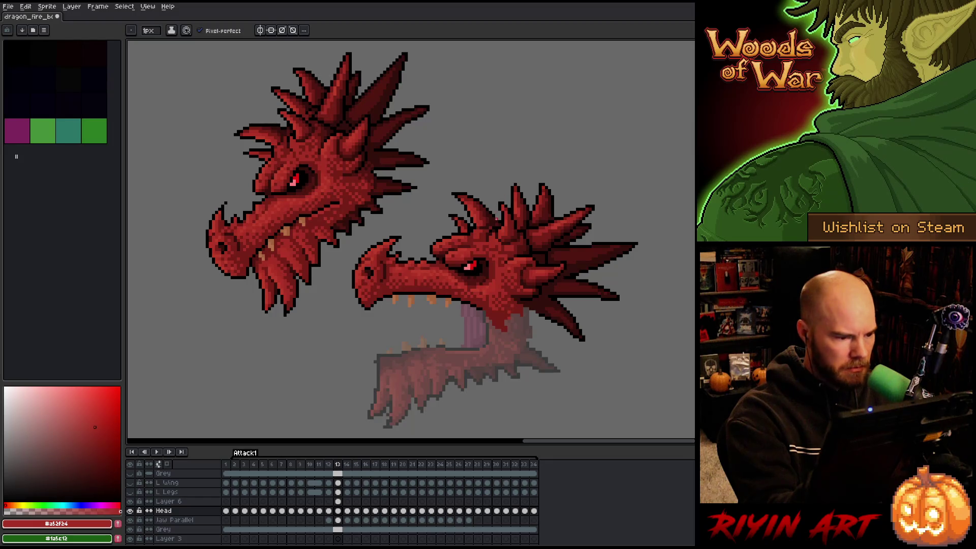
alt+click(509, 291)
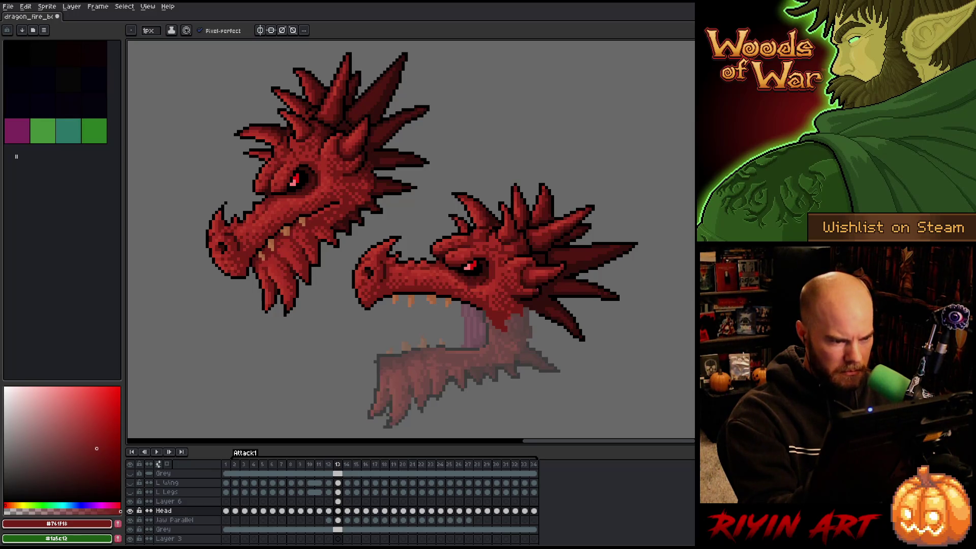
alt+click(512, 293)
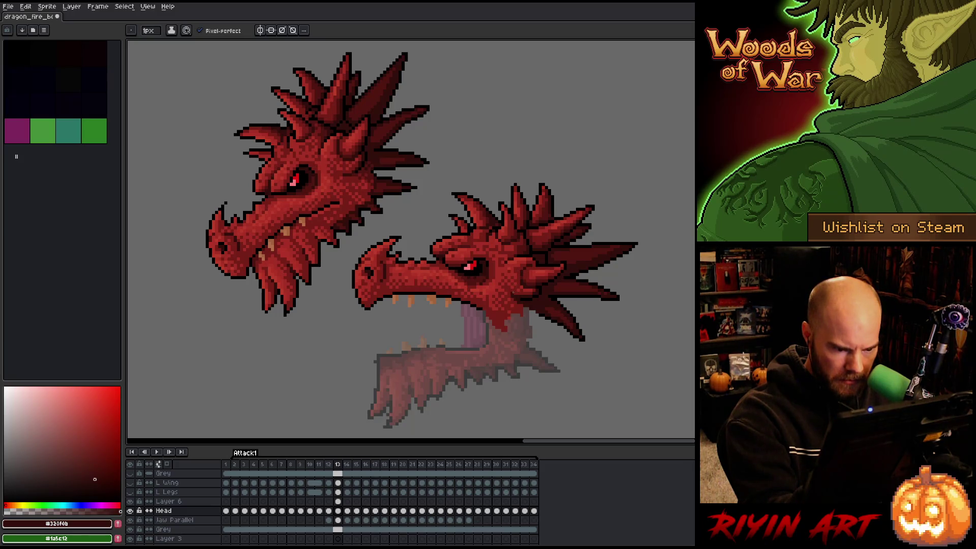
alt+click(514, 285)
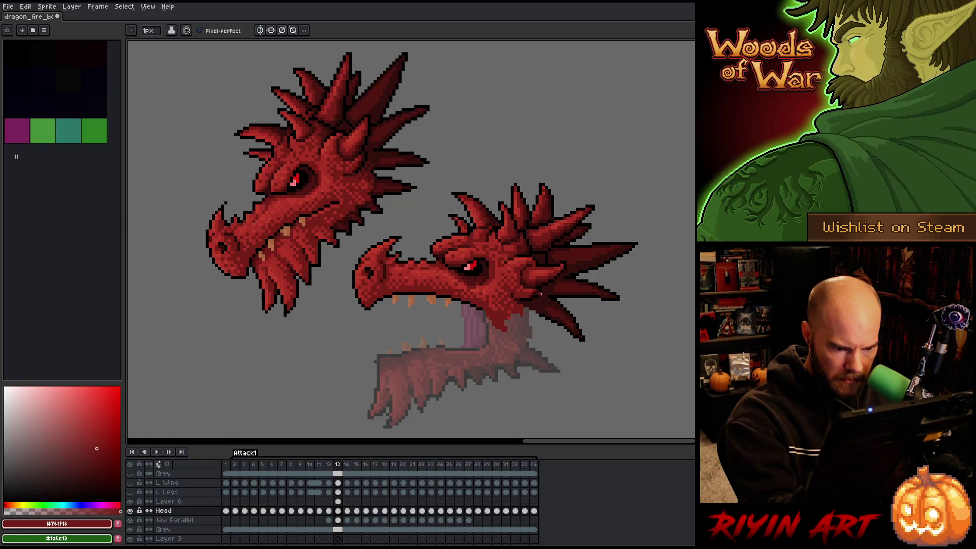
key(alt)
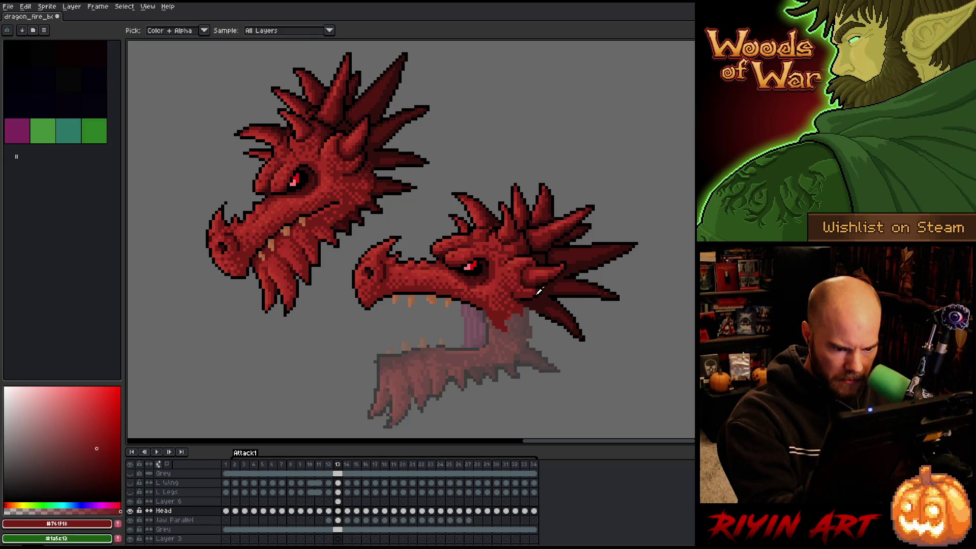
Repaint the right head's spikes with shadow reds #330f0b, #501612 and #a52f24, saving midway.
alt+click(538, 293)
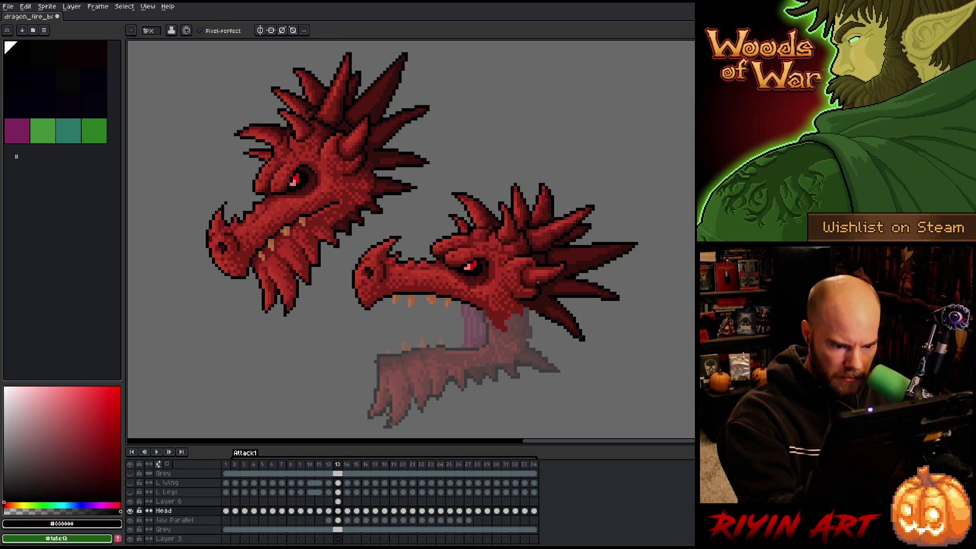
alt+click(537, 275)
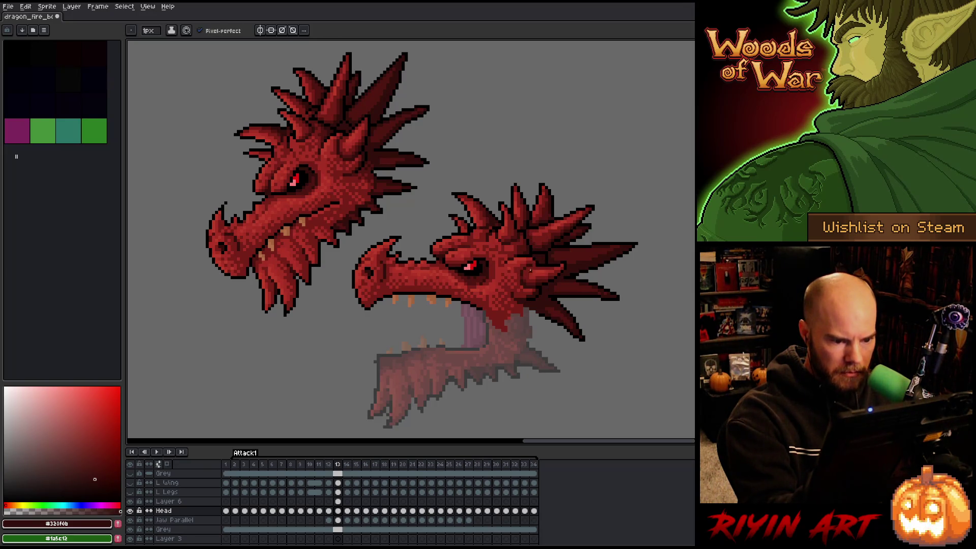
alt+click(537, 257)
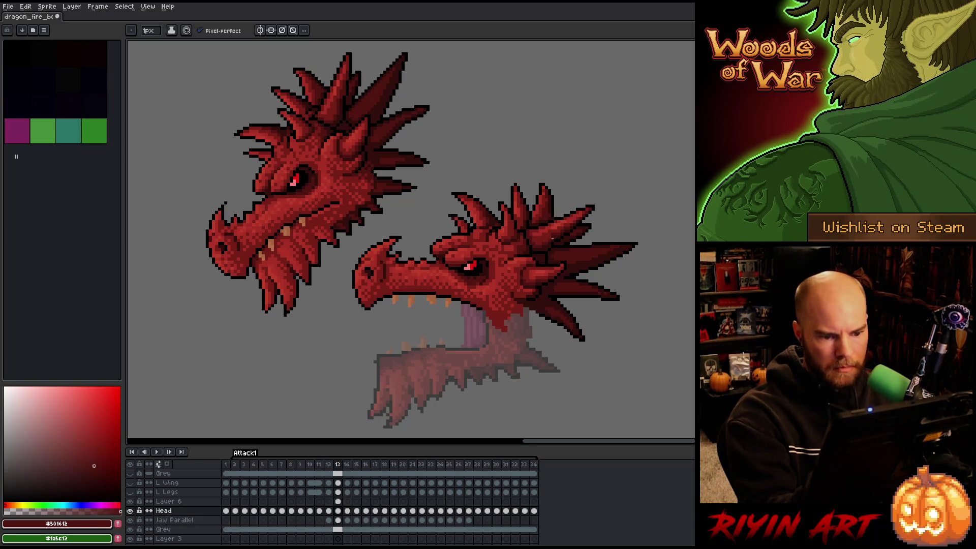
alt+click(529, 273)
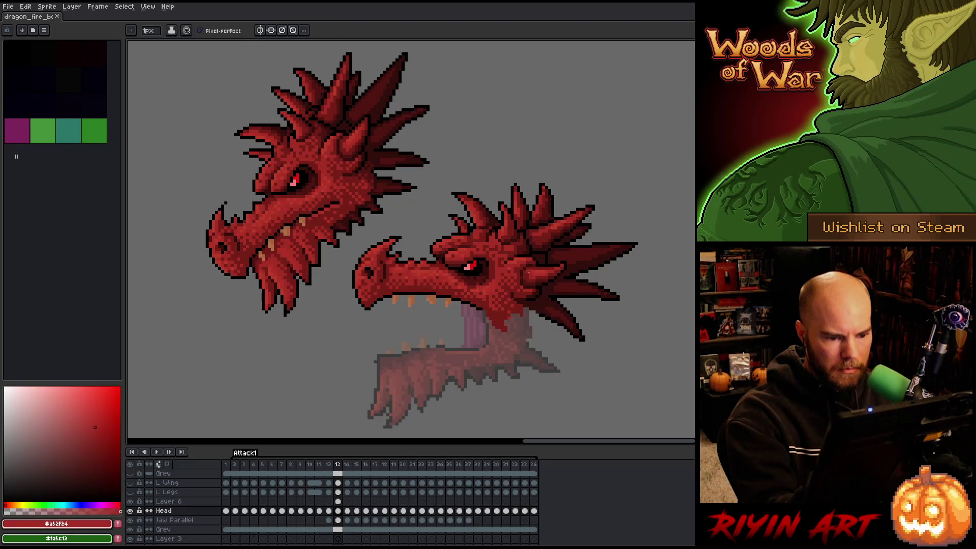
key(ctrl+s)
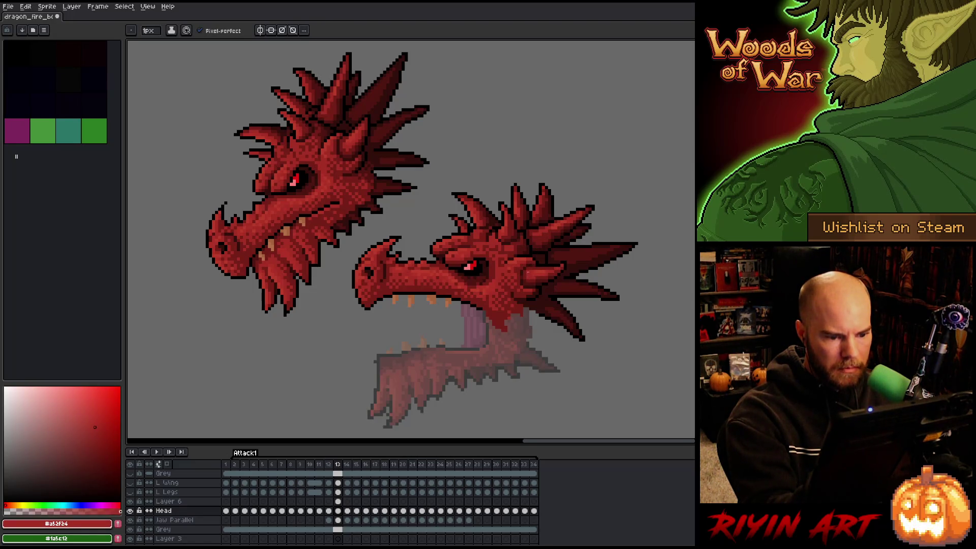
key(ctrl+s)
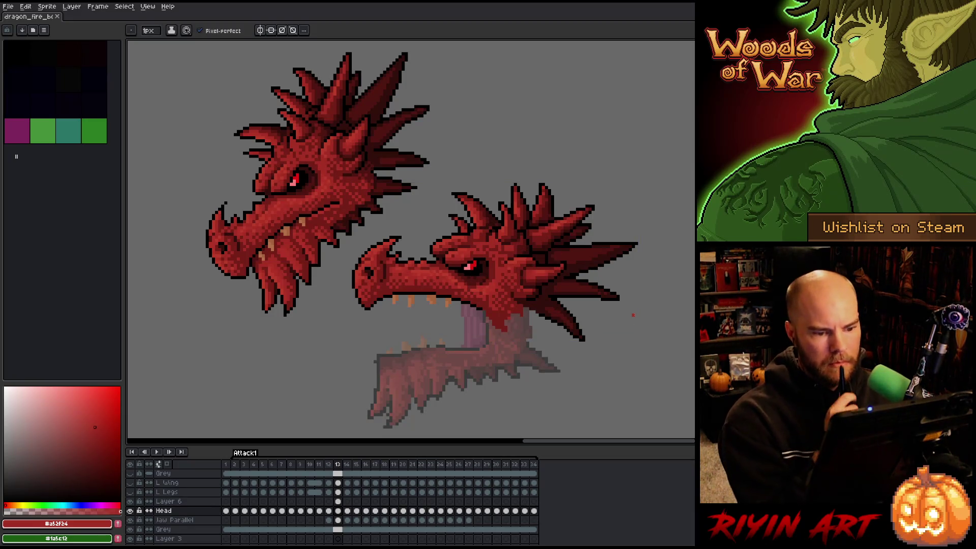
alt+click(551, 256)
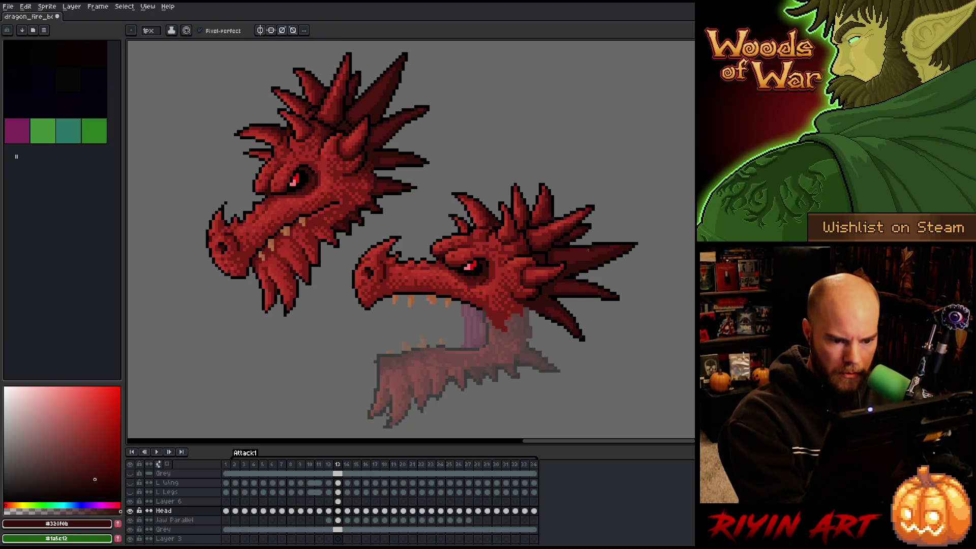
alt+click(598, 248)
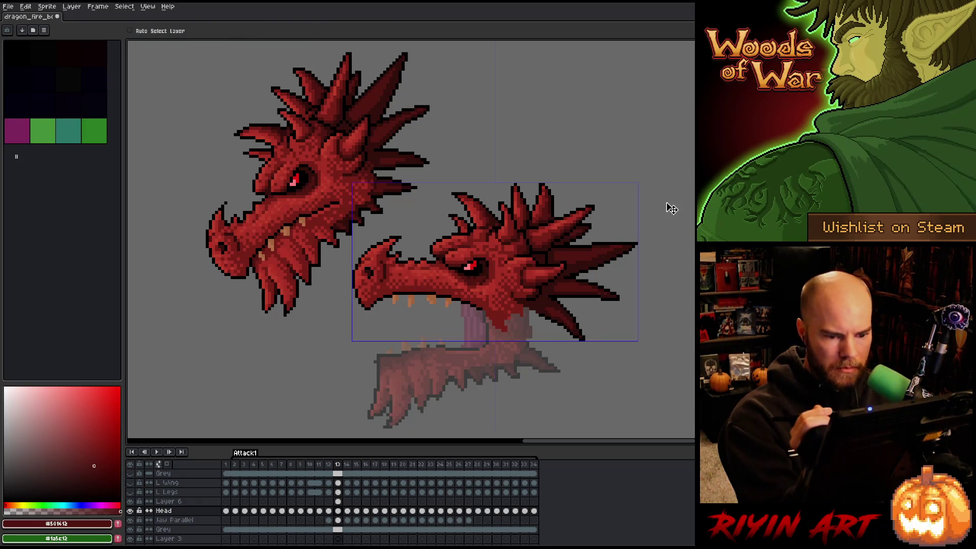
Shade the lower jaw with the darkest and mid-dark reds, saving before and after.
key(ctrl+s)
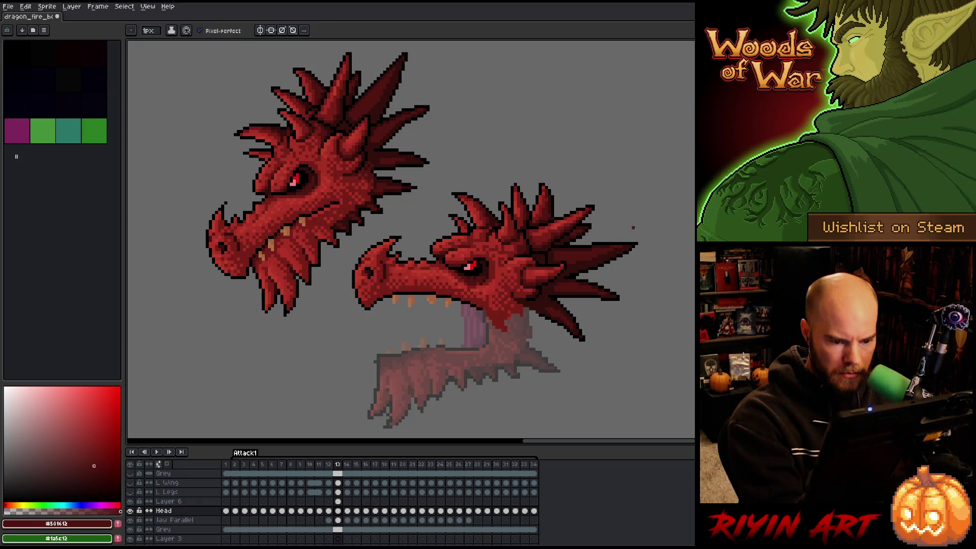
alt+click(606, 293)
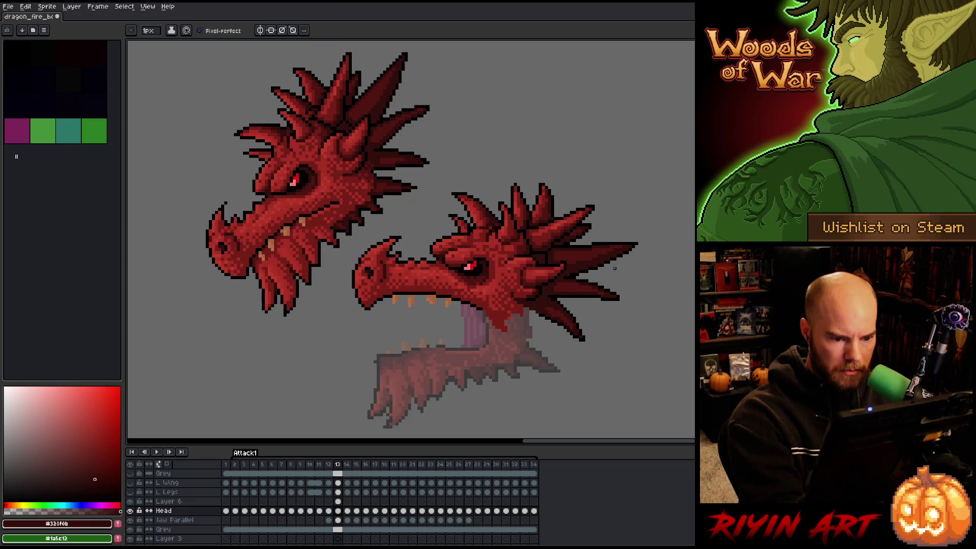
alt+click(553, 305)
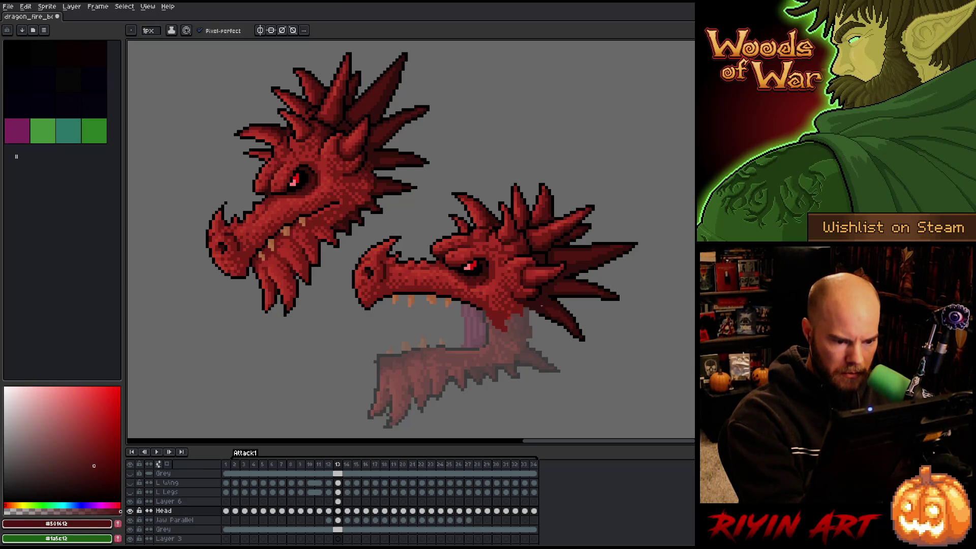
alt+click(553, 315)
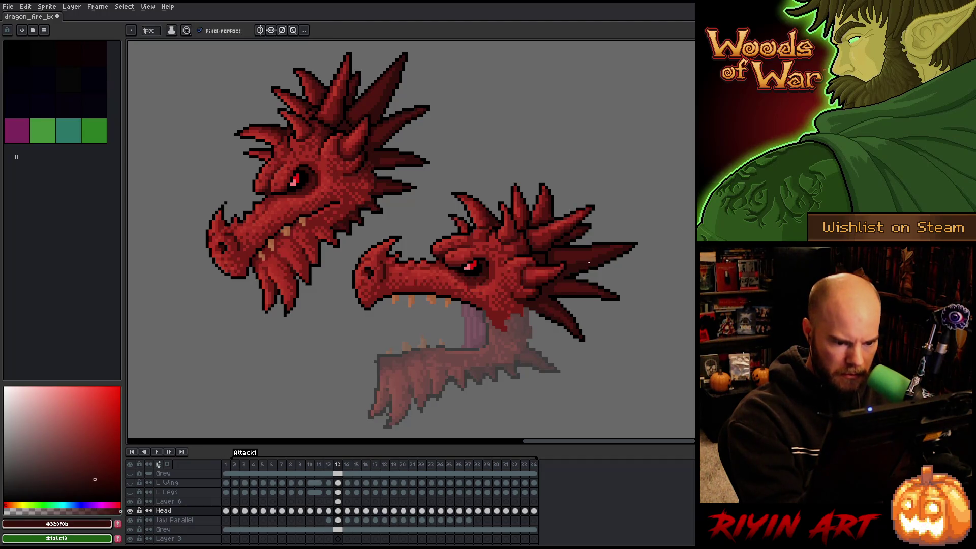
alt+click(570, 326)
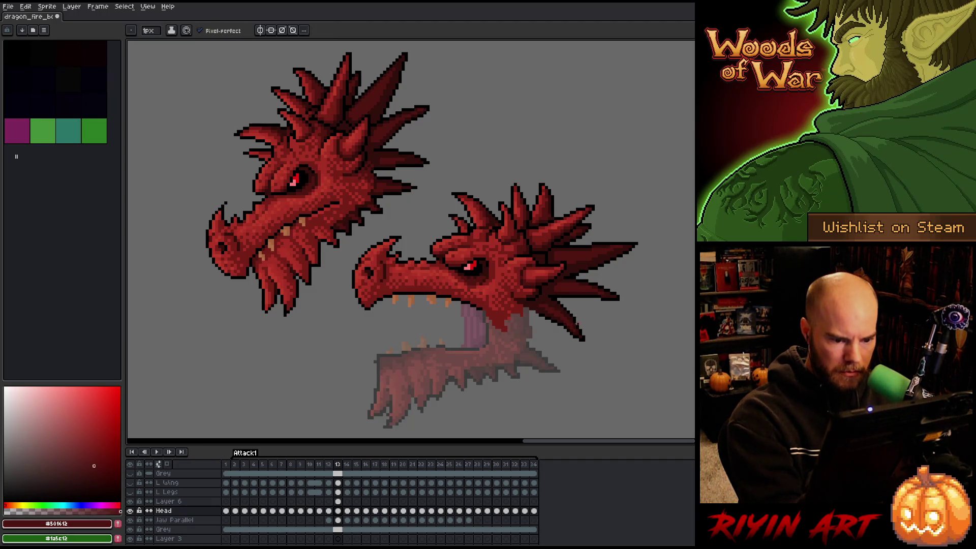
right_click(470, 248)
key(Escape)
alt+click(510, 292)
alt+click(522, 288)
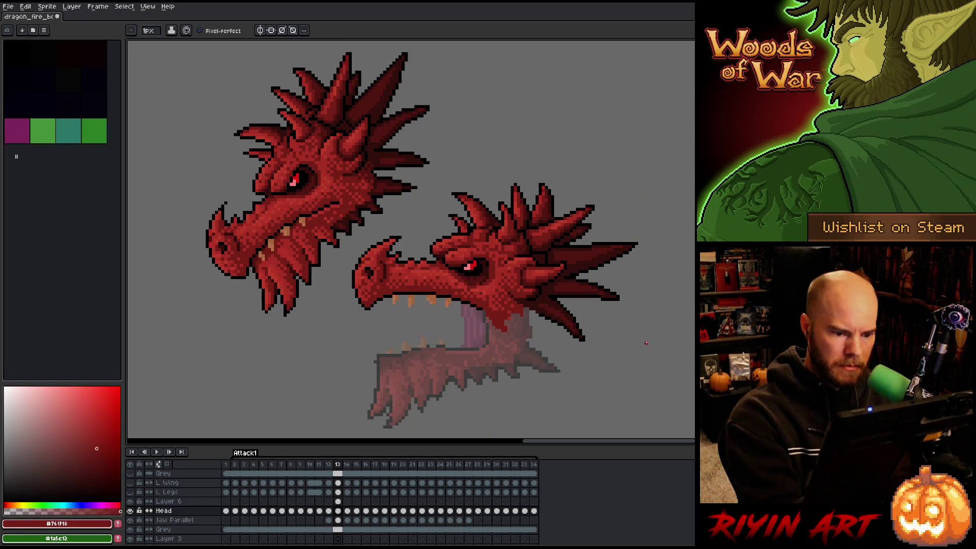
key(ctrl+s)
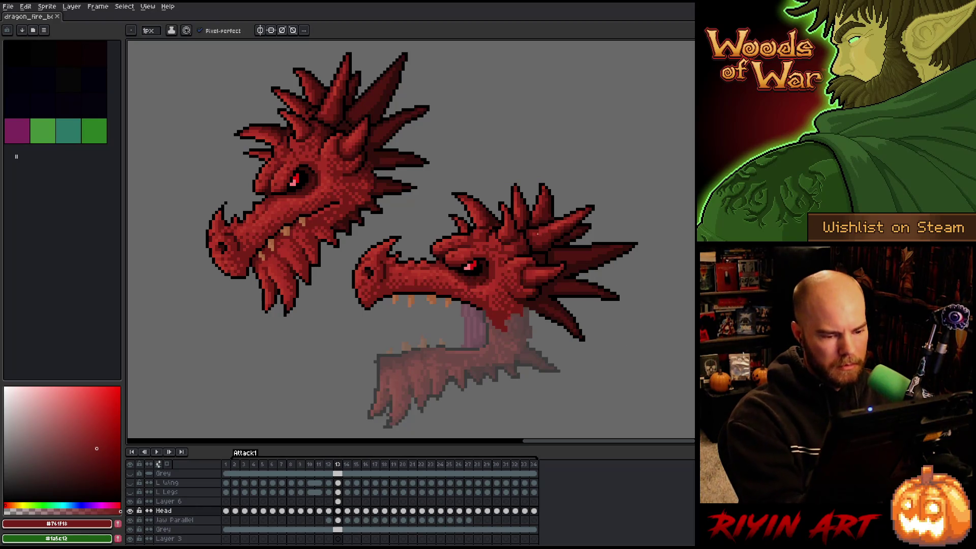
Shift a small patch of pixels above the right dragon's eye into place.
key(m)
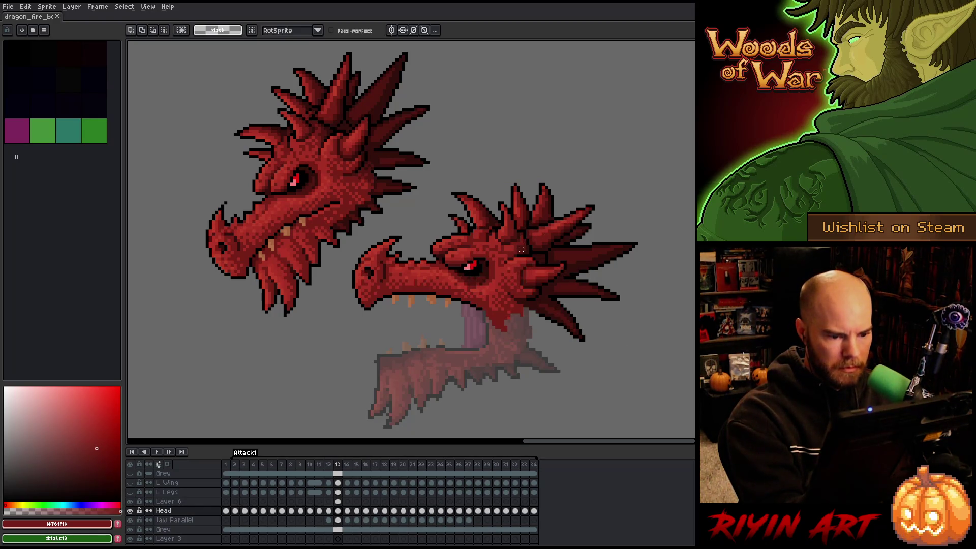
drag(502, 266, 531, 239)
click(518, 253)
click(536, 253)
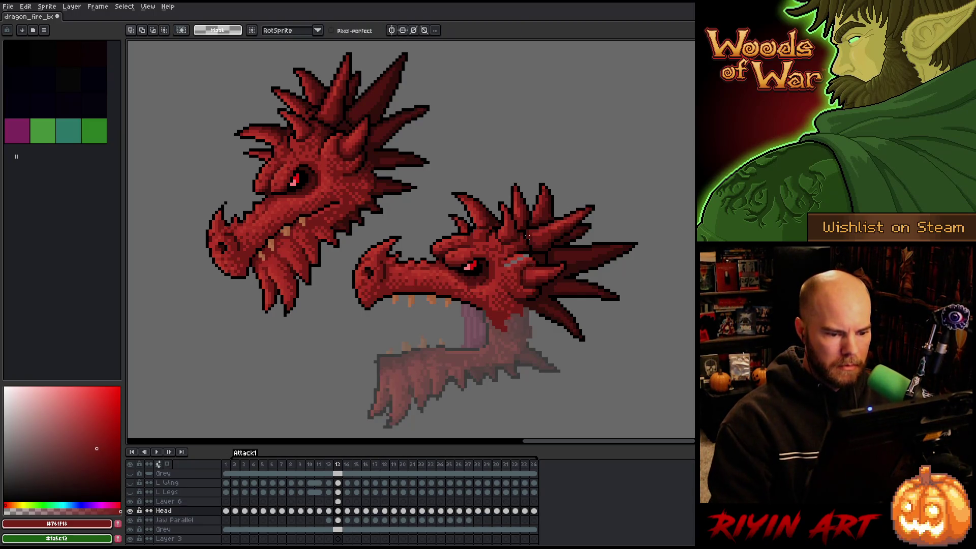
key(i)
click(535, 256)
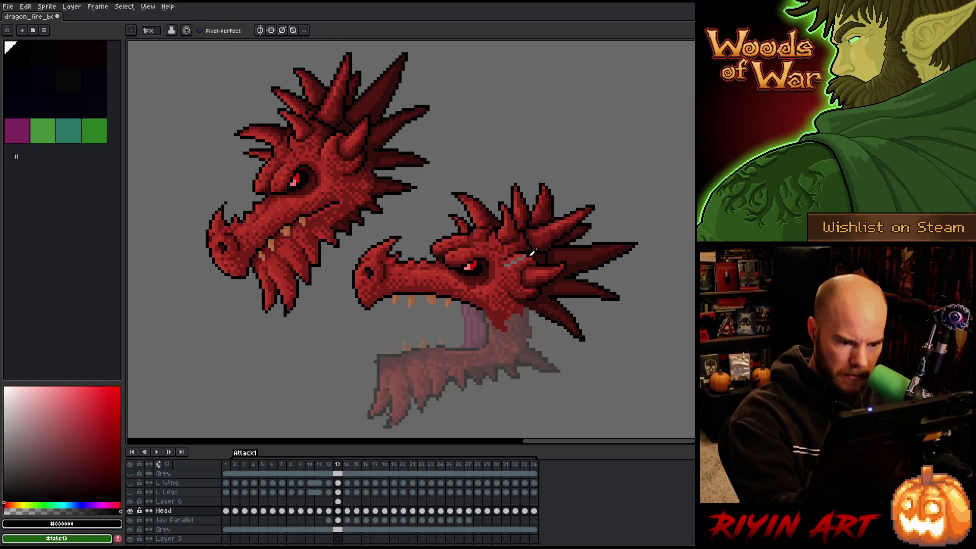
Retouch shading above the eye and on the snout with base and darker reds.
click(533, 253)
click(533, 252)
key(b)
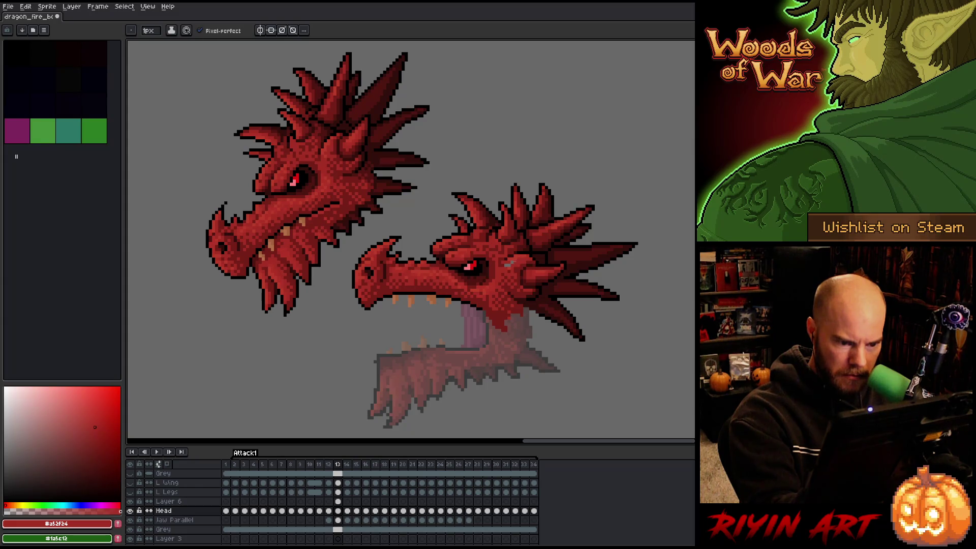
alt+click(507, 258)
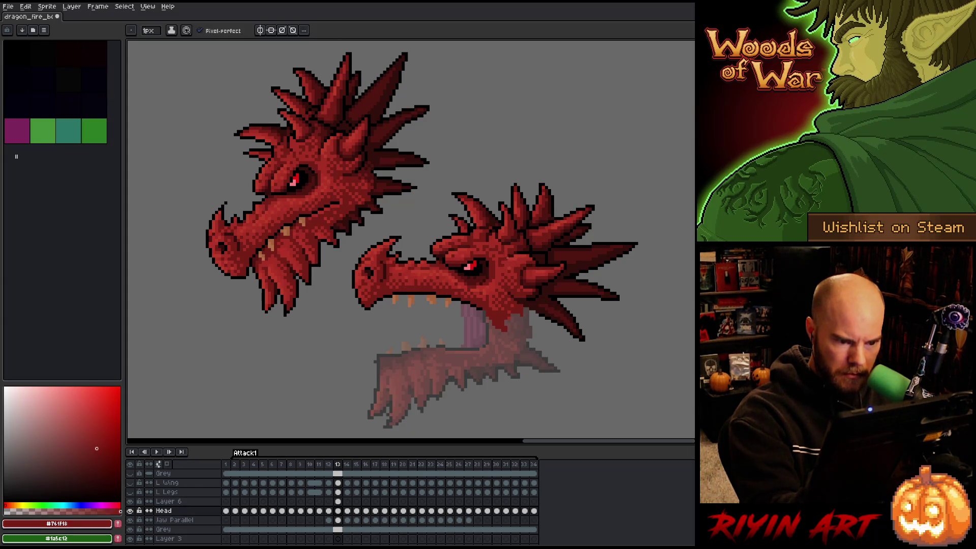
alt+click(528, 203)
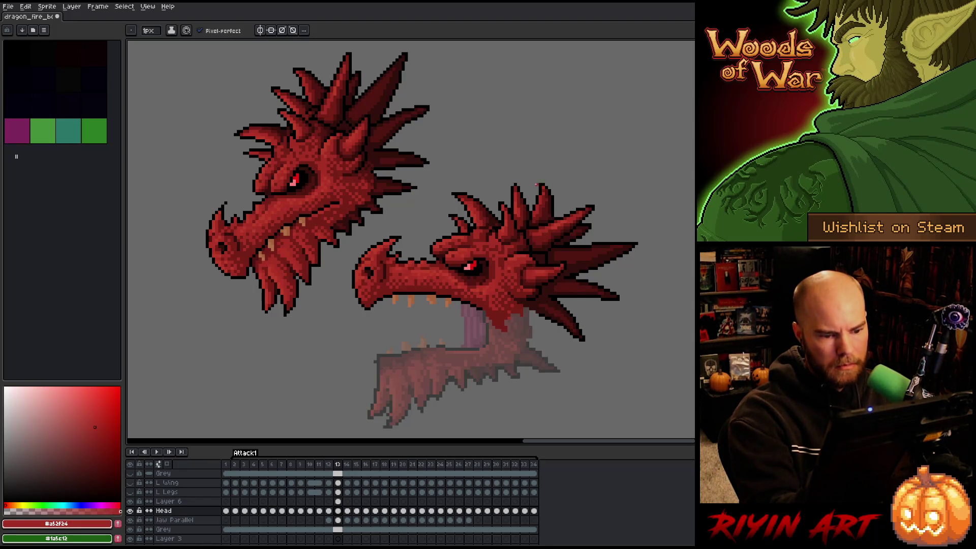
alt+click(507, 264)
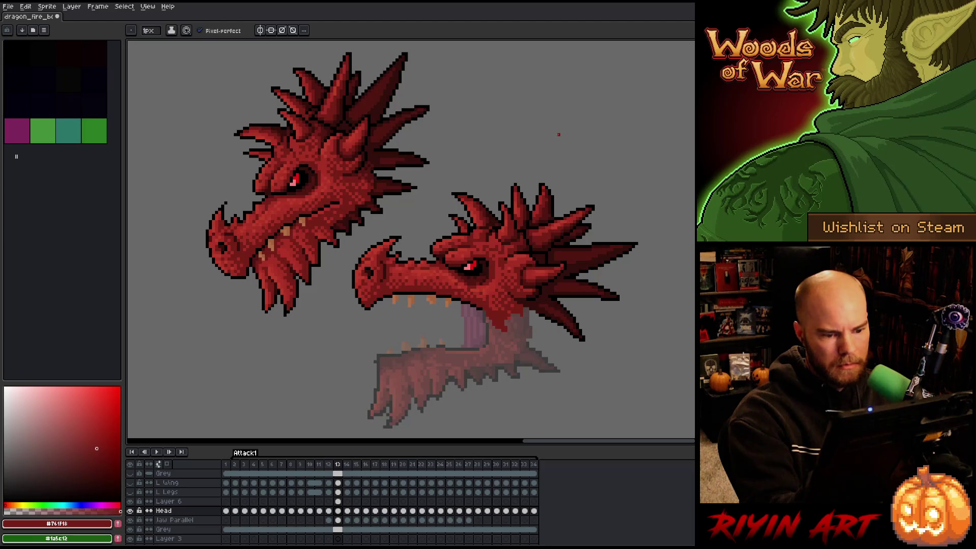
alt+click(529, 203)
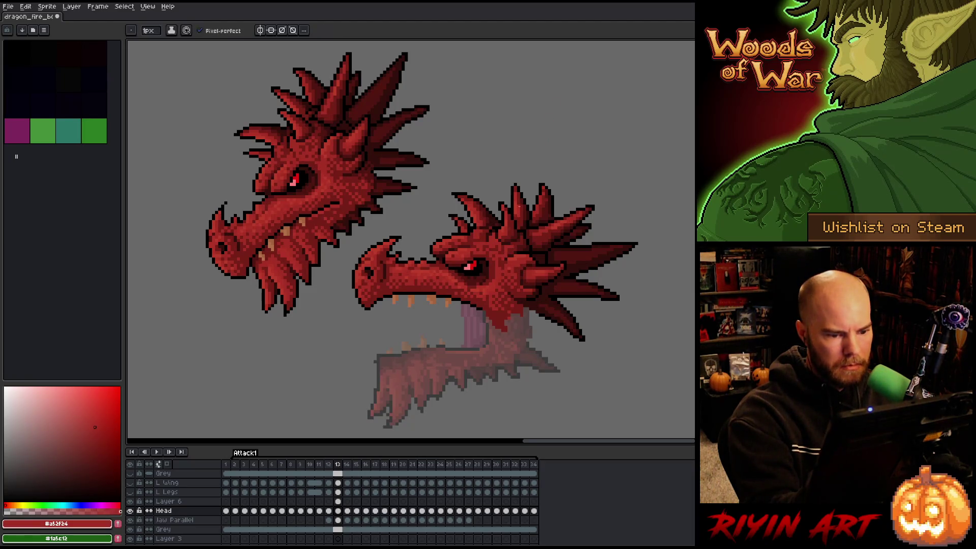
alt+click(504, 255)
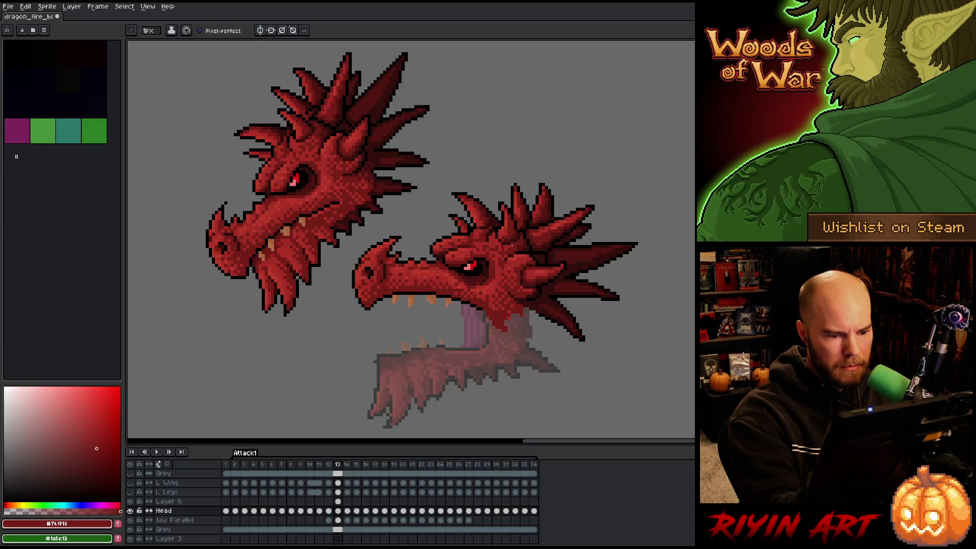
alt+click(510, 251)
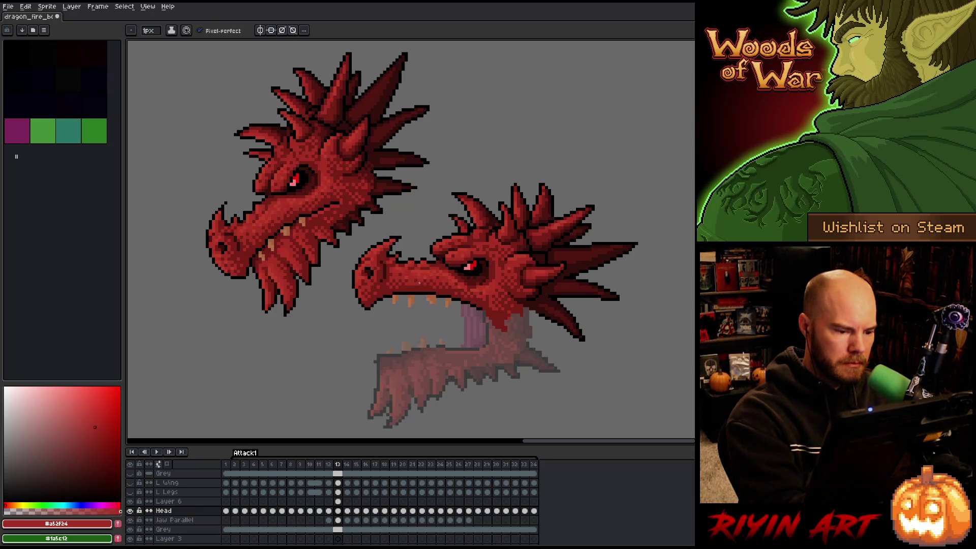
alt+click(416, 281)
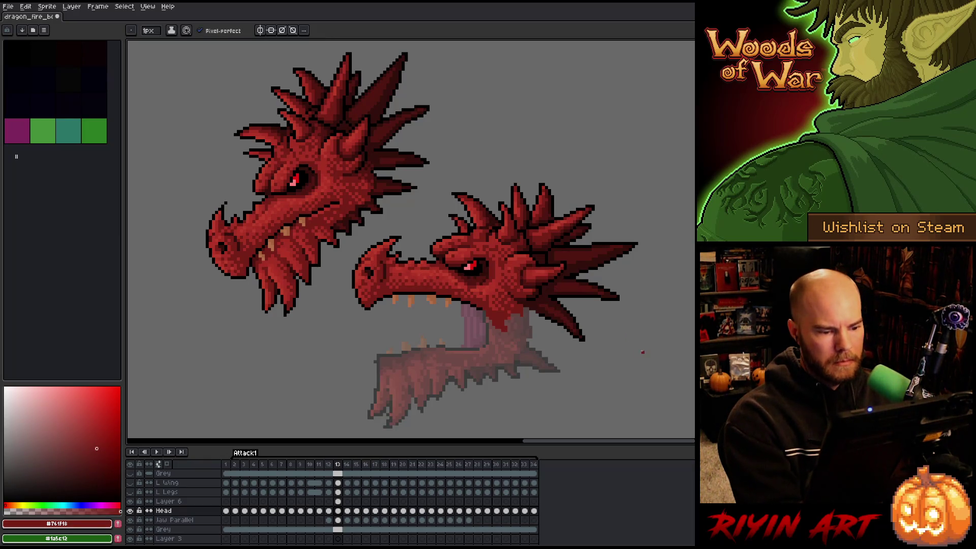
alt+click(574, 262)
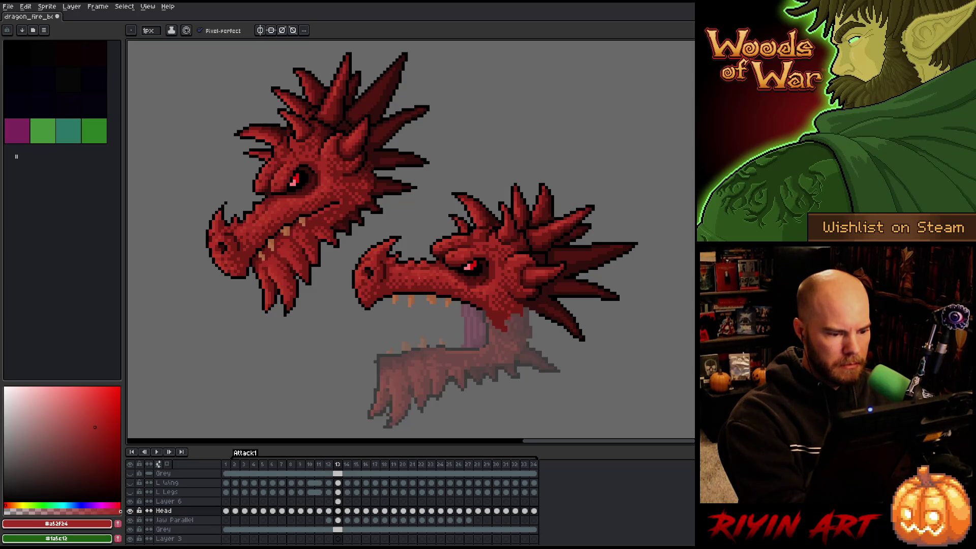
alt+click(408, 285)
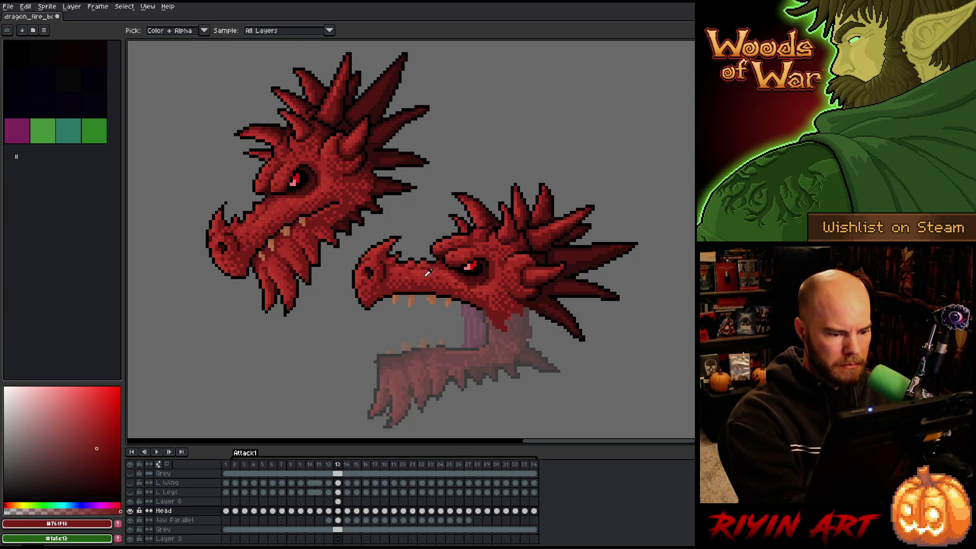
Touch up the snout and top of the head with base and darker reds, saving twice.
alt+click(415, 273)
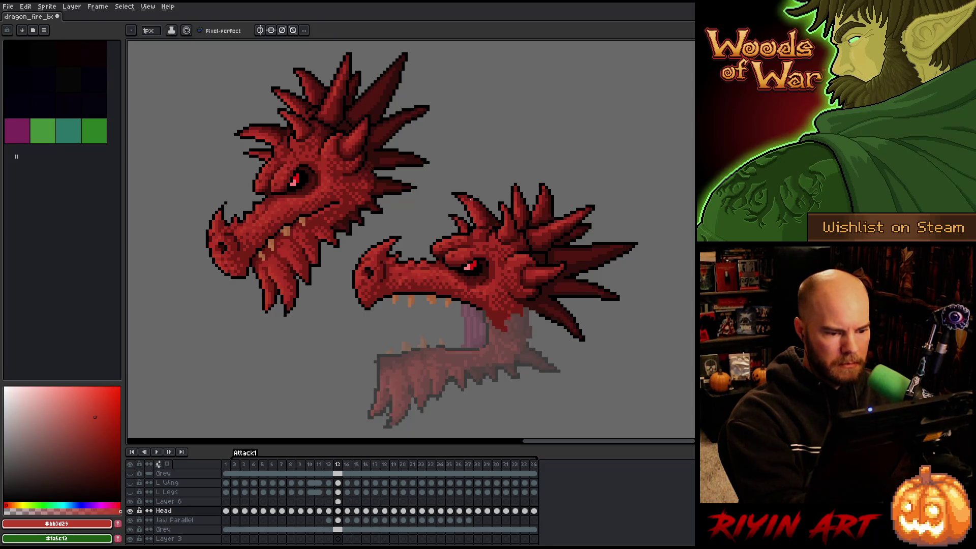
alt+click(400, 280)
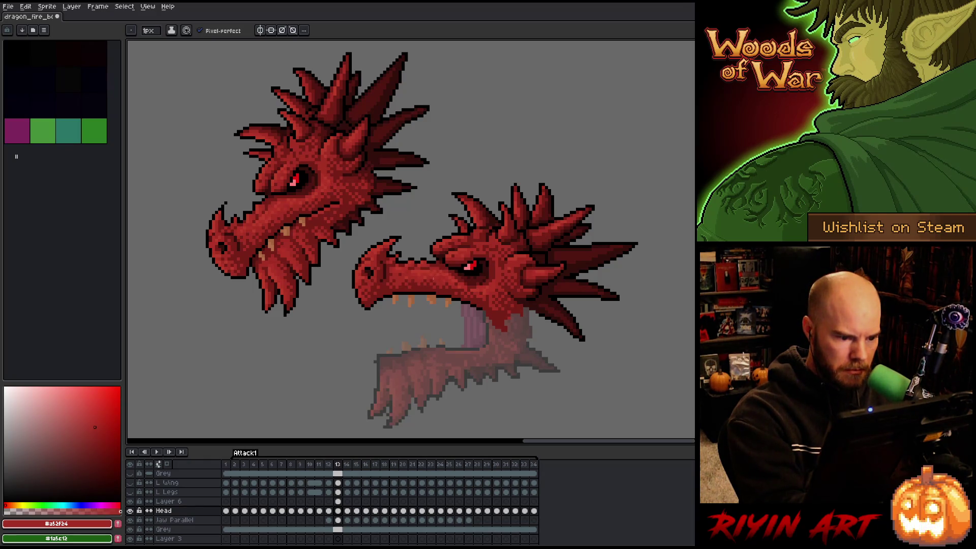
key(ctrl+s)
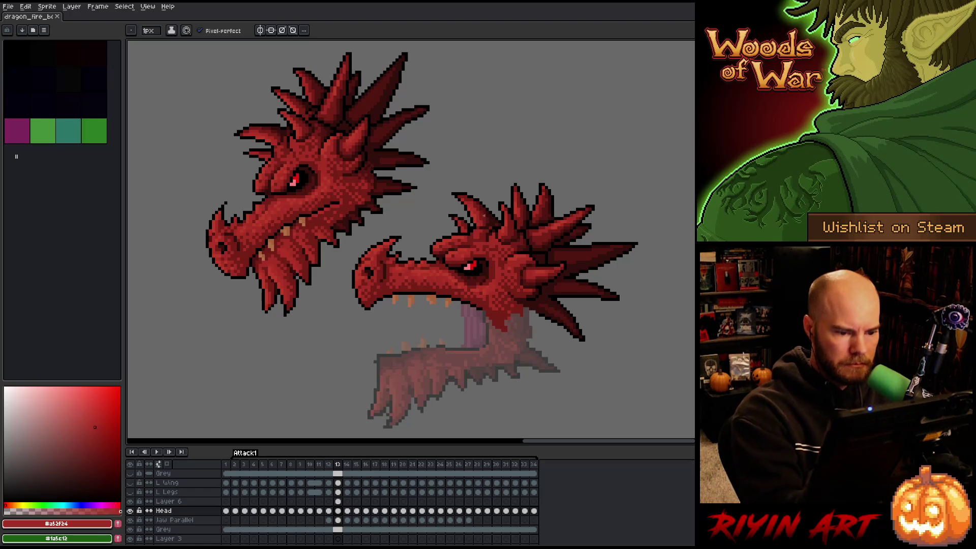
key(i)
click(478, 250)
click(469, 251)
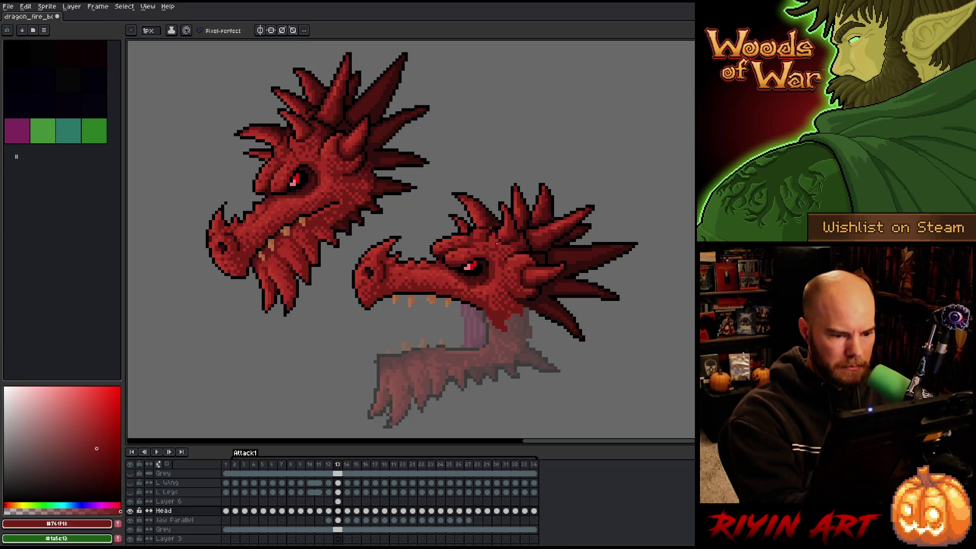
alt+click(498, 244)
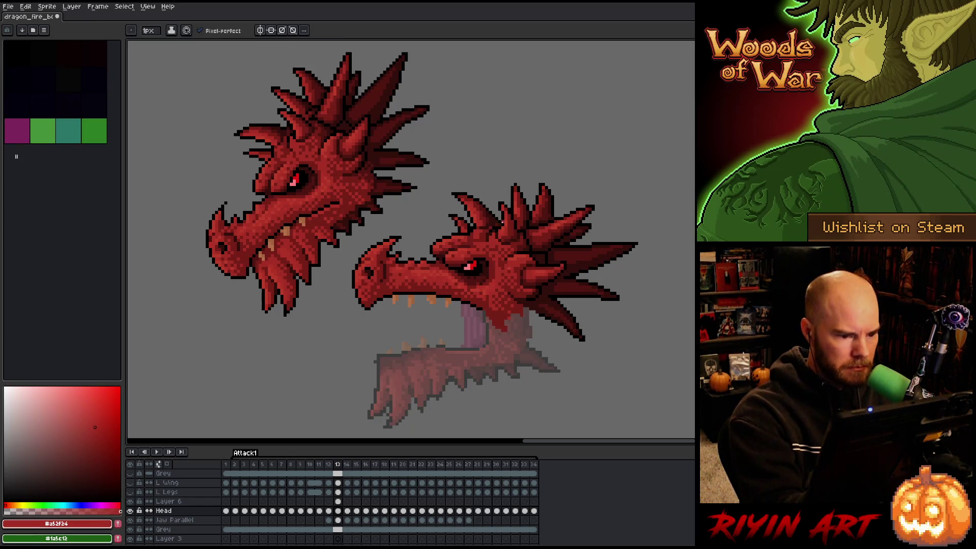
alt+click(488, 232)
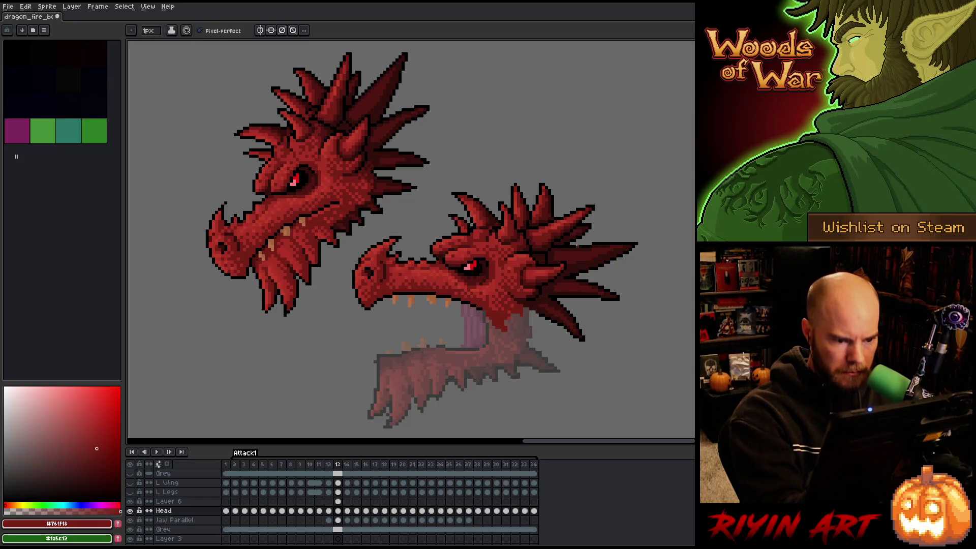
alt+click(491, 235)
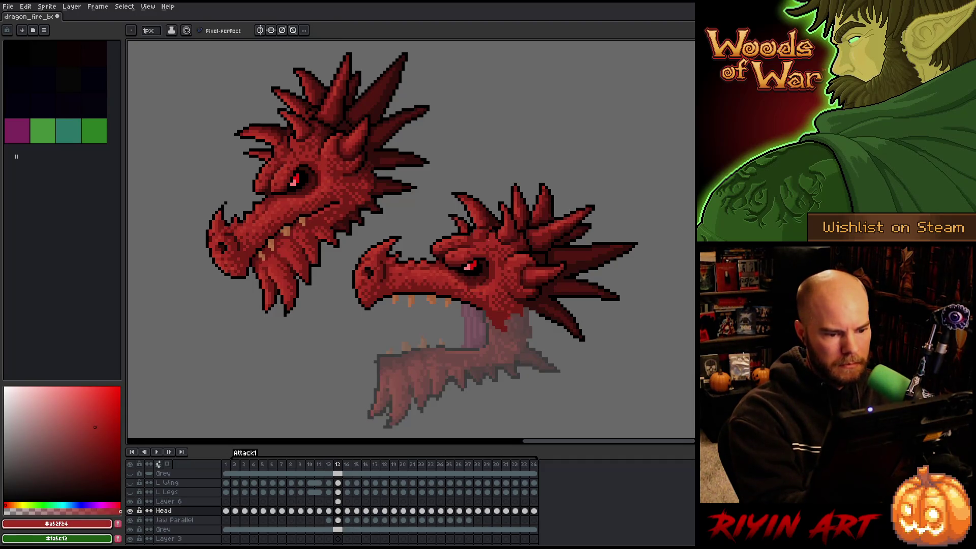
alt+click(486, 238)
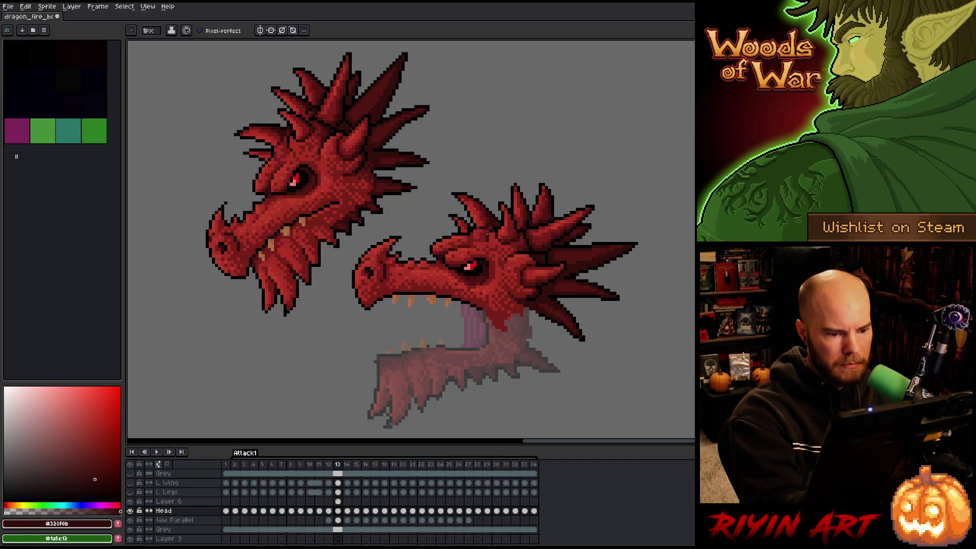
key(ctrl+s)
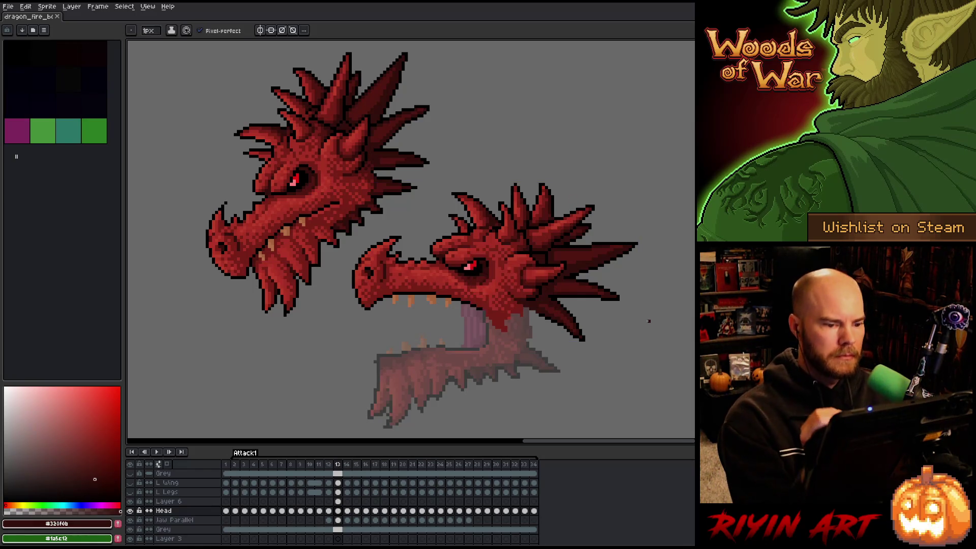
Sample deeper reds from the head, settling on dark shade #501612.
alt+click(494, 231)
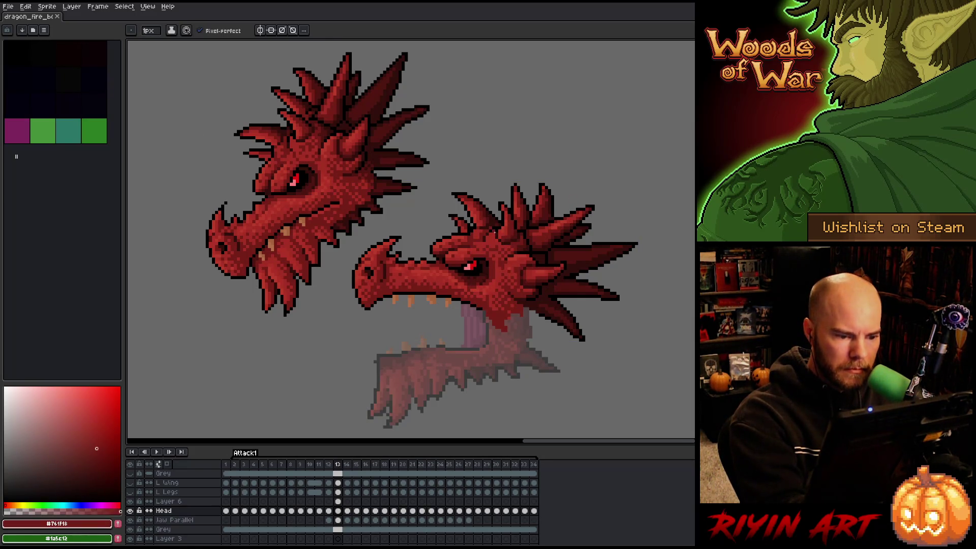
alt+click(519, 238)
alt+click(520, 233)
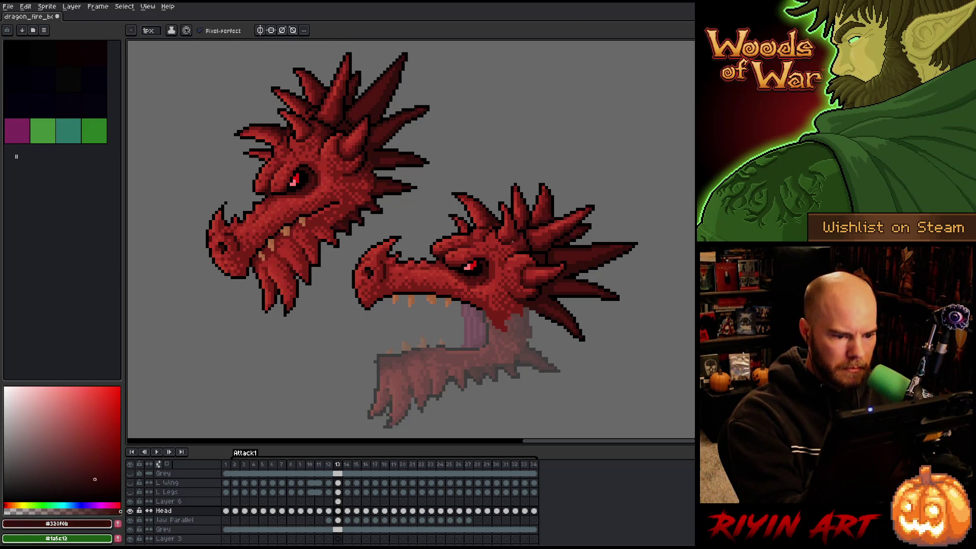
alt+click(521, 229)
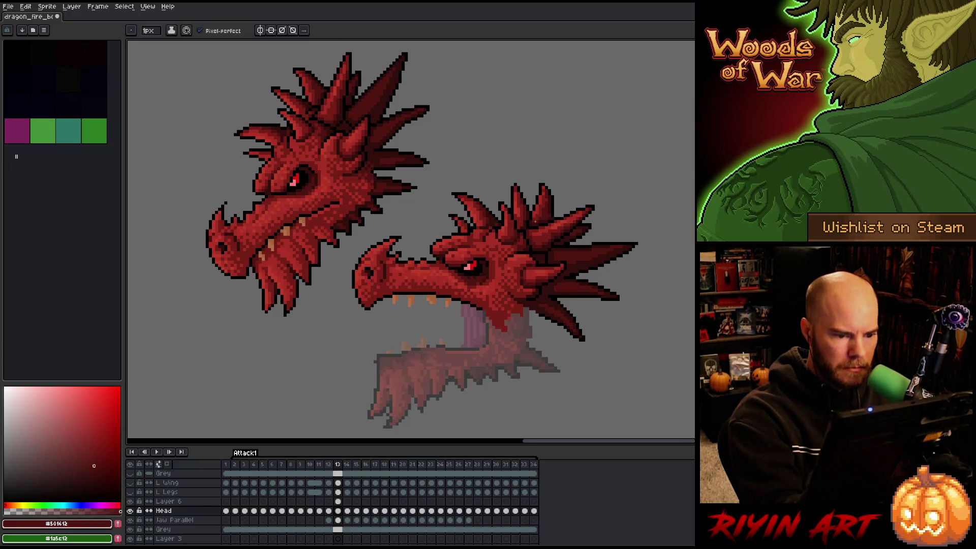
Check the Head layer's bounds and save the sprite.
key(v)
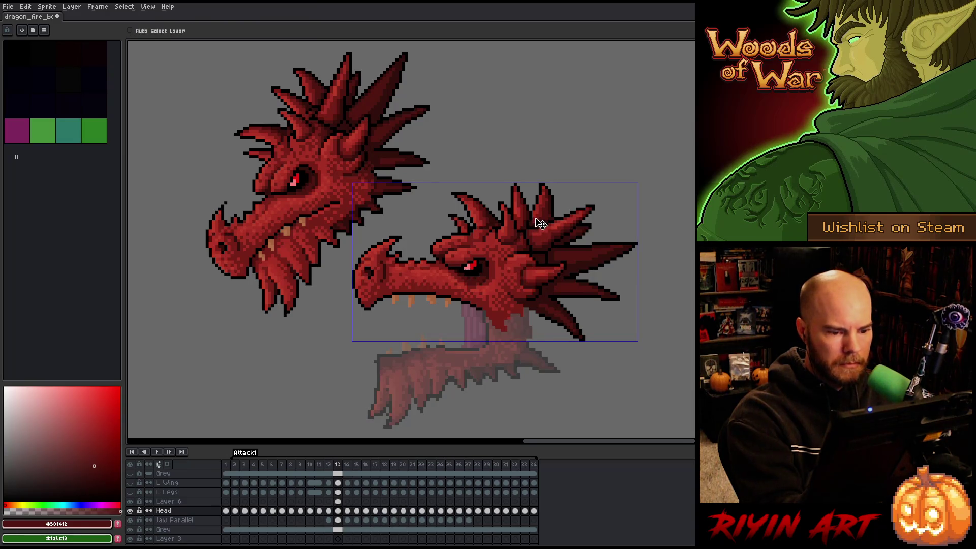
key(b)
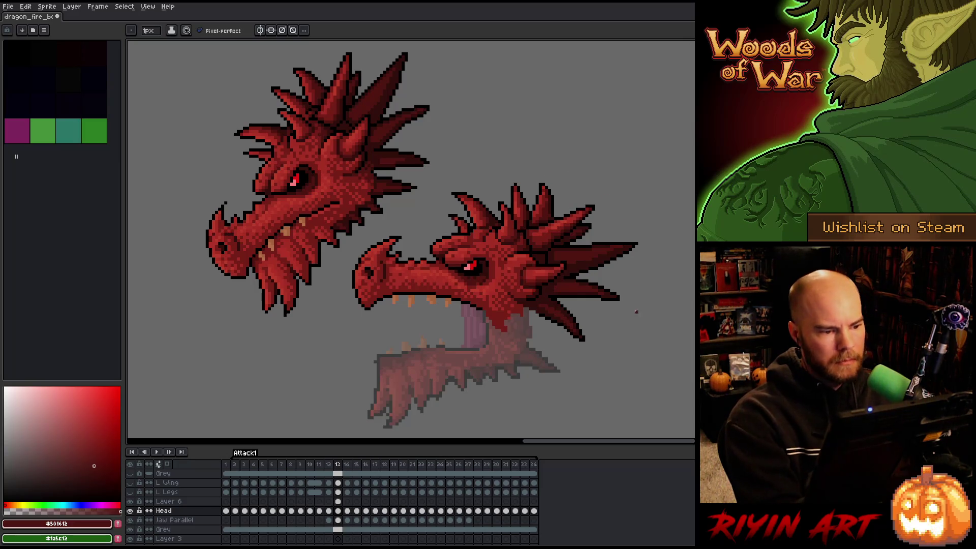
key(v)
key(ctrl+s)
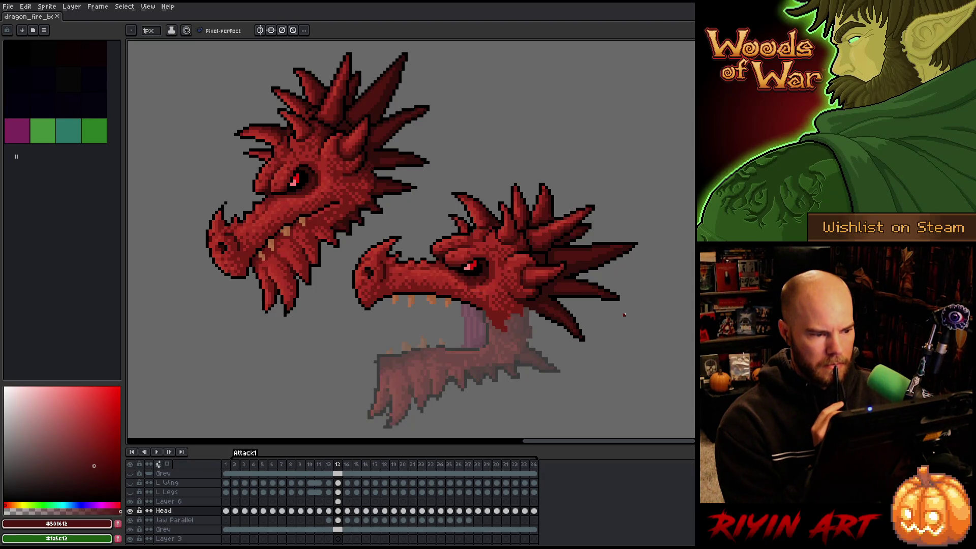
key(ctrl+s)
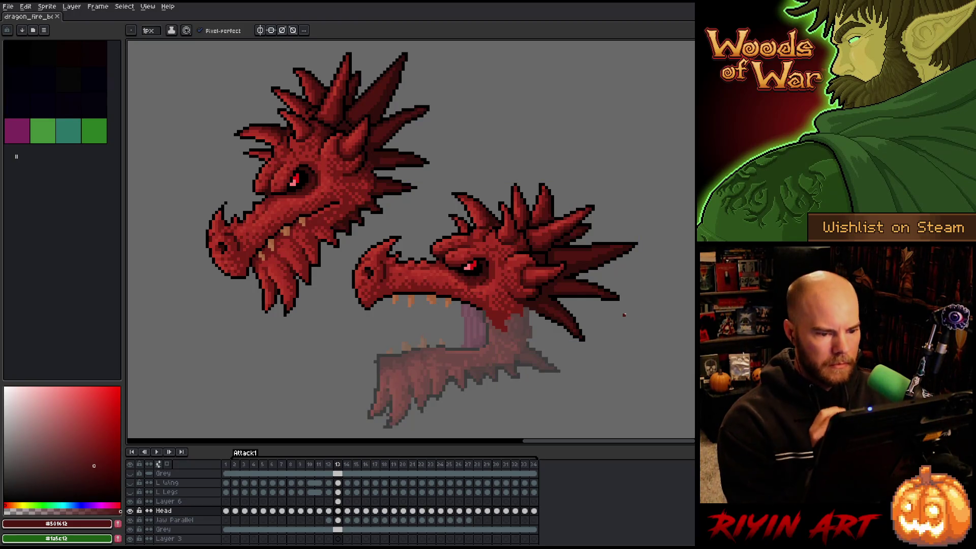
Try transparent and darkest red #330F0B on the head, undoing both stray marks.
key(alt)
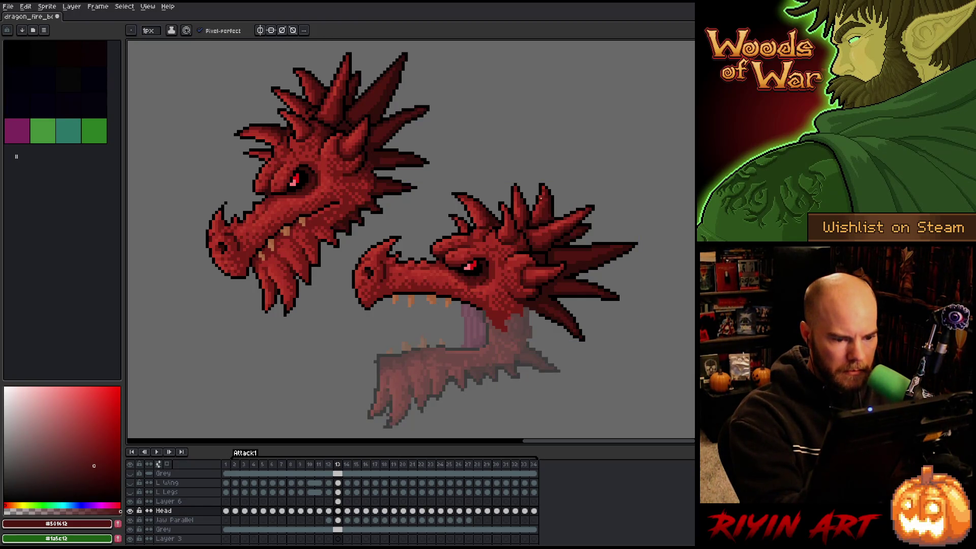
alt+click(558, 163)
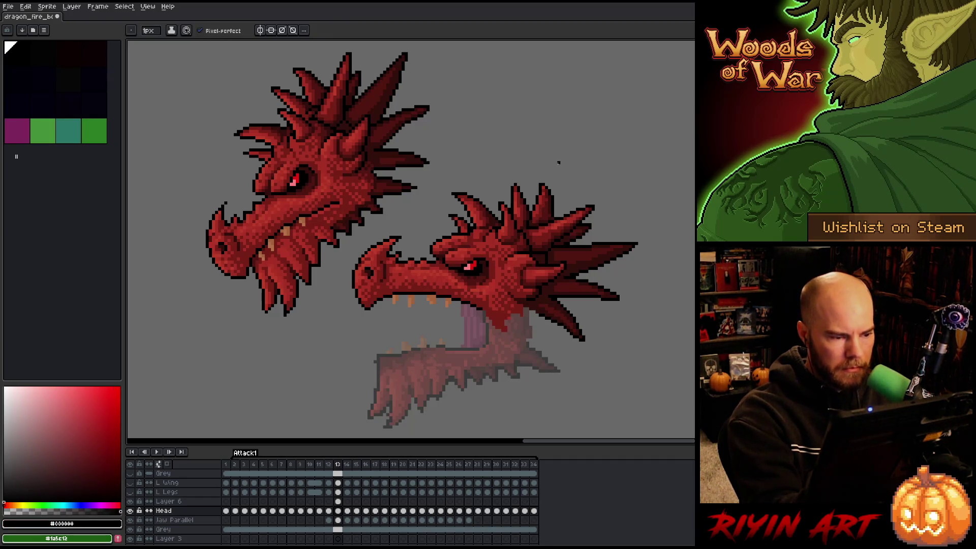
alt+click(525, 231)
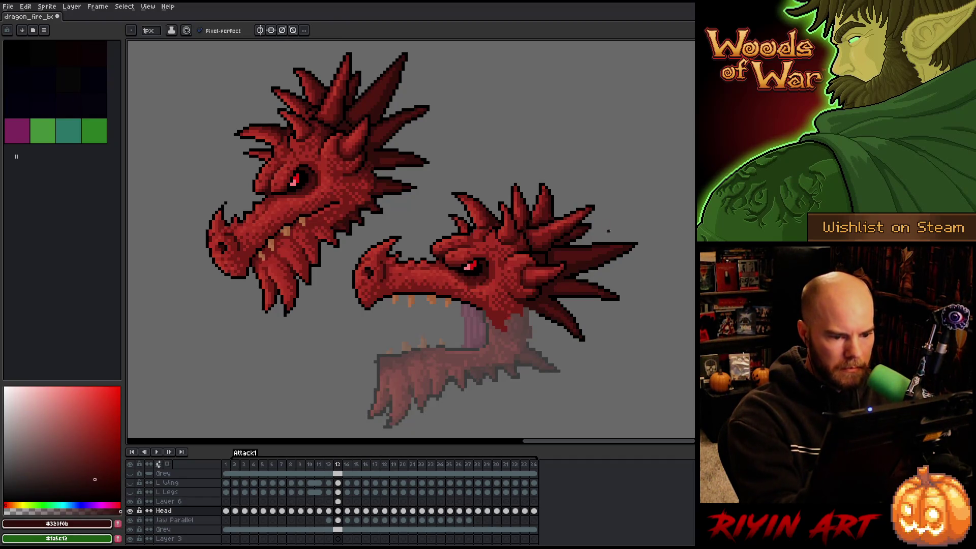
right_click(470, 248)
click(488, 252)
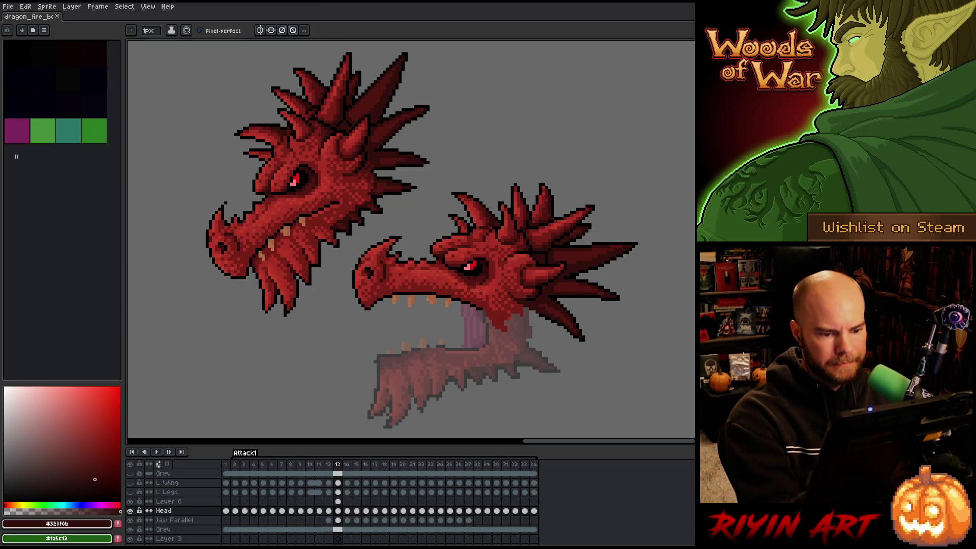
alt+click(558, 242)
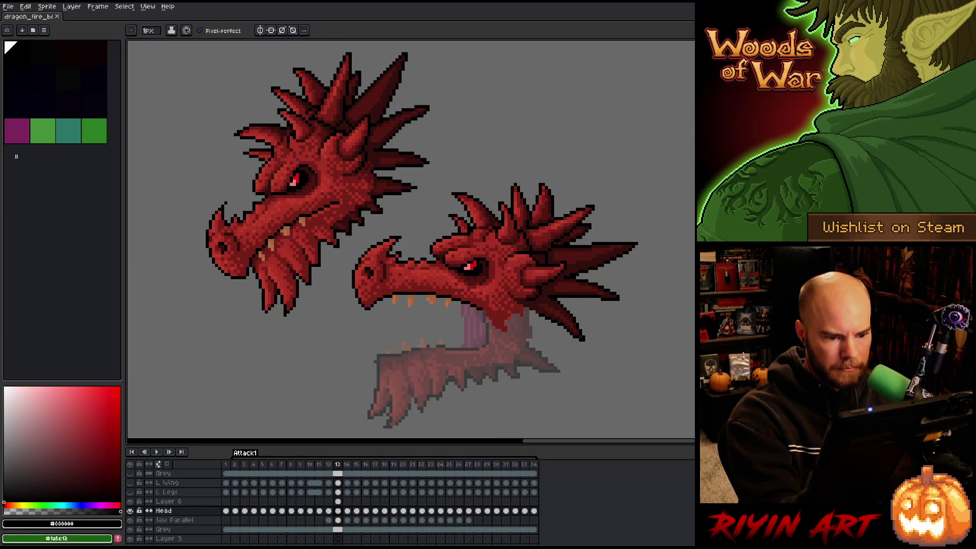
alt+click(558, 237)
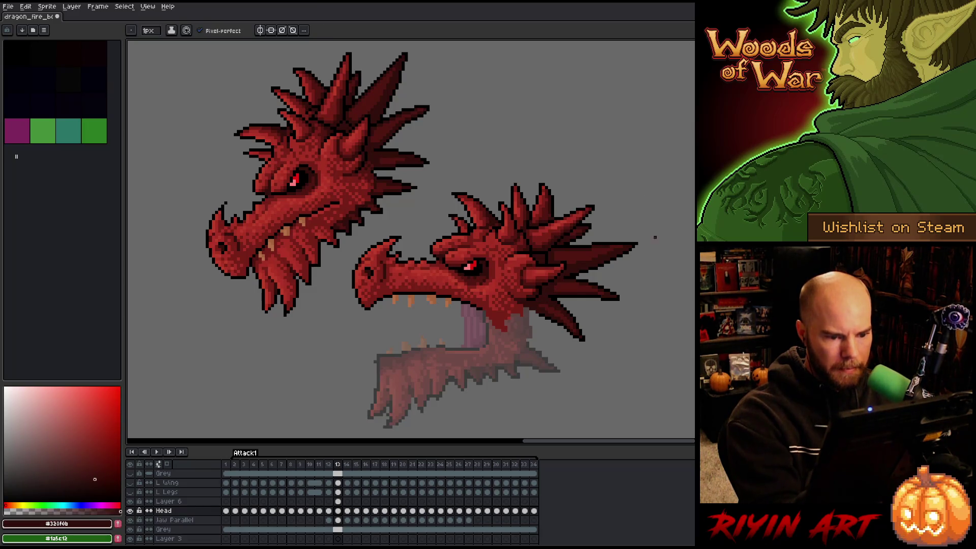
right_click(470, 248)
click(488, 253)
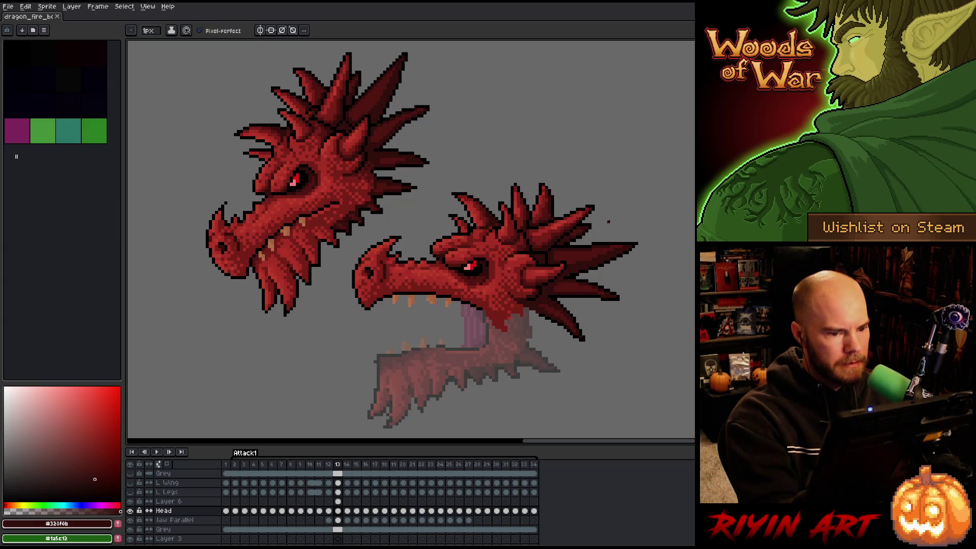
key(m)
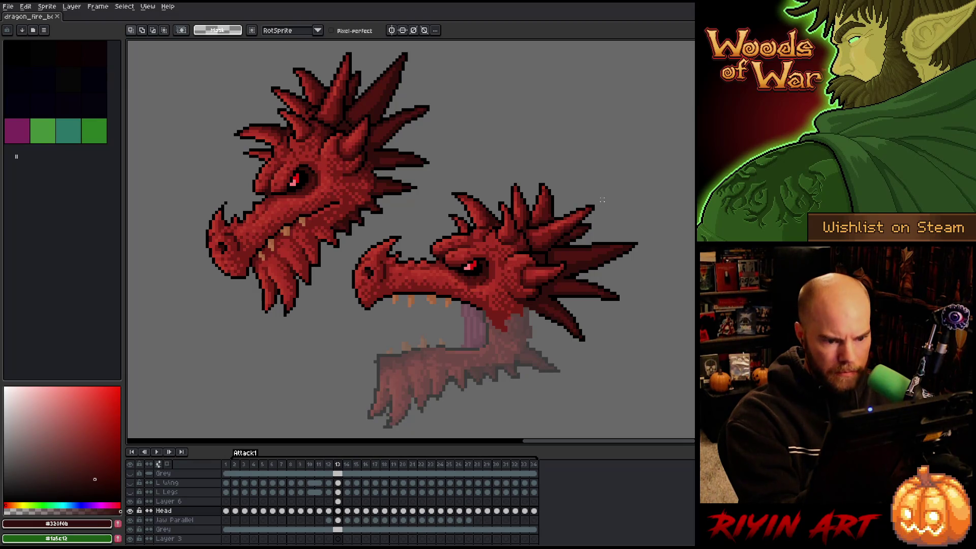
Shade a spike with dark red, erase stray pixels with transparent, and save.
key(b)
click(10, 46)
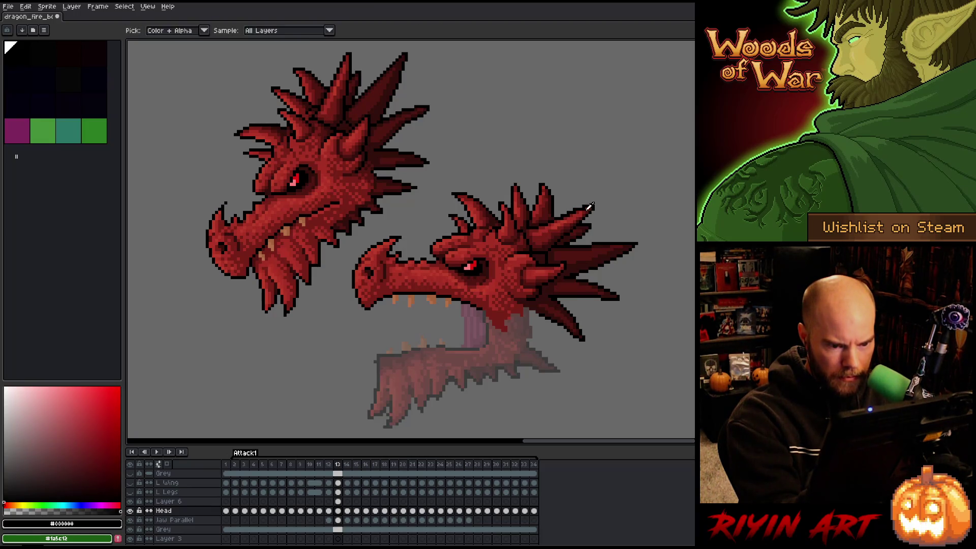
alt+click(581, 208)
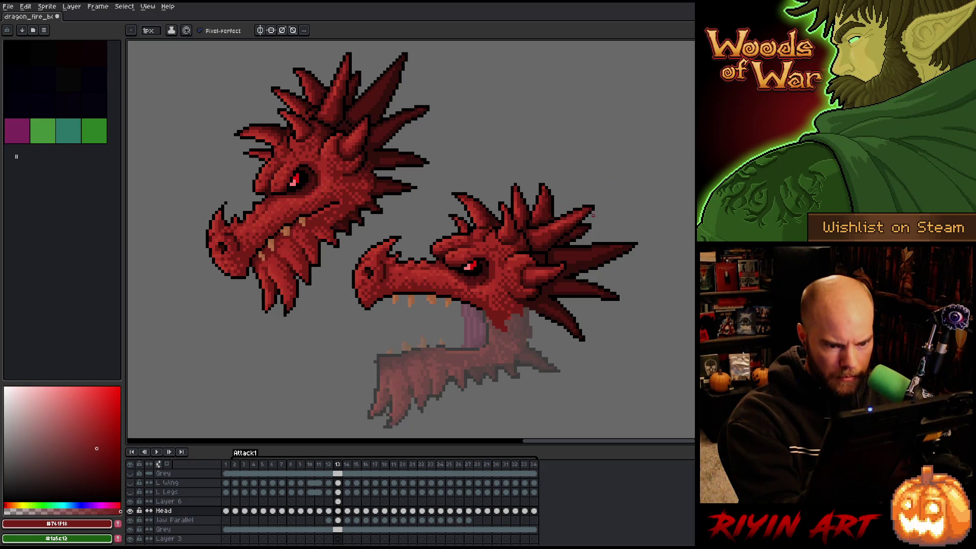
alt+click(572, 230)
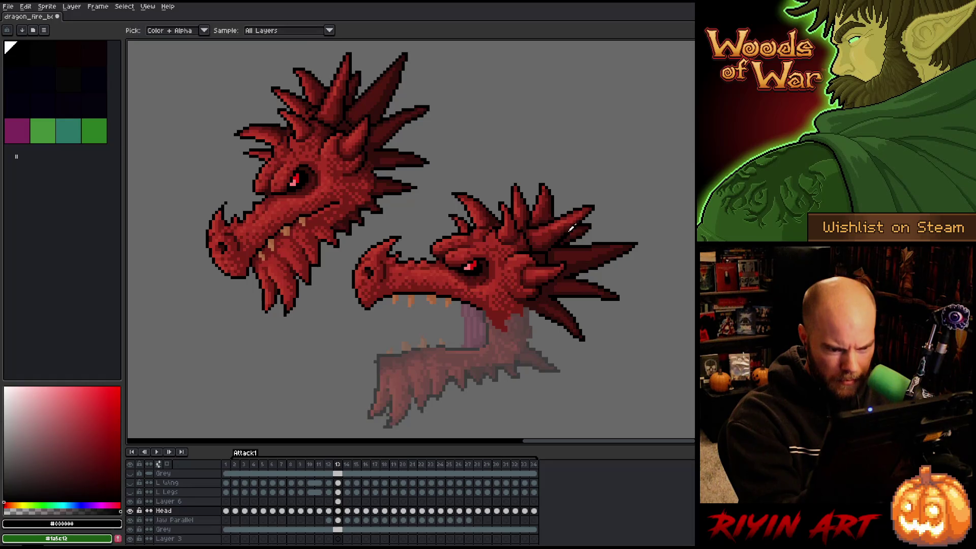
alt+click(566, 232)
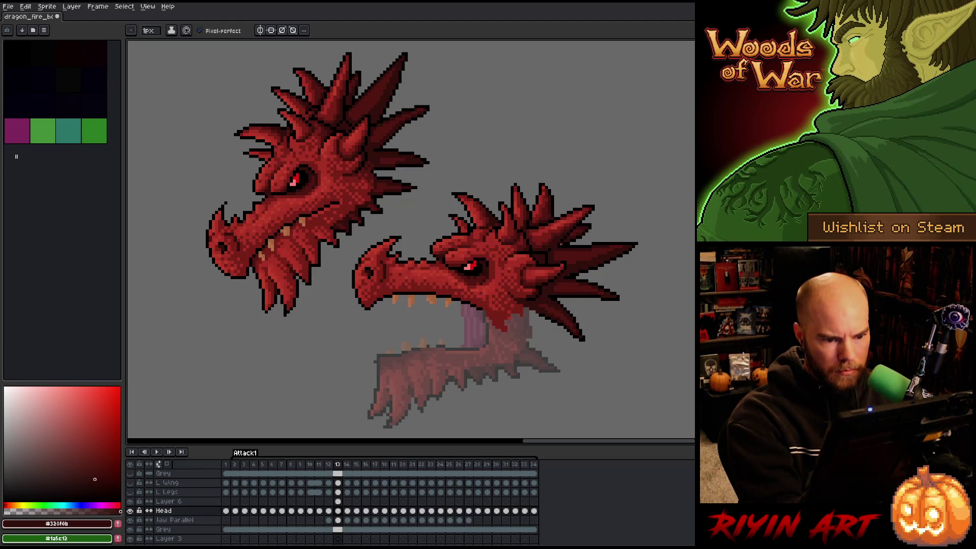
alt+click(567, 246)
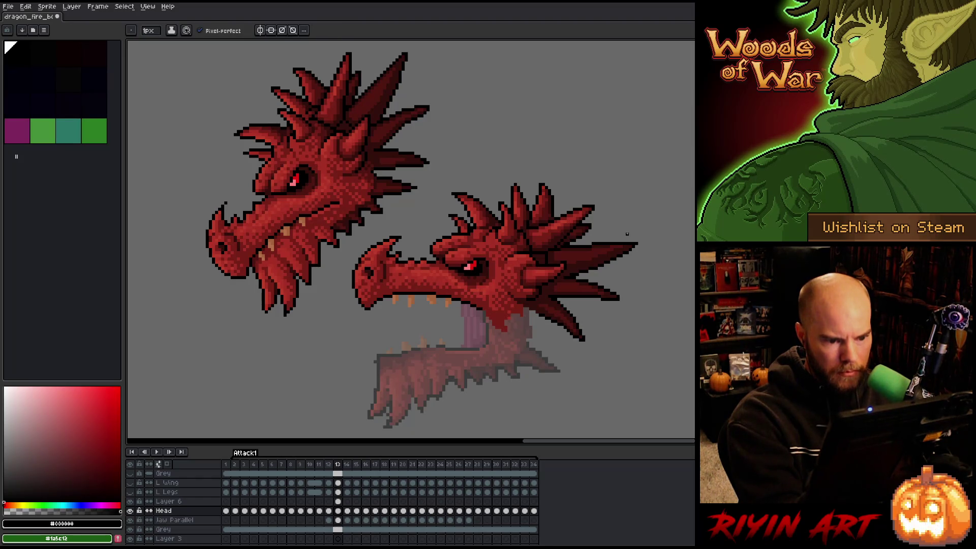
key(ctrl+s)
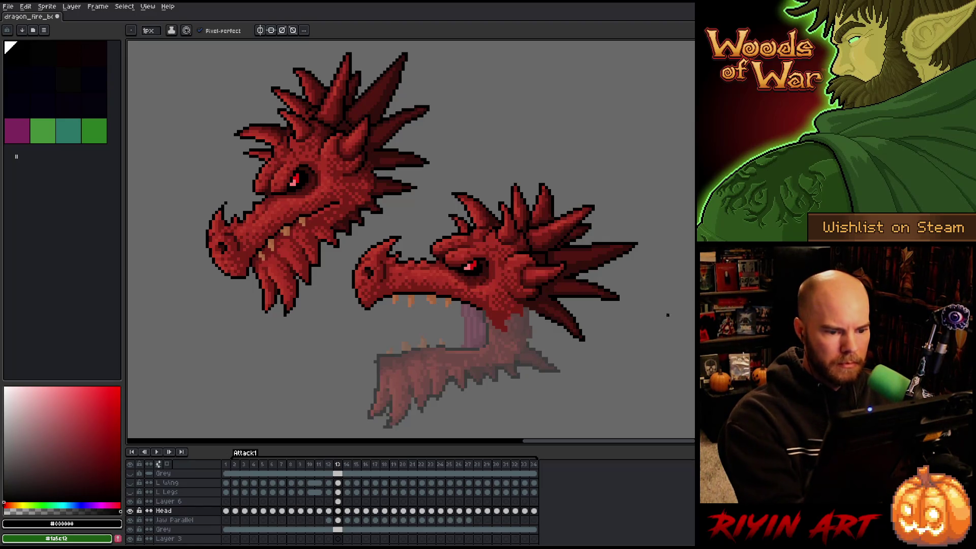
key(ctrl+s)
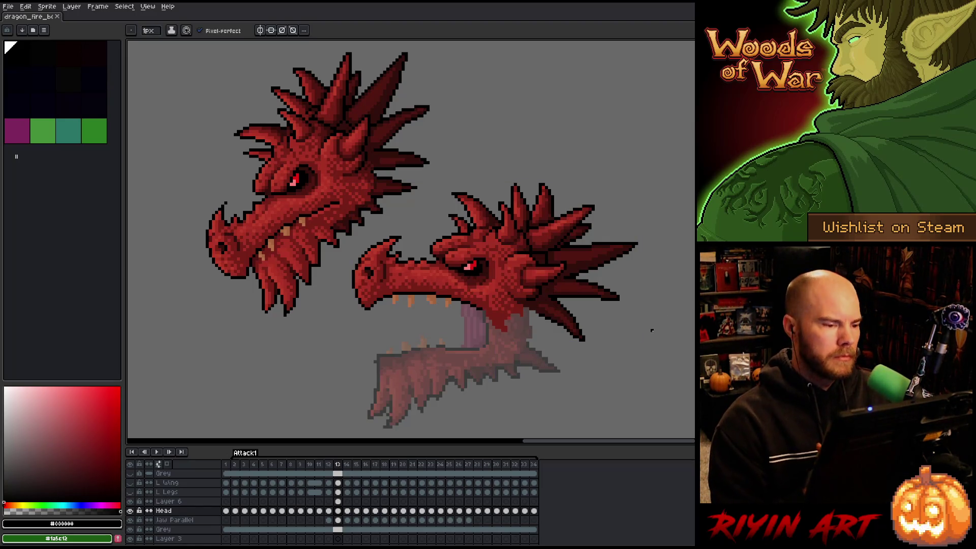
click(512, 167)
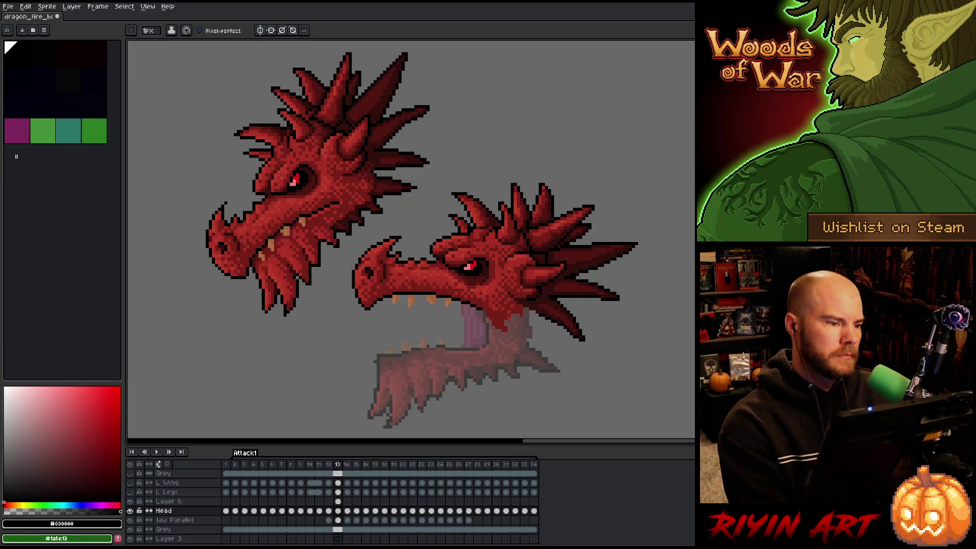
key(ctrl+s)
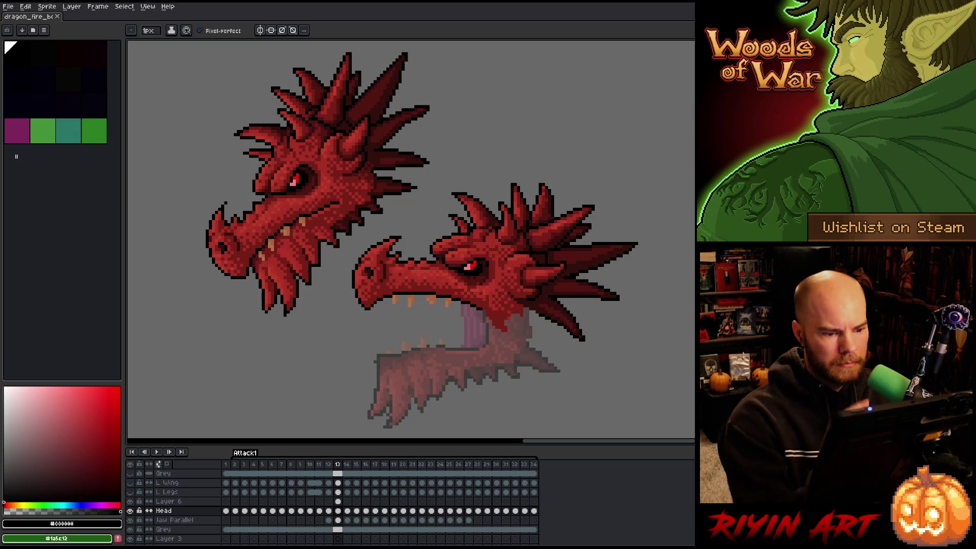
Highlight beside the right eye, then sample reds #bb3d29, #320f0b, #501612 and #b13337.
click(476, 259)
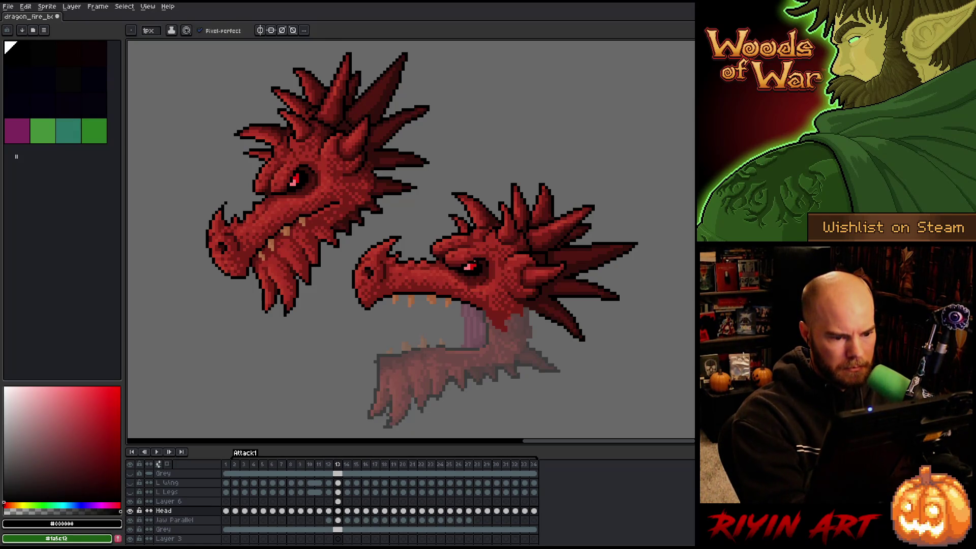
click(474, 260)
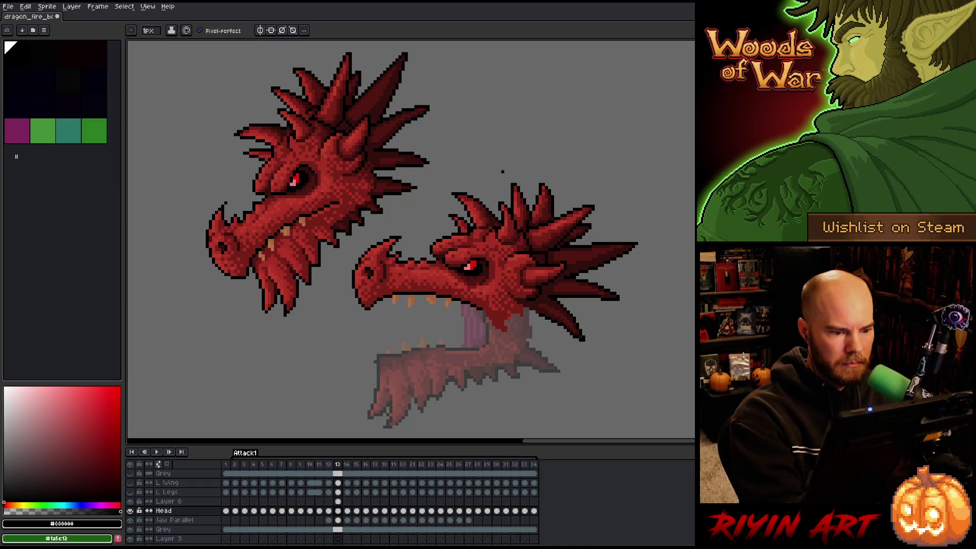
key(i)
click(451, 248)
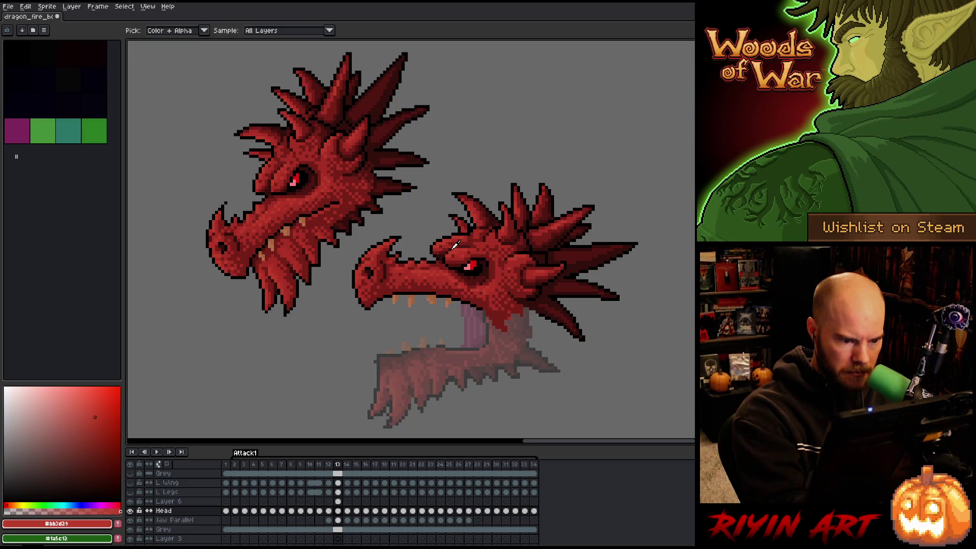
alt+click(455, 244)
alt+click(453, 246)
alt+click(475, 243)
alt+click(477, 244)
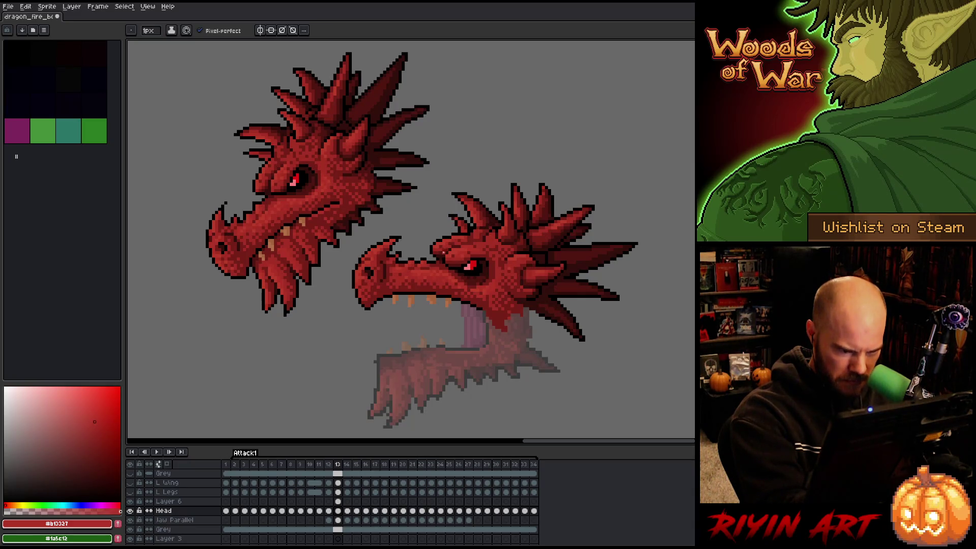
alt+click(443, 250)
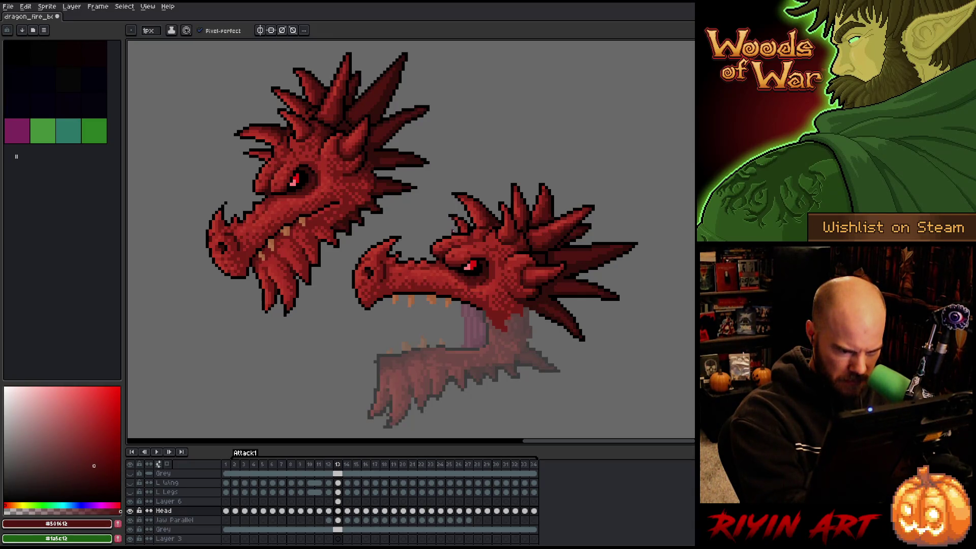
alt+click(440, 253)
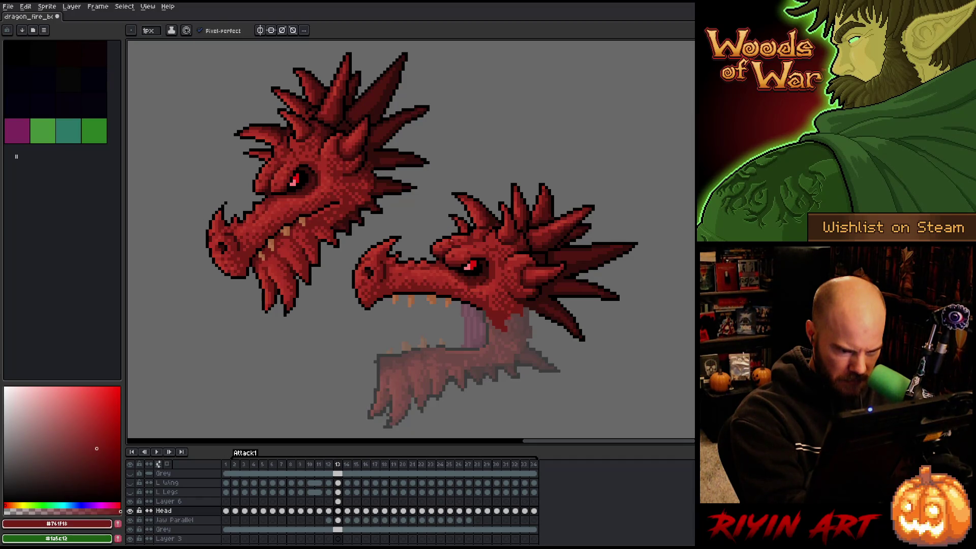
alt+click(438, 252)
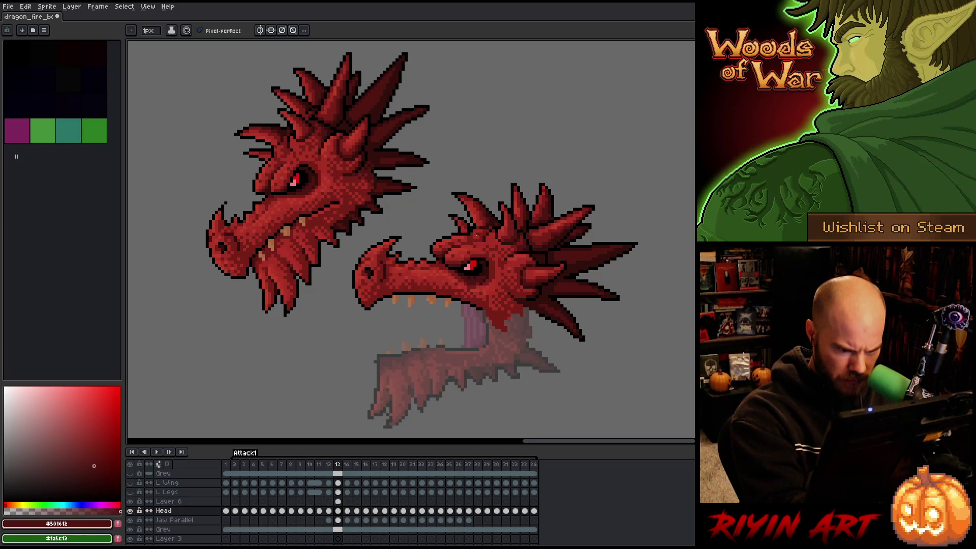
Touch up shading around the eye and crest with bright, mid and darkest reds.
alt+click(468, 259)
alt+click(468, 260)
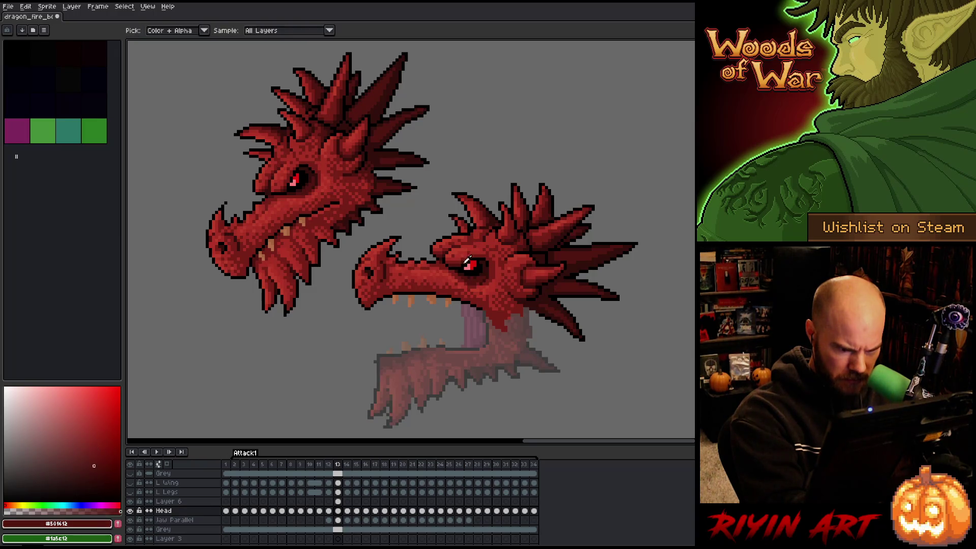
alt+click(477, 247)
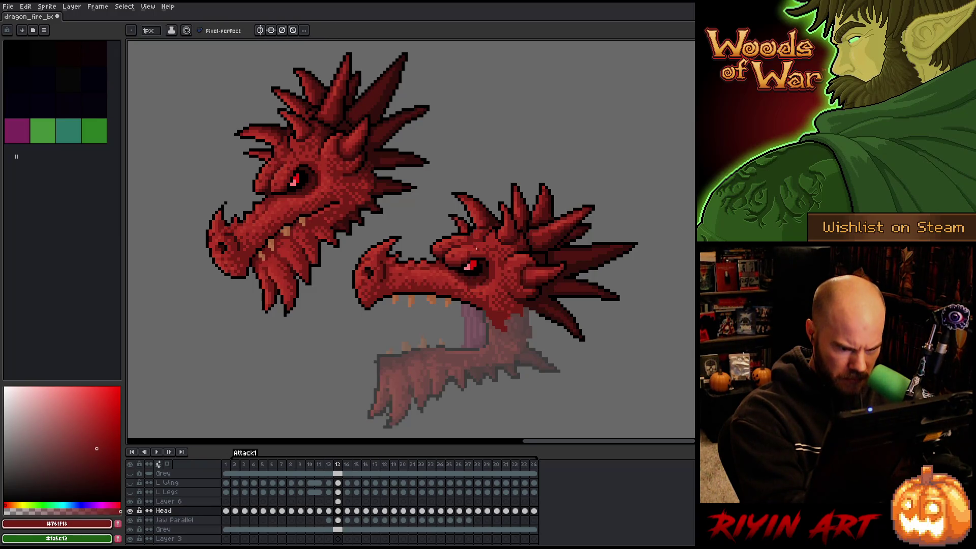
alt+click(468, 250)
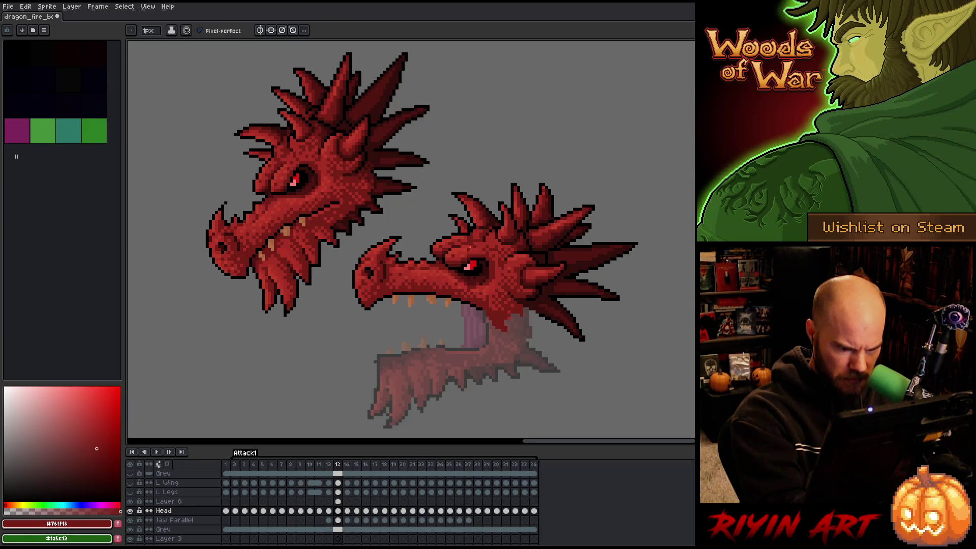
alt+click(485, 230)
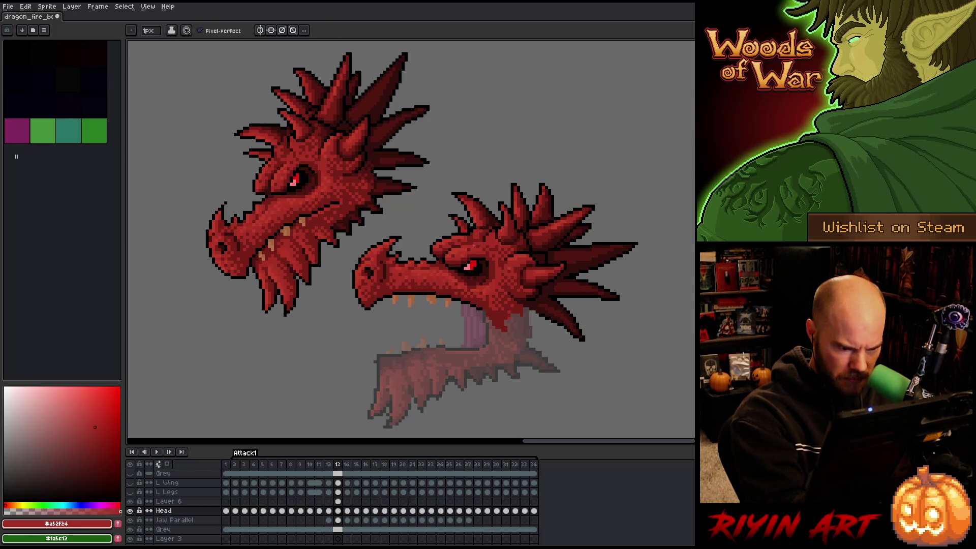
alt+click(478, 235)
alt+click(469, 239)
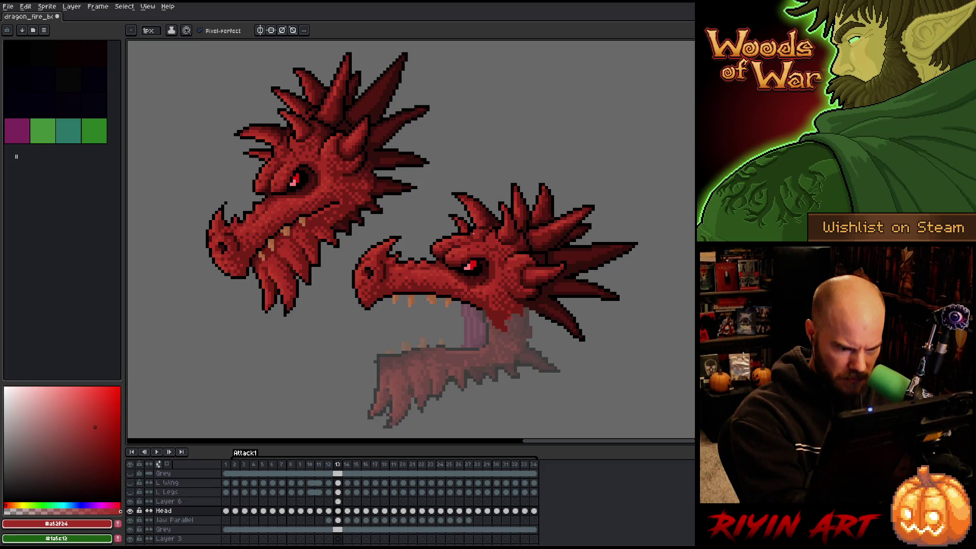
alt+click(469, 228)
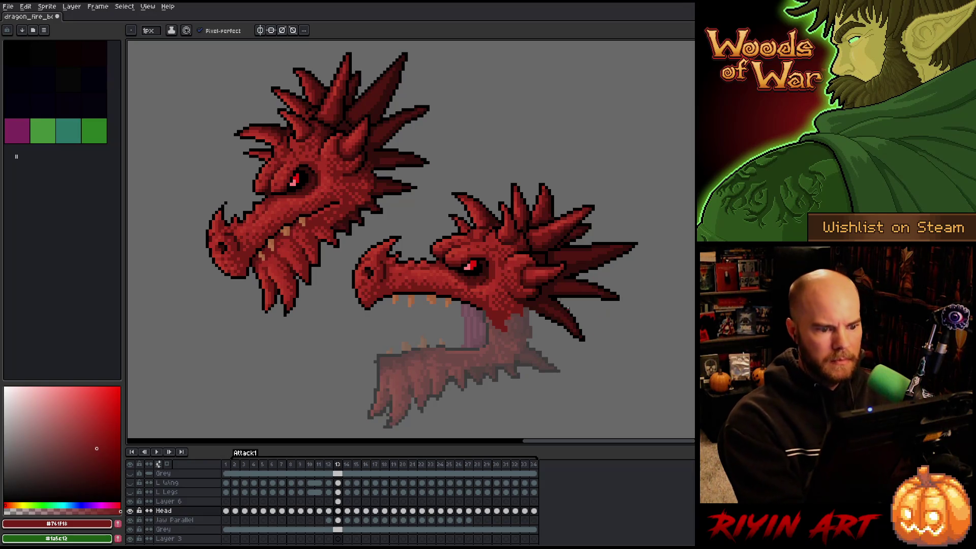
alt+click(487, 219)
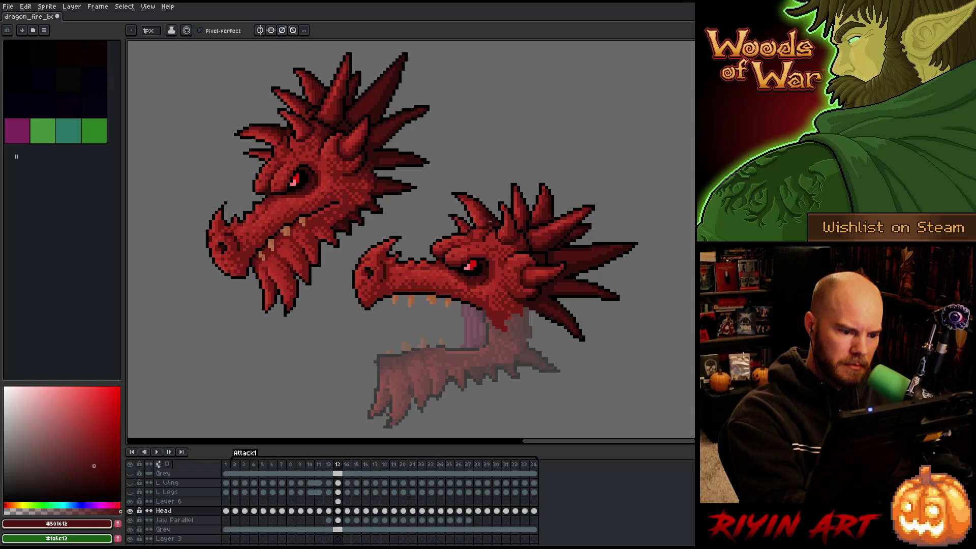
alt+click(489, 227)
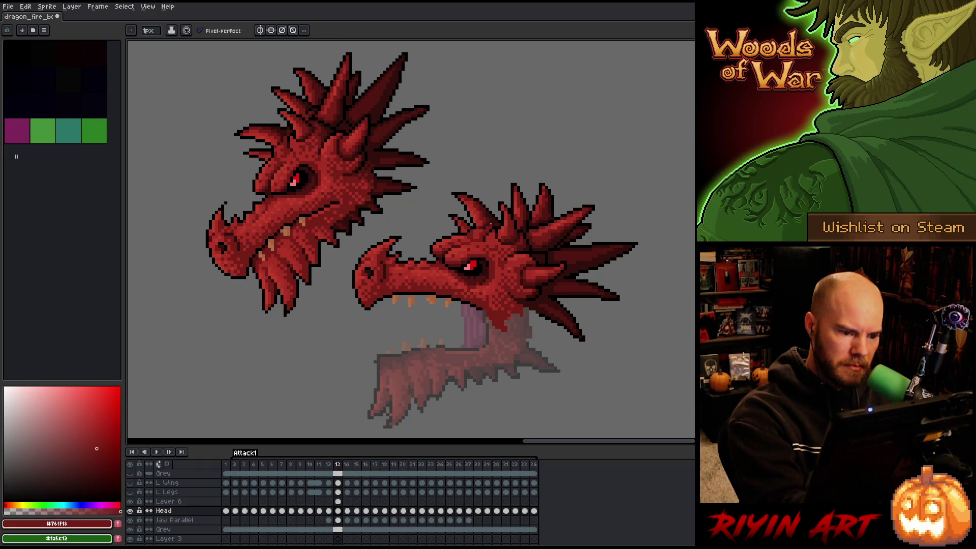
alt+click(491, 226)
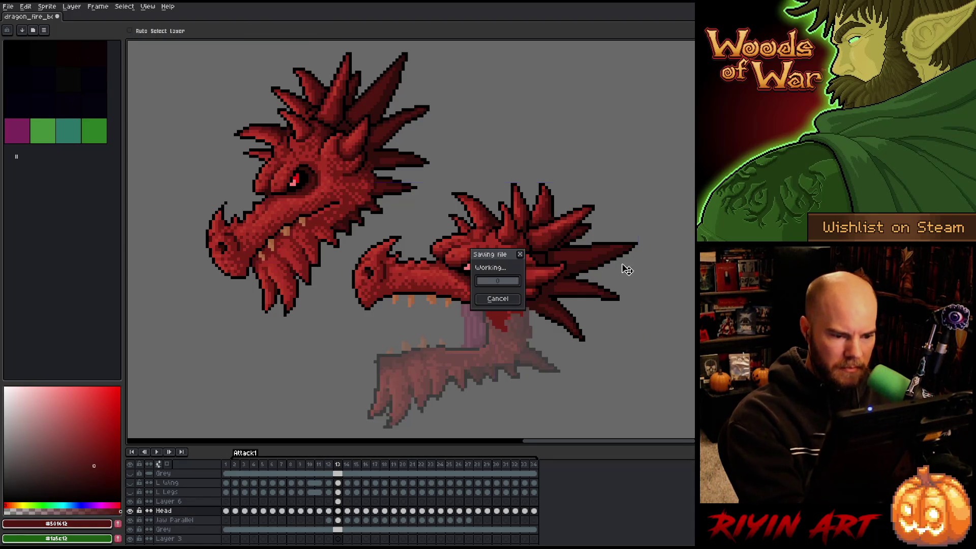
Save the sprite and eyedrop the bright and mid reds from the open-mouthed head.
key(ctrl+s)
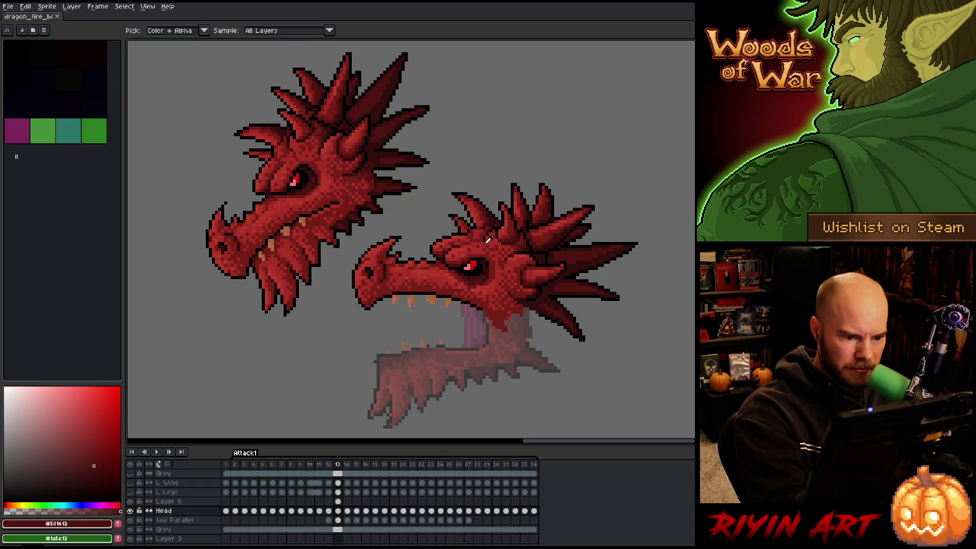
alt+click(484, 237)
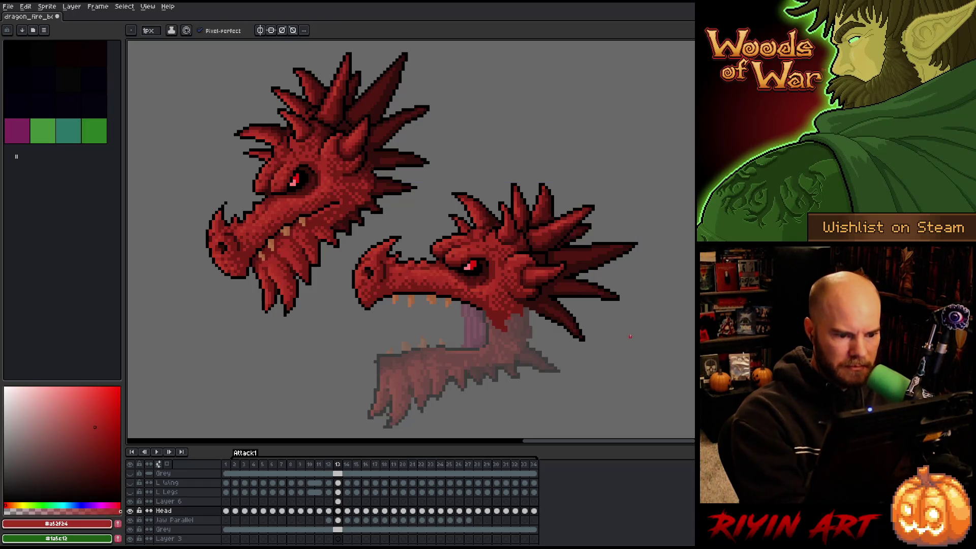
key(ctrl+s)
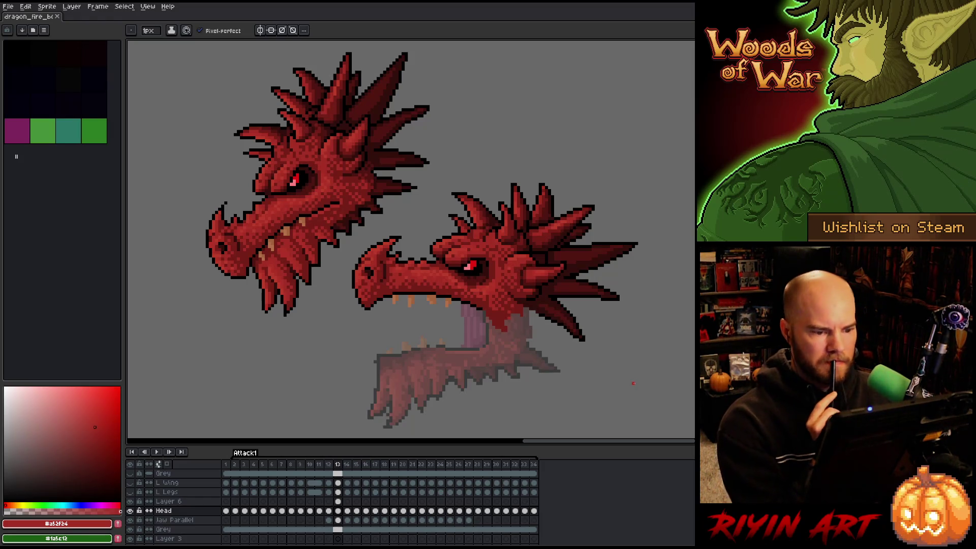
alt+click(480, 231)
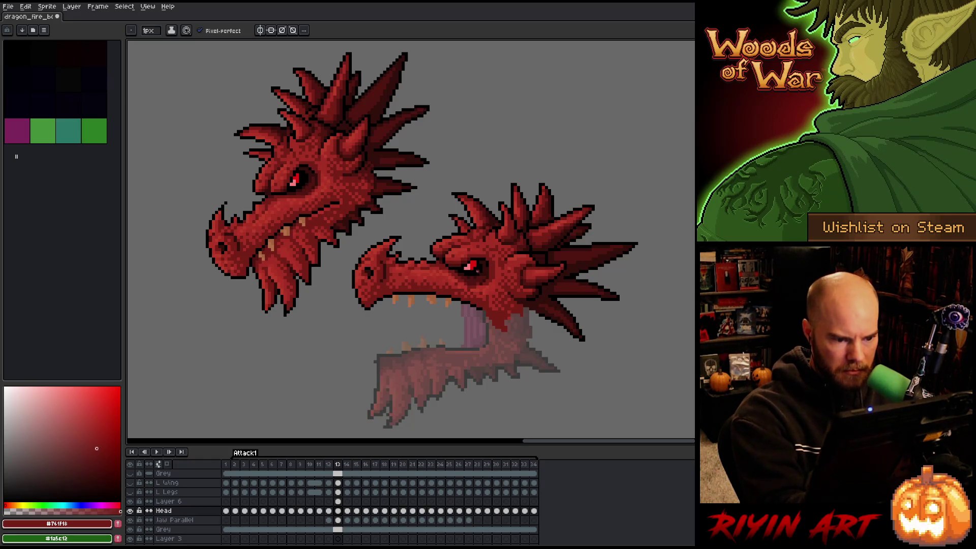
alt+click(479, 239)
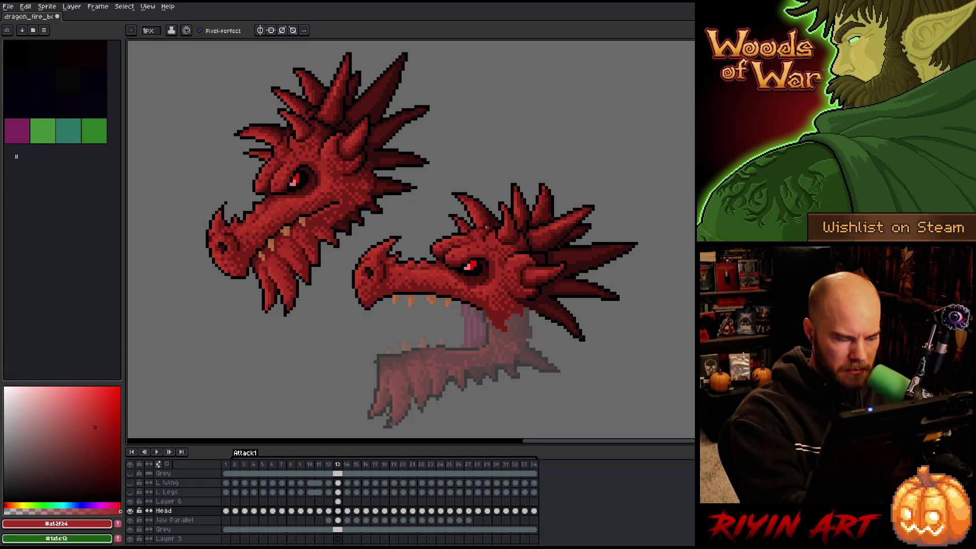
alt+click(479, 239)
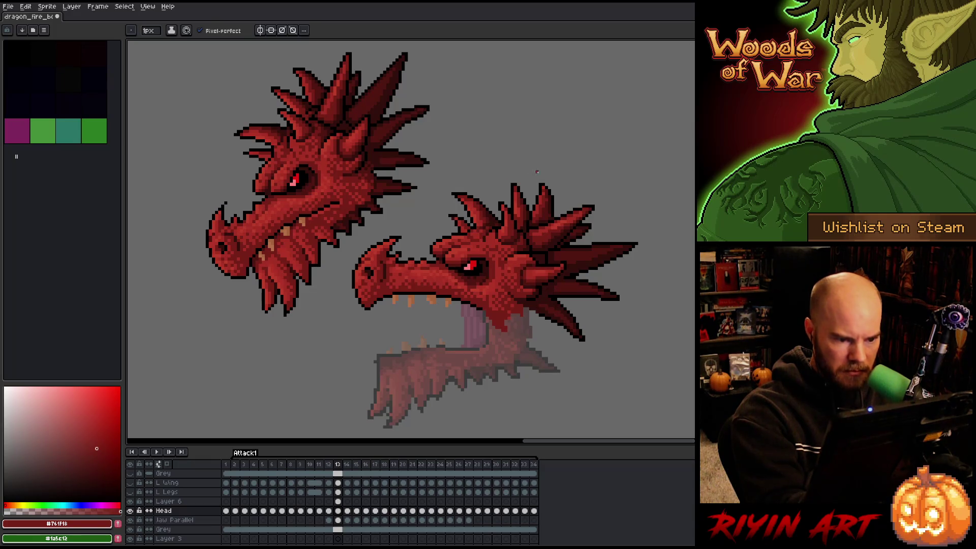
Sample the darkest and mid reds from the dragon, save again, and zoom out.
right_click(468, 246)
key(ctrl+s)
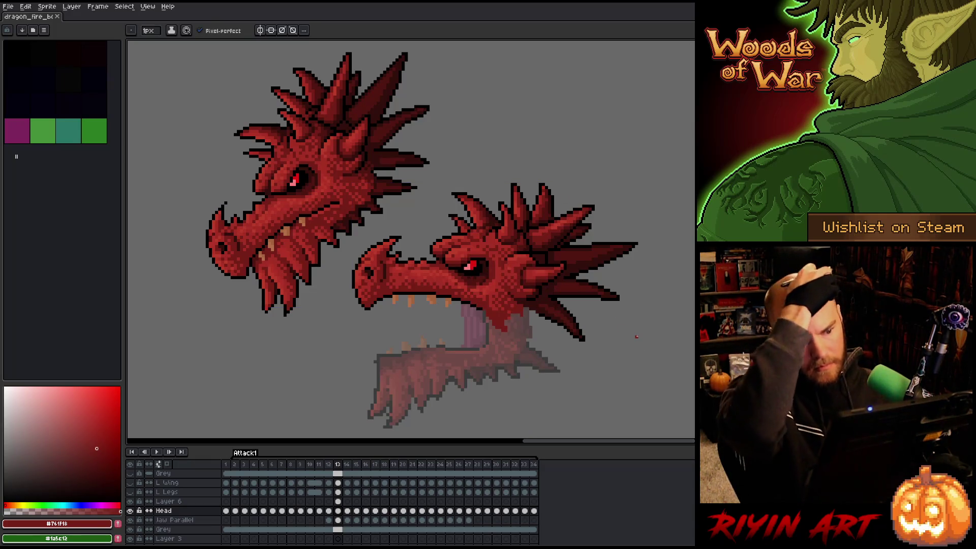
alt+click(486, 224)
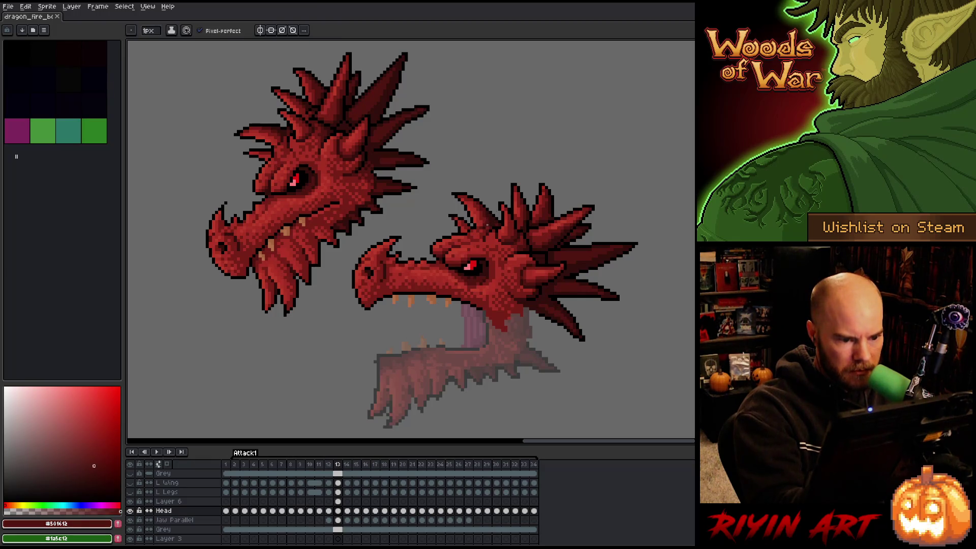
alt+click(518, 204)
right_click(469, 246)
key(ctrl+s)
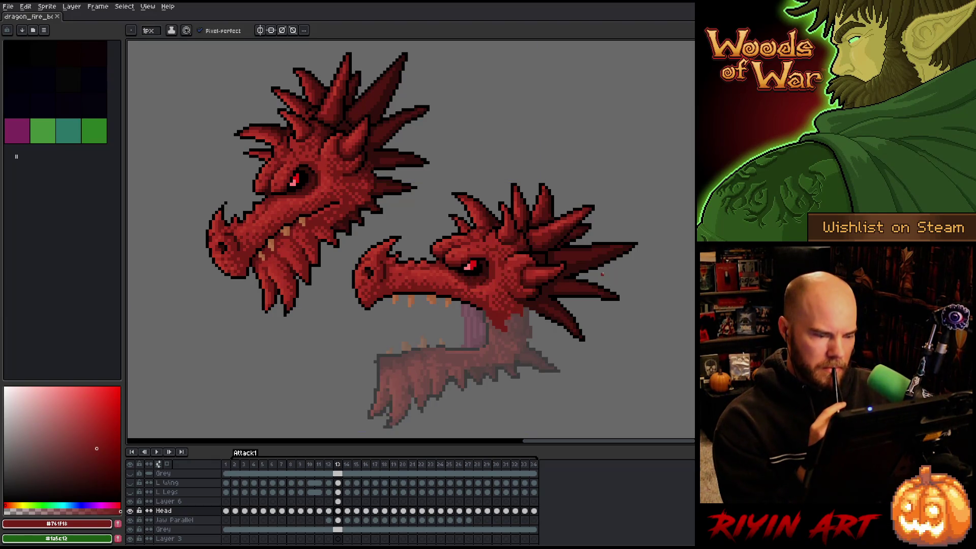
right_click(469, 246)
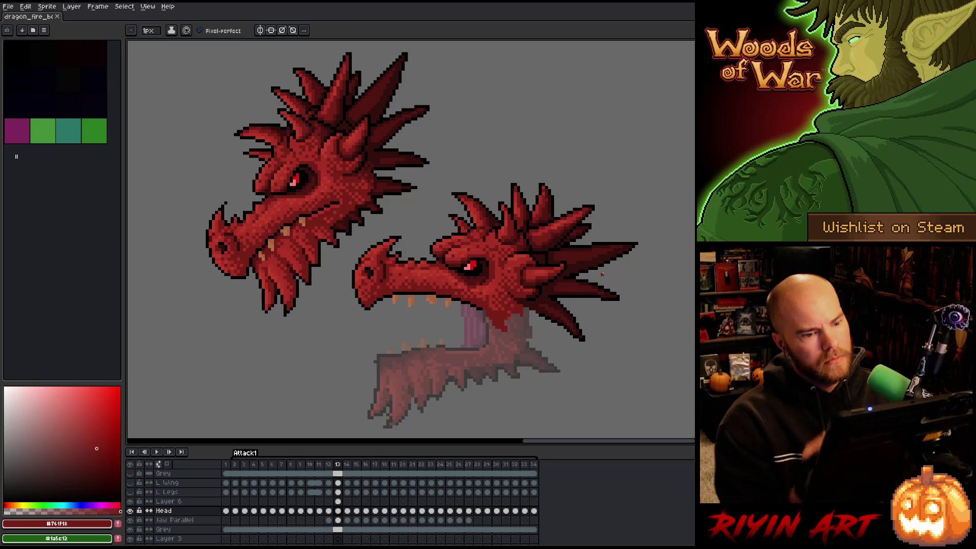
scroll(564, 303, down, 1)
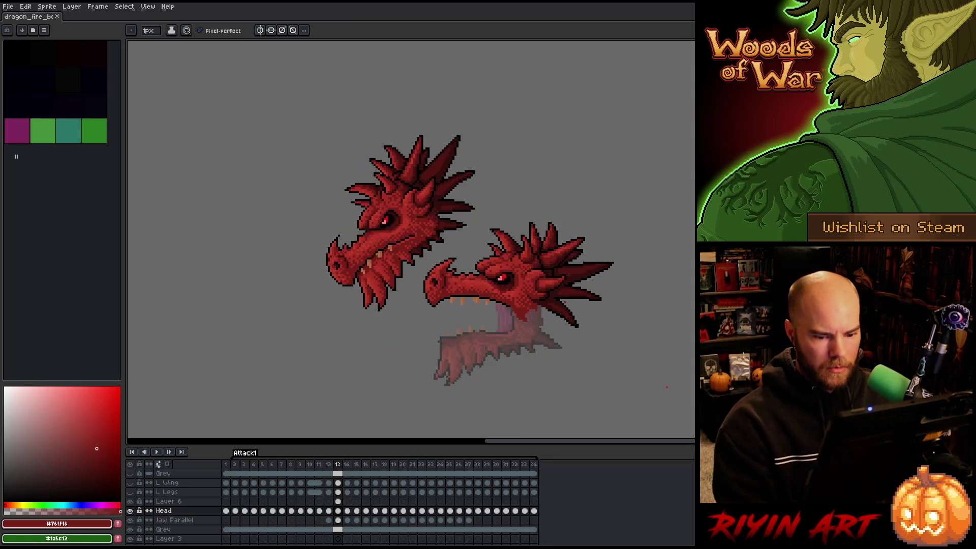
Lower the Head layer's opacity to about 45%, then select Jaw Parallel and pan onto the open jaw.
key(e)
click(667, 387)
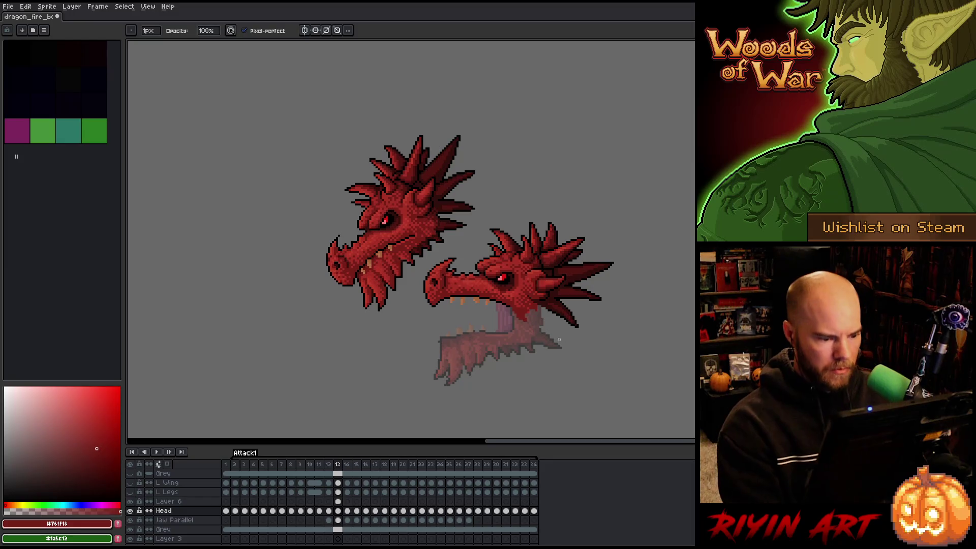
double_click(164, 510)
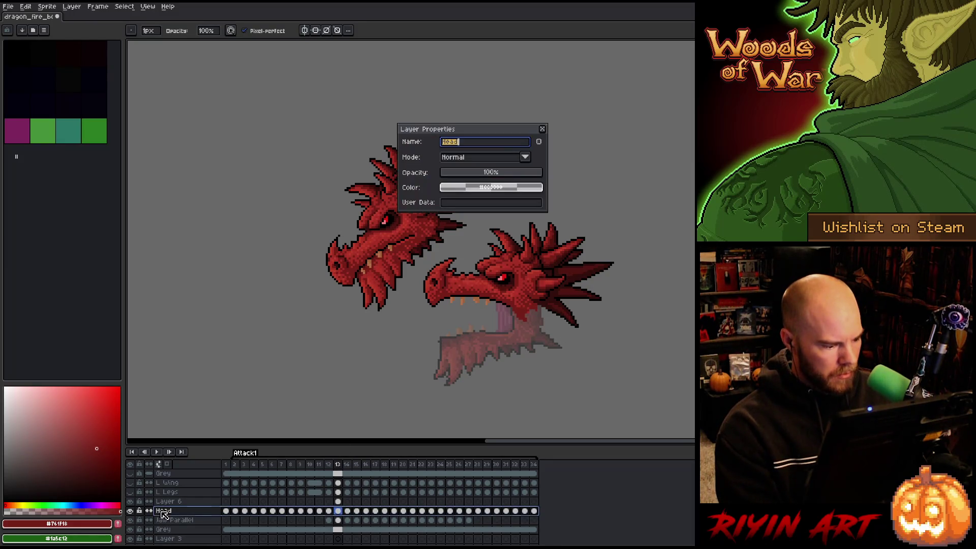
click(490, 173)
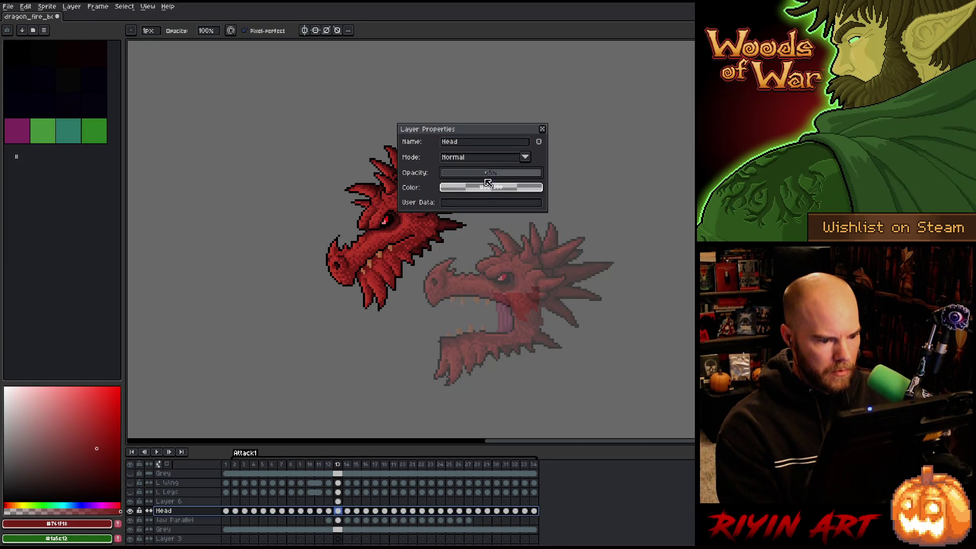
click(173, 520)
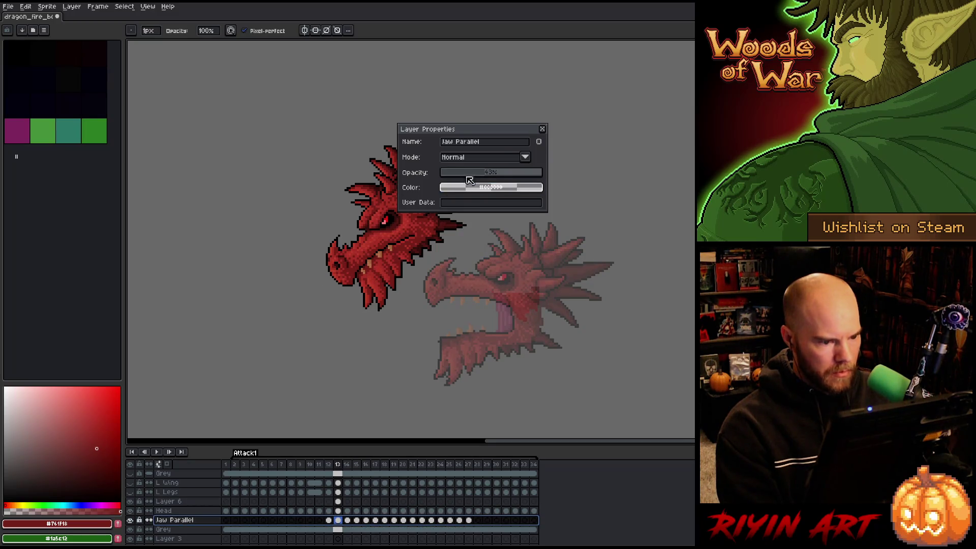
scroll(517, 370, up, 3)
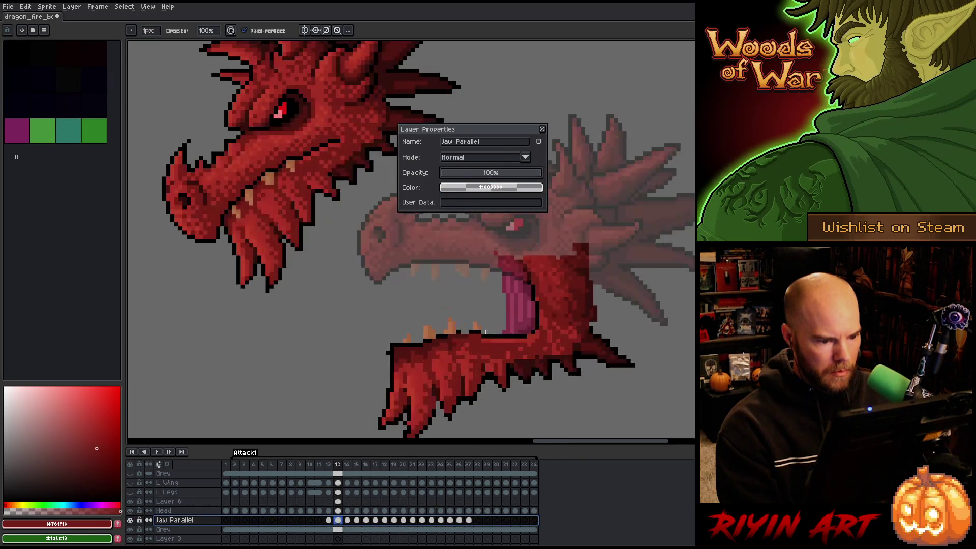
mouse_move(492, 353)
mouse_down()
mouse_move(486, 332)
mouse_move(451, 347)
mouse_up()
key(b)
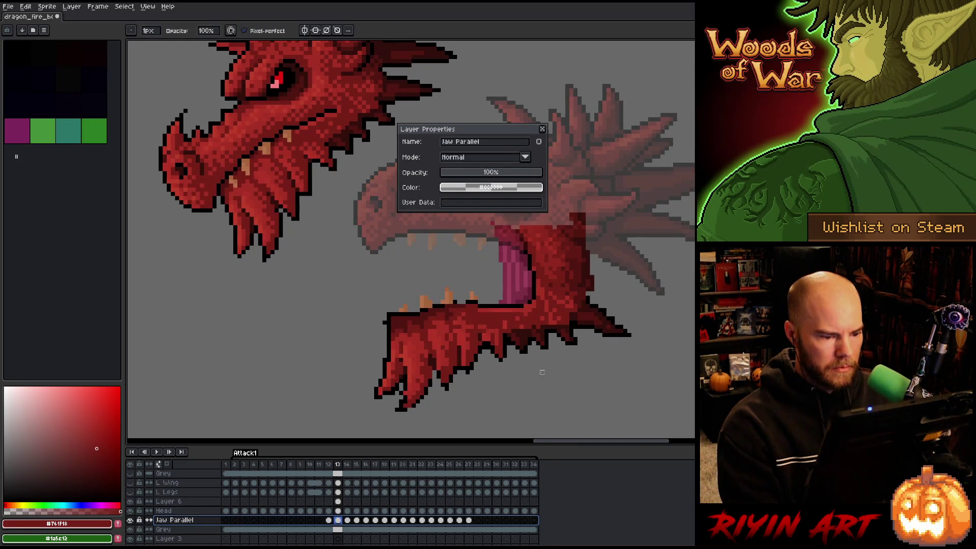
key(Escape)
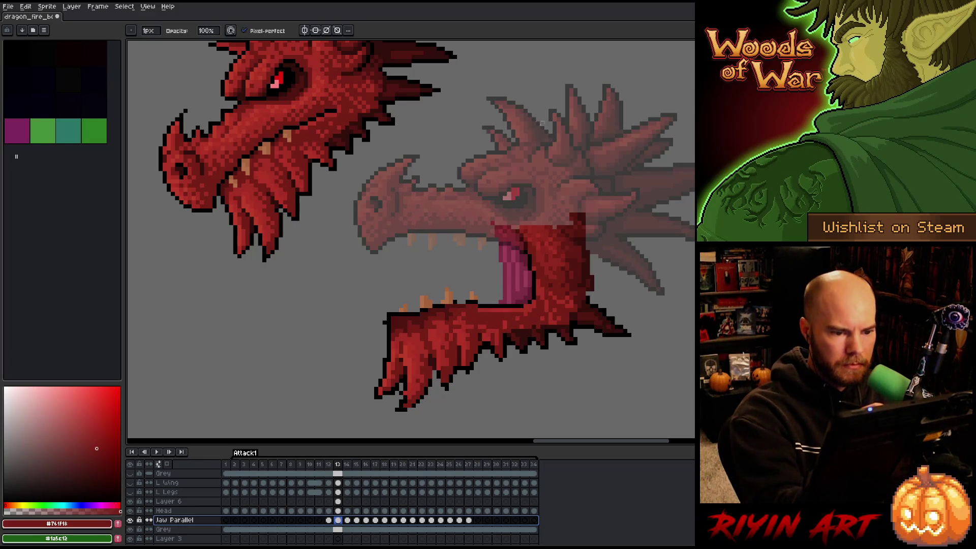
Add a black outline pixel to the jaw and pick up its dark and brighter reds.
click(339, 520)
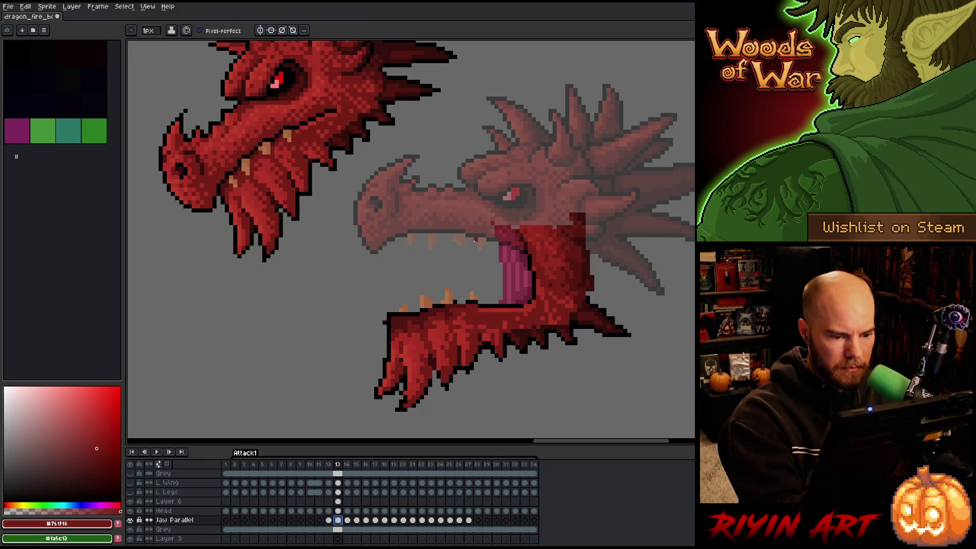
alt+click(469, 301)
click(462, 302)
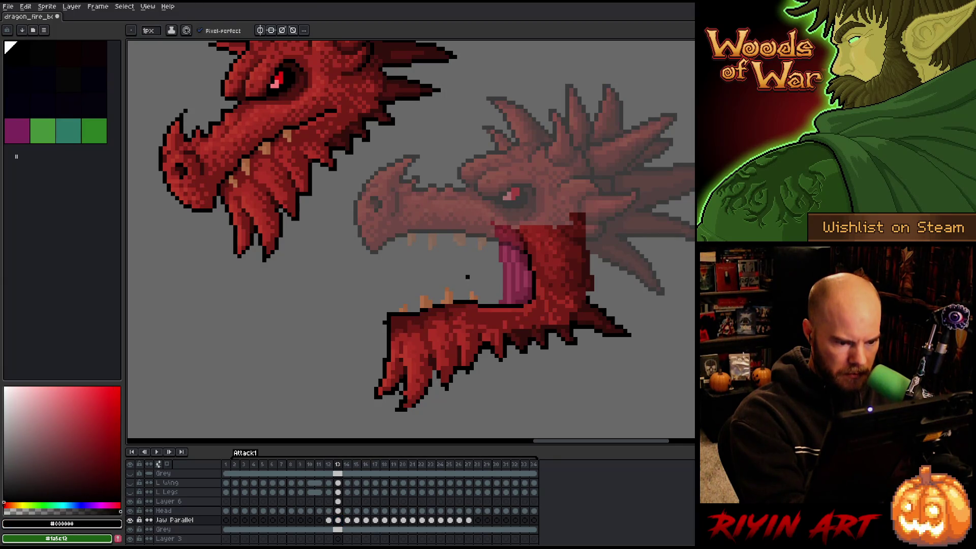
key(e)
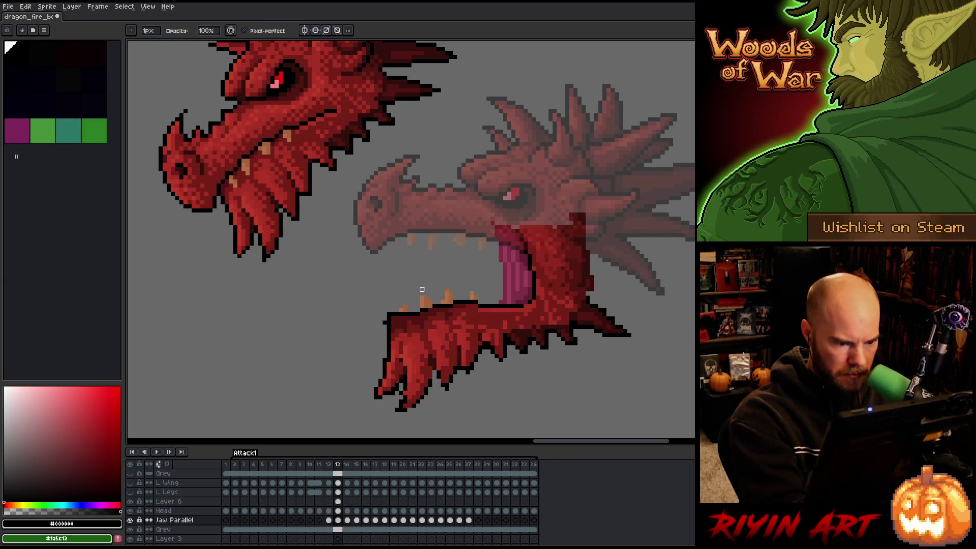
key(b)
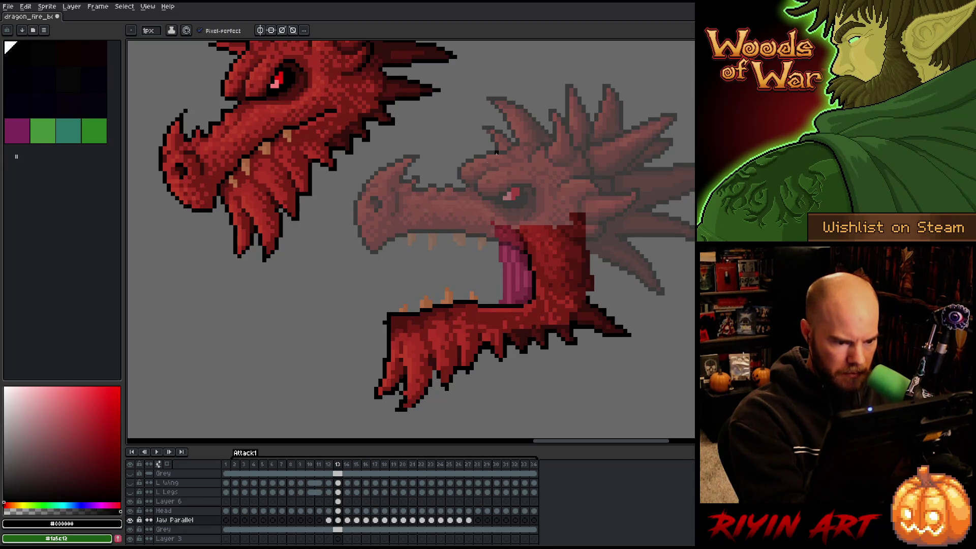
alt+click(388, 322)
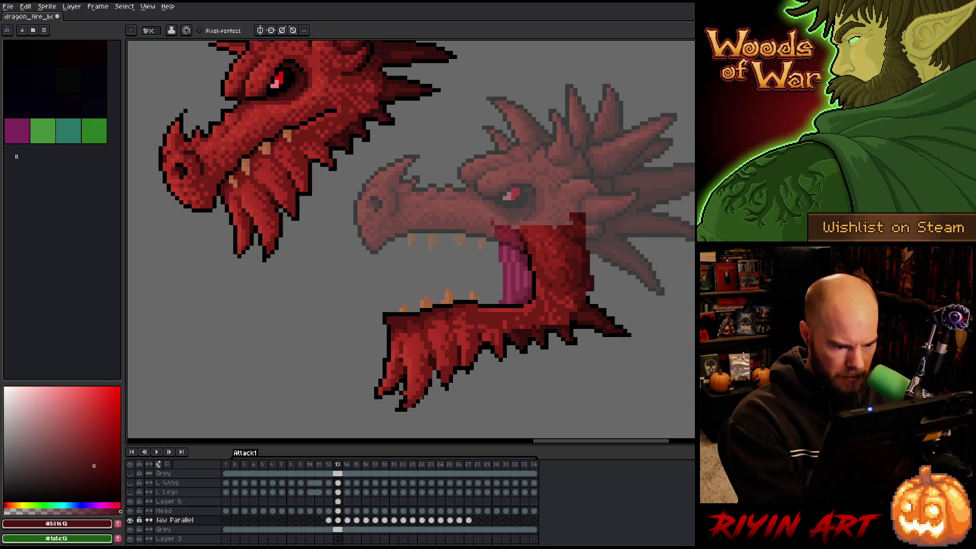
key(i)
click(399, 340)
key(b)
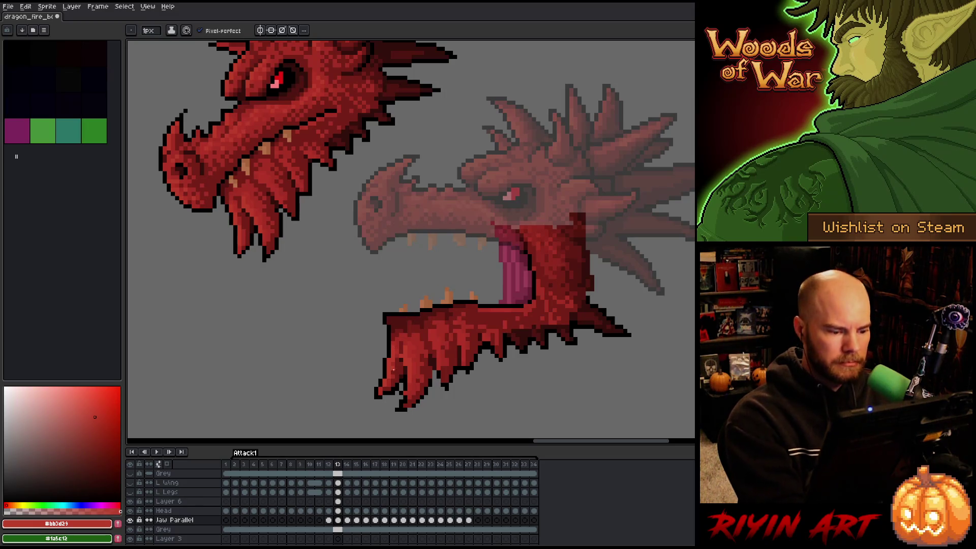
Shade the jaw edge with darkest, mid and bright reds sampled from the jaw.
key(e)
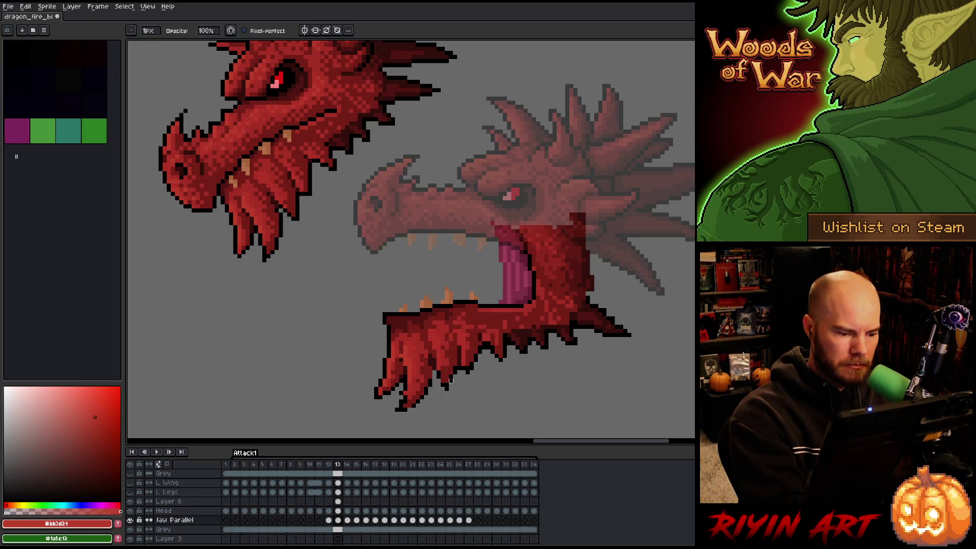
key(i)
click(403, 366)
key(b)
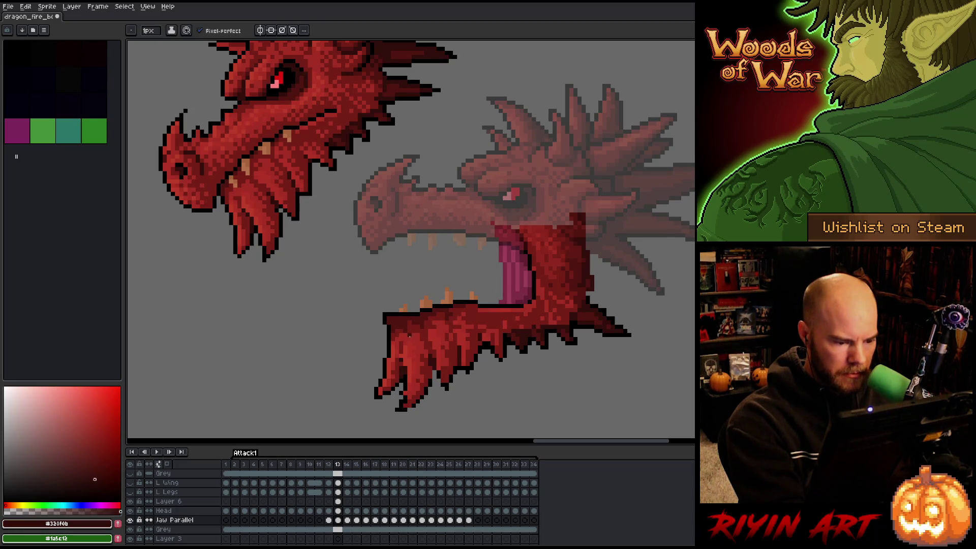
alt+click(400, 369)
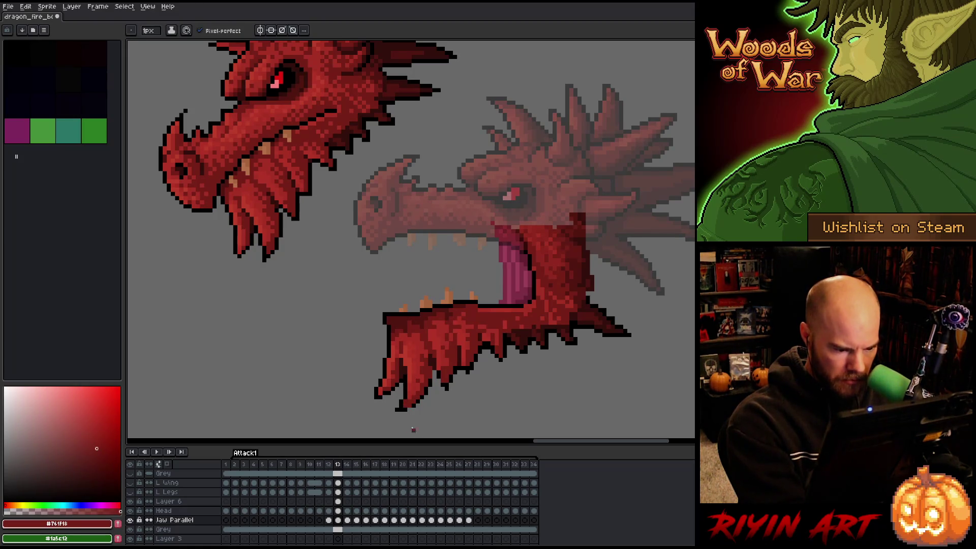
alt+click(416, 406)
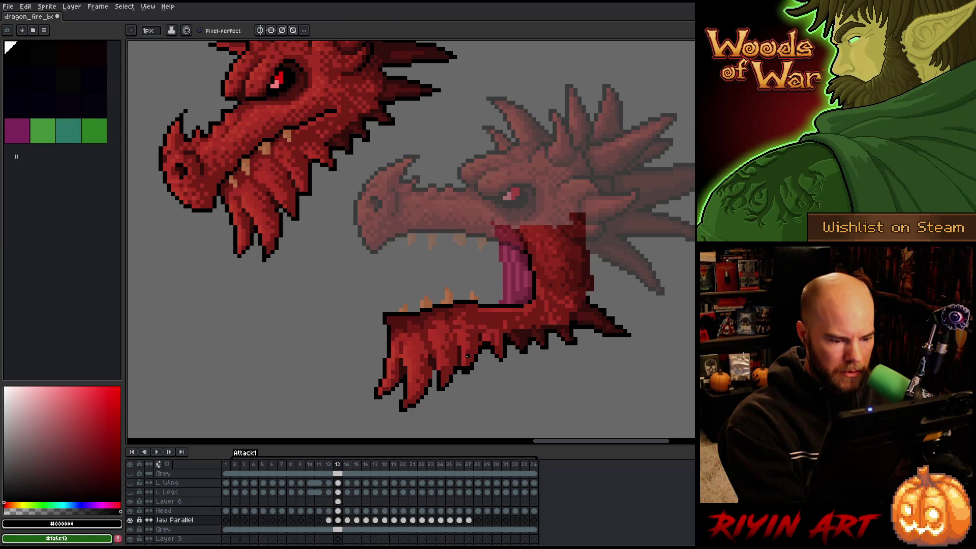
alt+click(463, 367)
alt+click(468, 356)
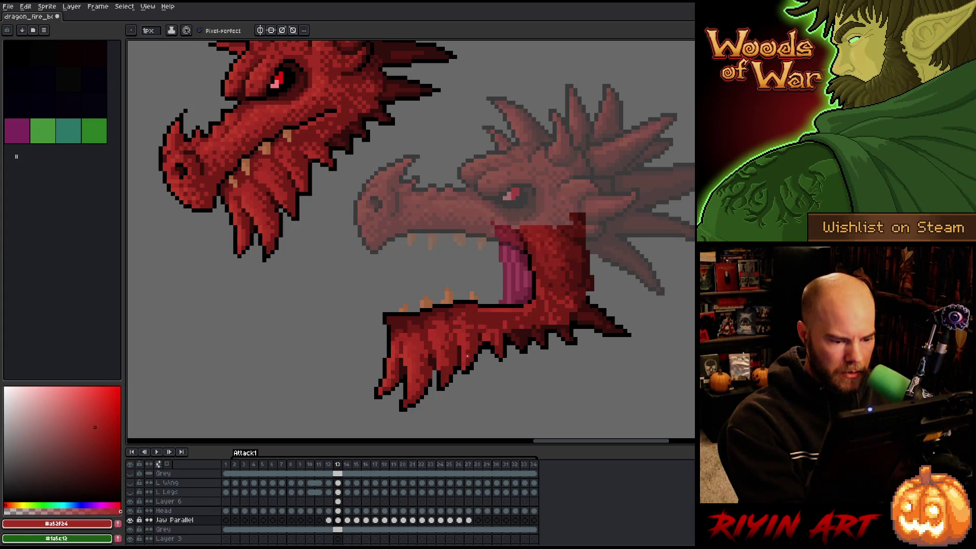
key(alt)
alt+click(501, 345)
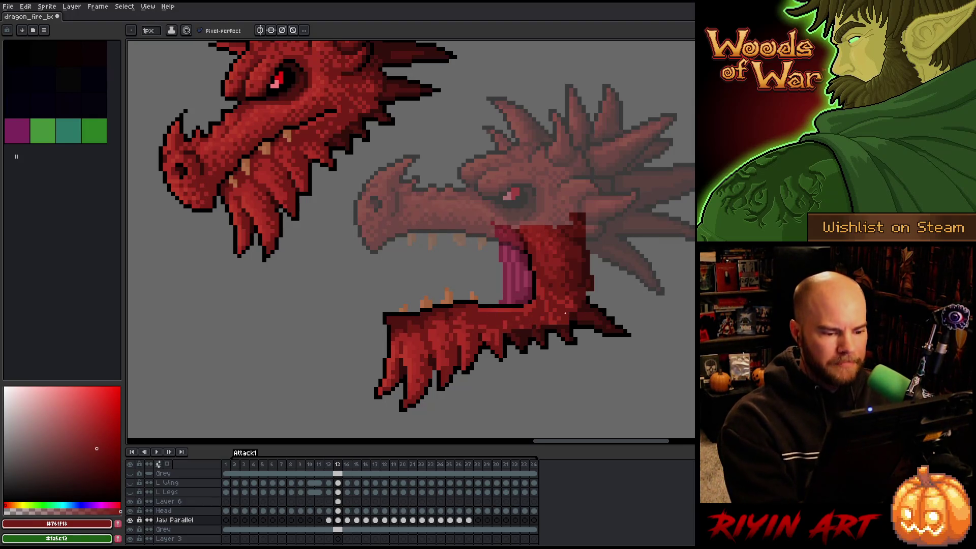
key(alt)
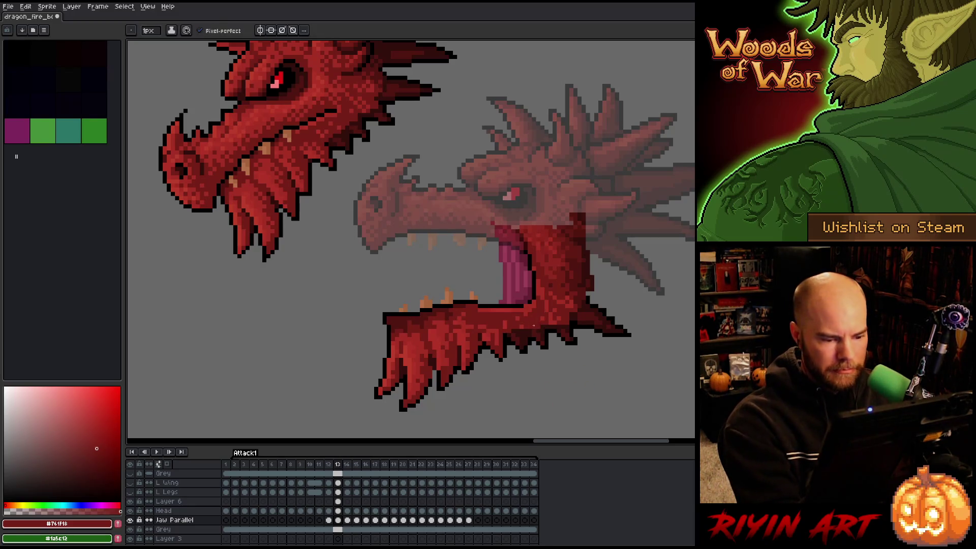
alt+click(545, 325)
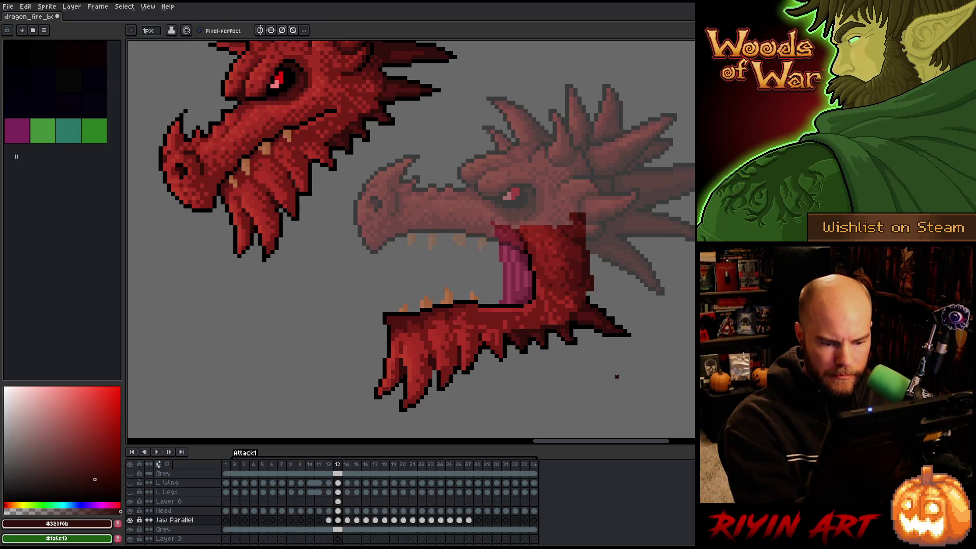
drag(621, 356, 618, 363)
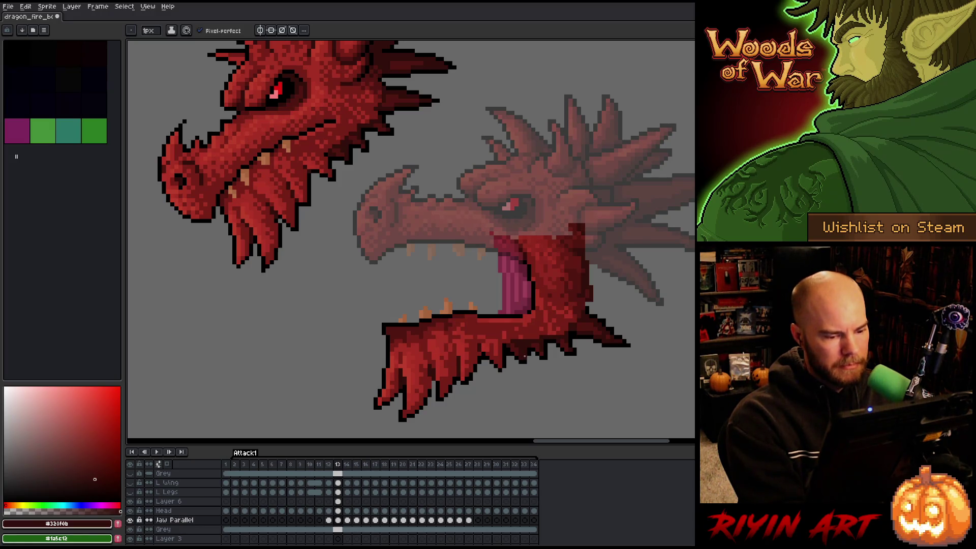
Rework the jaw's shading, alternating mid and lighter reds sampled from the jaw.
alt+click(525, 312)
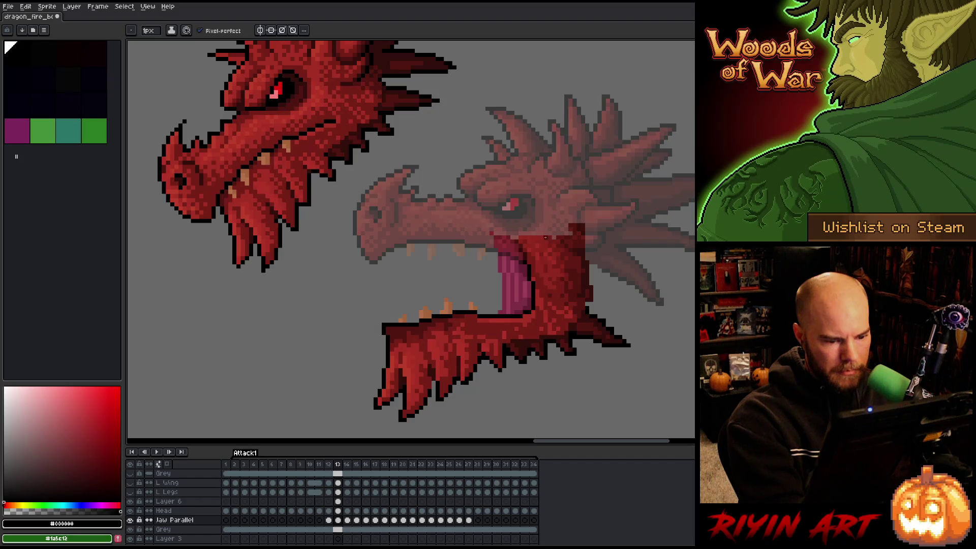
alt+click(534, 326)
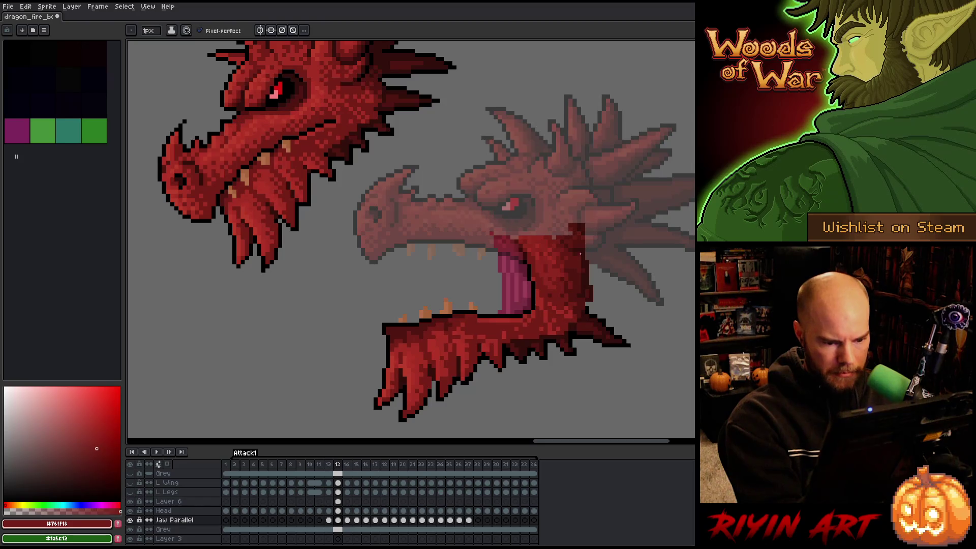
alt+click(559, 305)
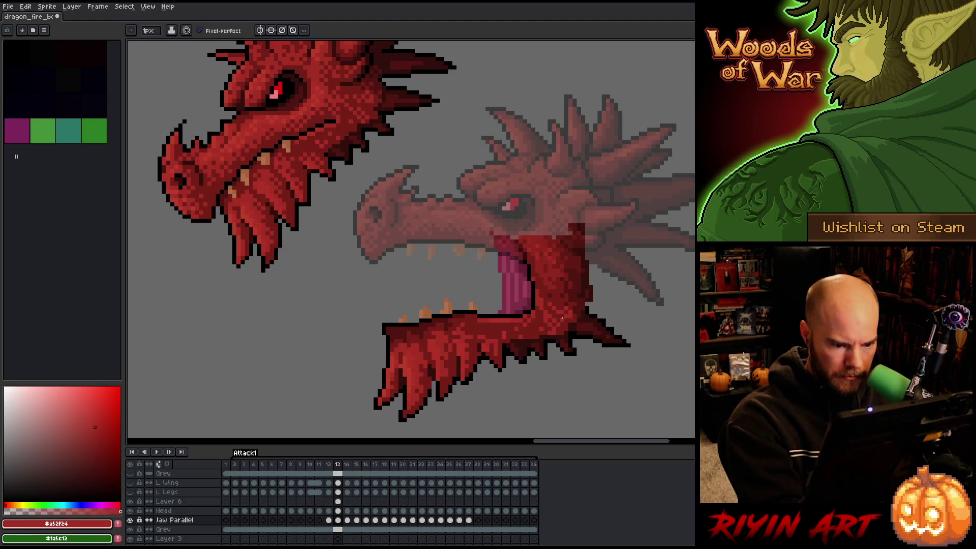
alt+click(554, 333)
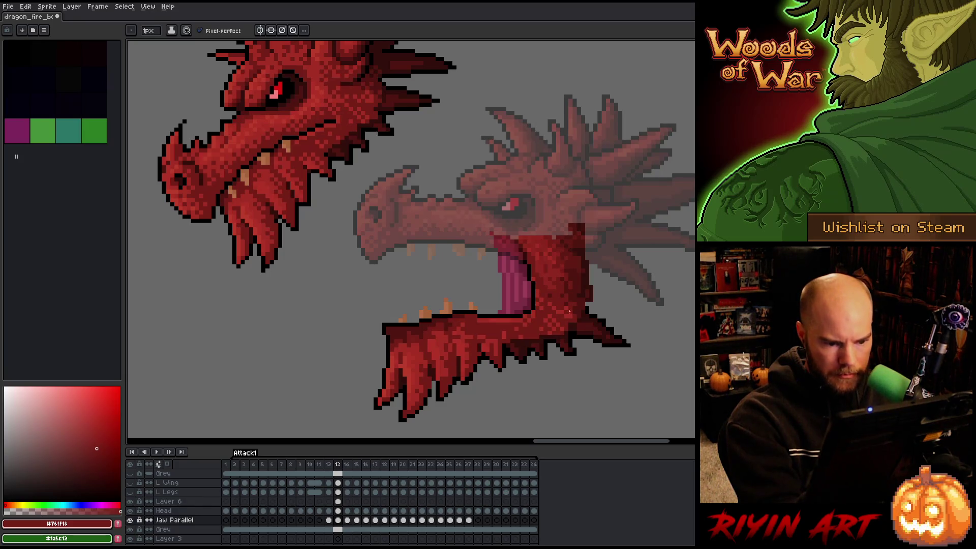
alt+click(539, 292)
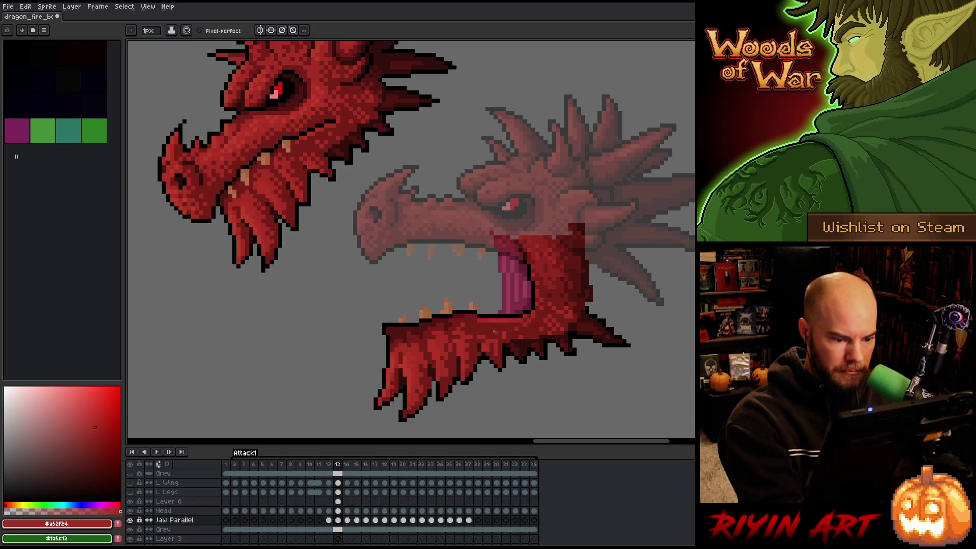
alt+click(495, 347)
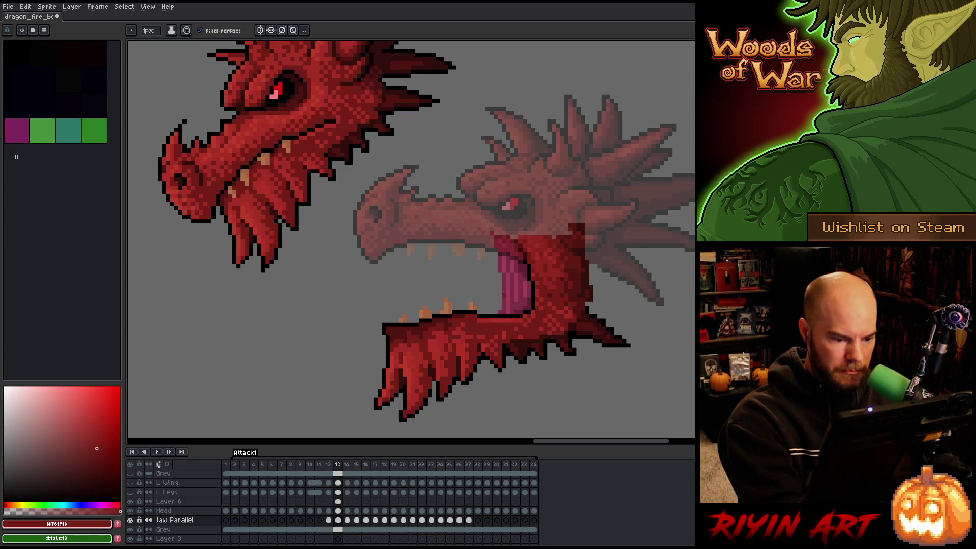
alt+click(470, 329)
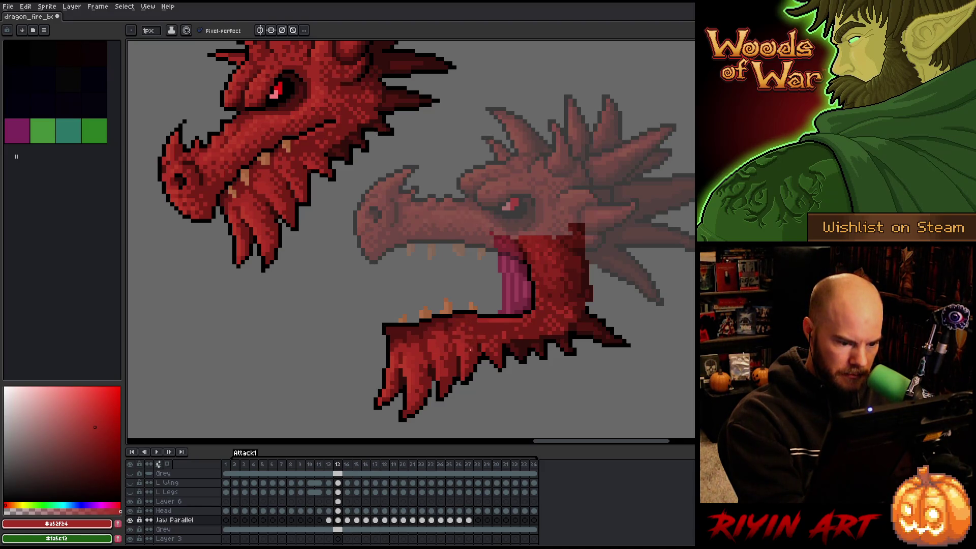
alt+click(471, 349)
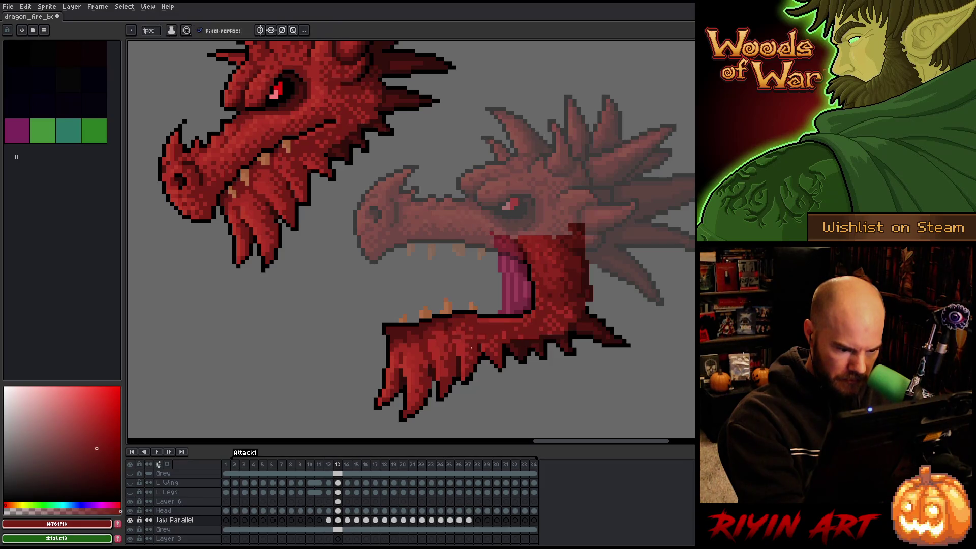
alt+click(471, 357)
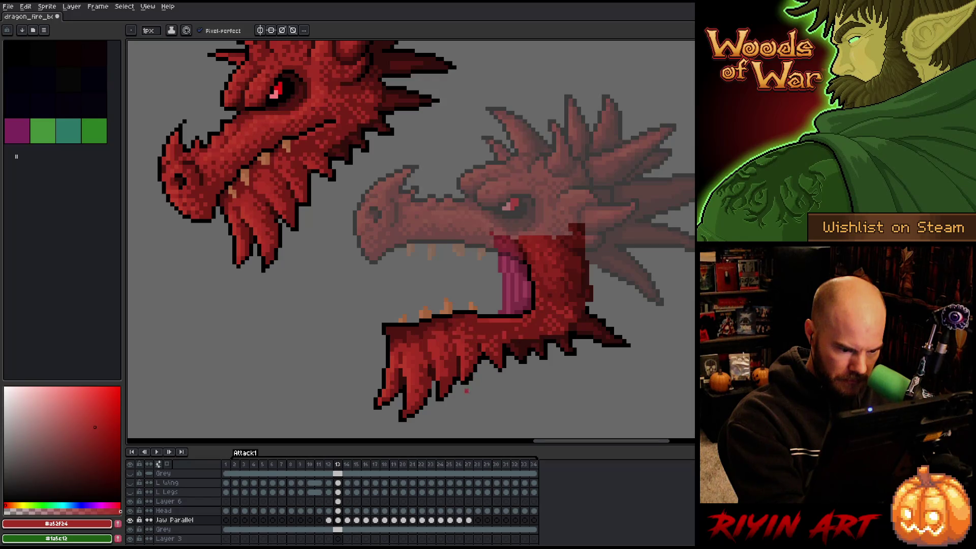
alt+click(468, 366)
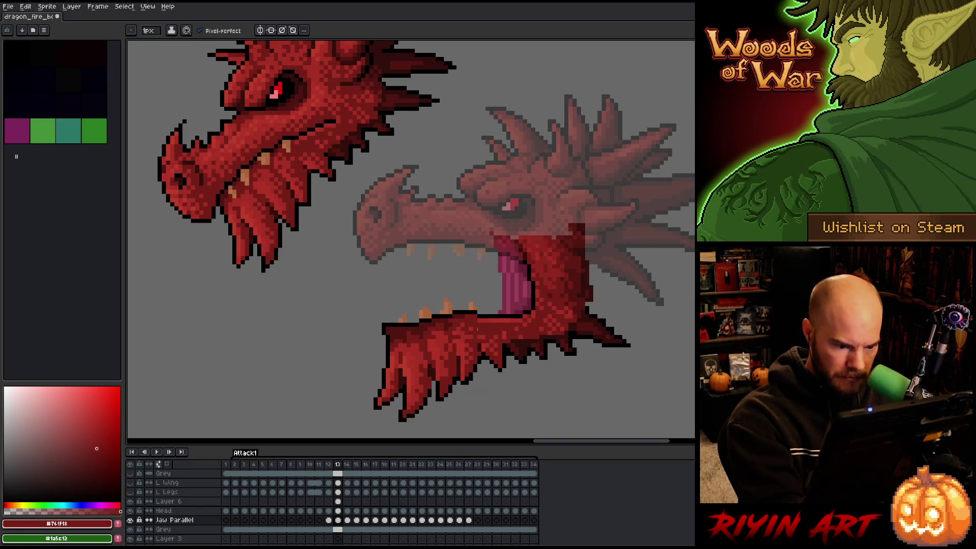
Finish the red shading, then draw a 1px black line along the jaw's top edge.
alt+click(465, 352)
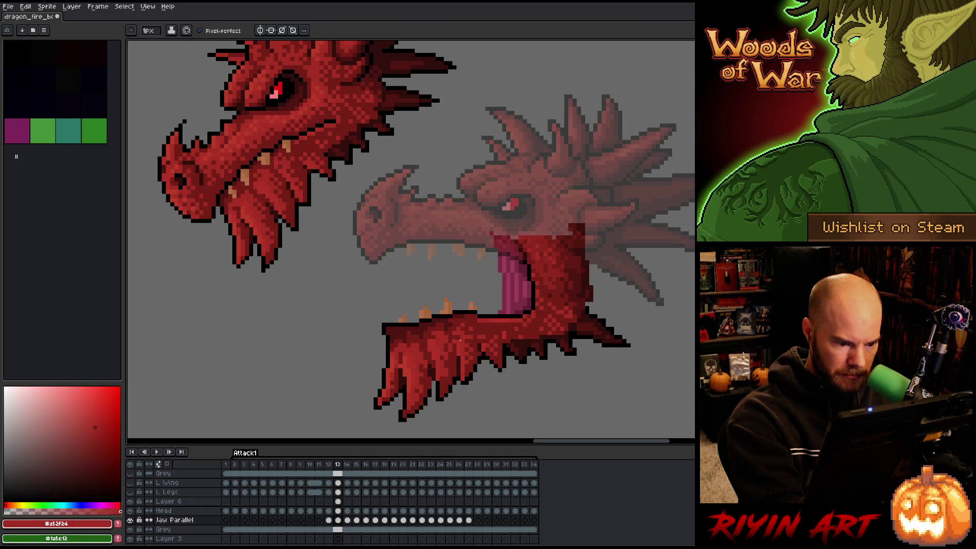
alt+click(443, 335)
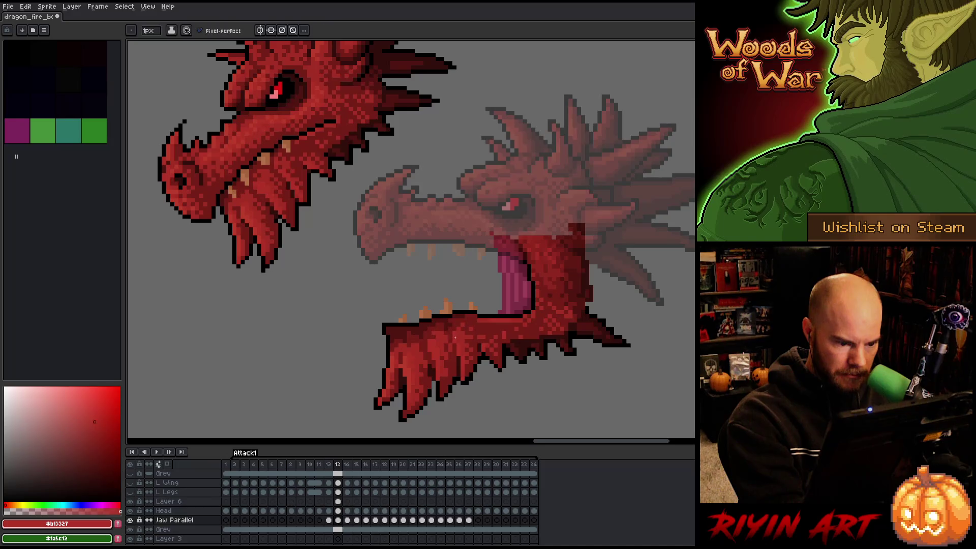
alt+click(440, 335)
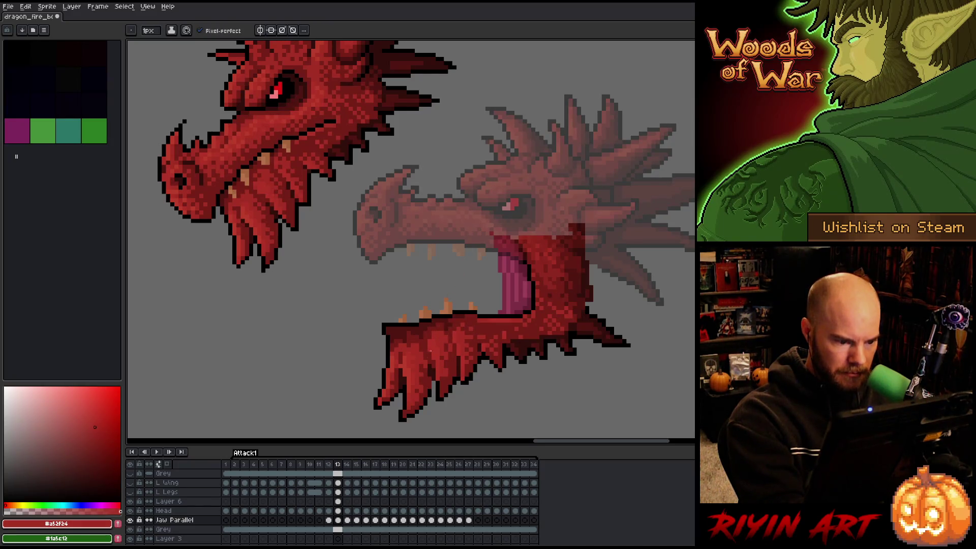
alt+click(450, 319)
alt+click(450, 320)
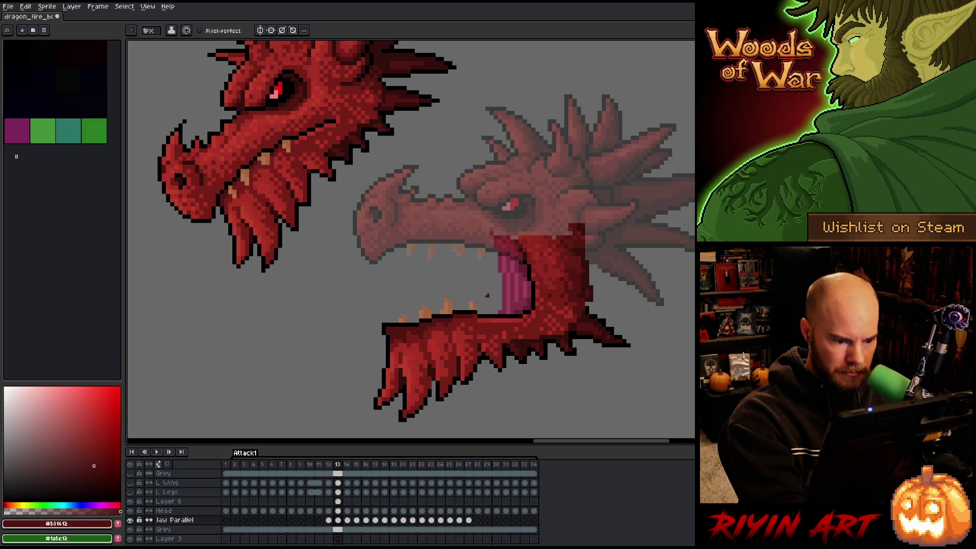
alt+click(466, 316)
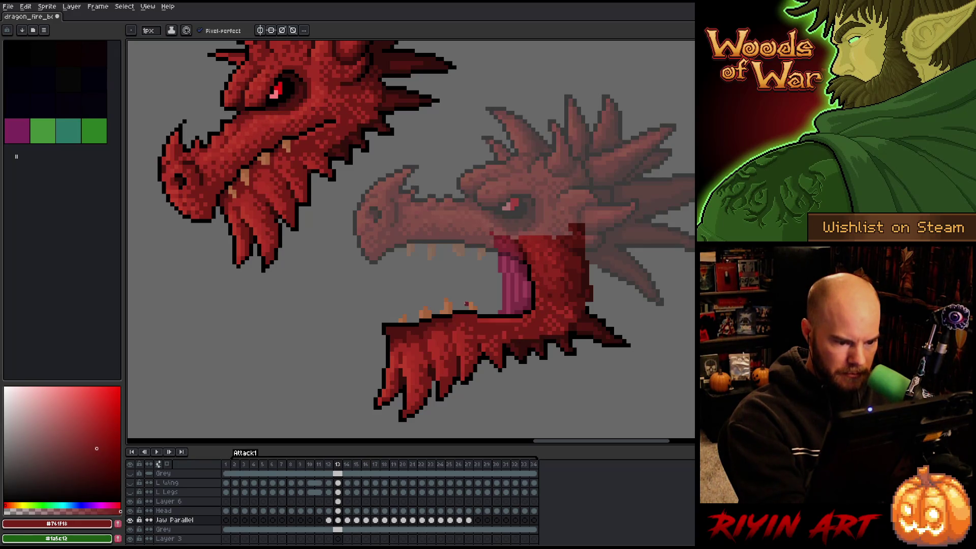
alt+click(472, 315)
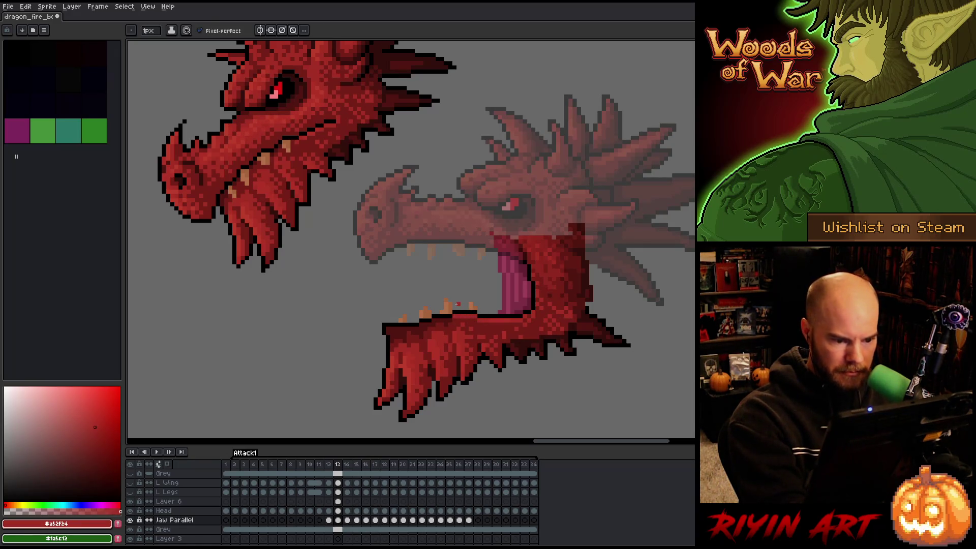
alt+click(460, 313)
drag(473, 317, 452, 316)
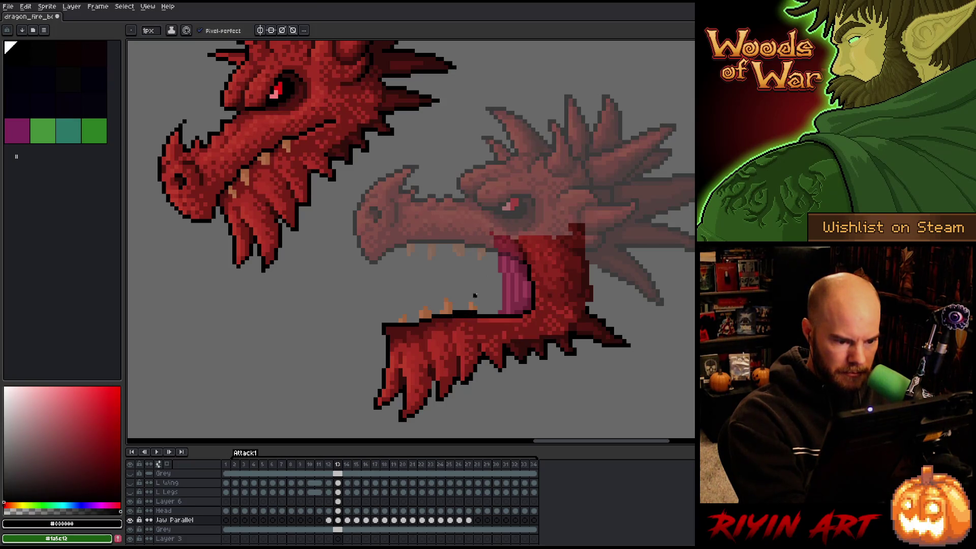
Add black outline pixels at the lower jaw's front tip, then pick the mid red #761F18.
alt+click(475, 306)
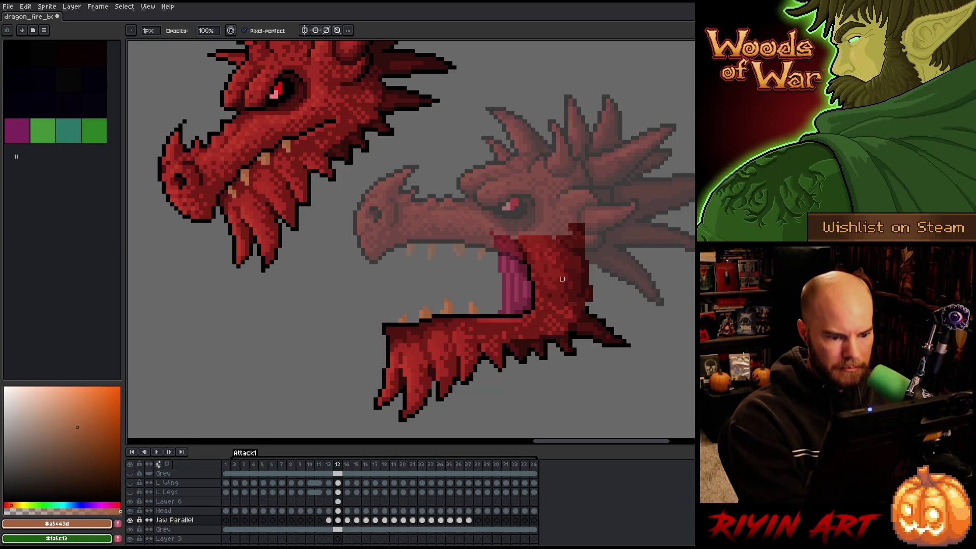
alt+click(436, 317)
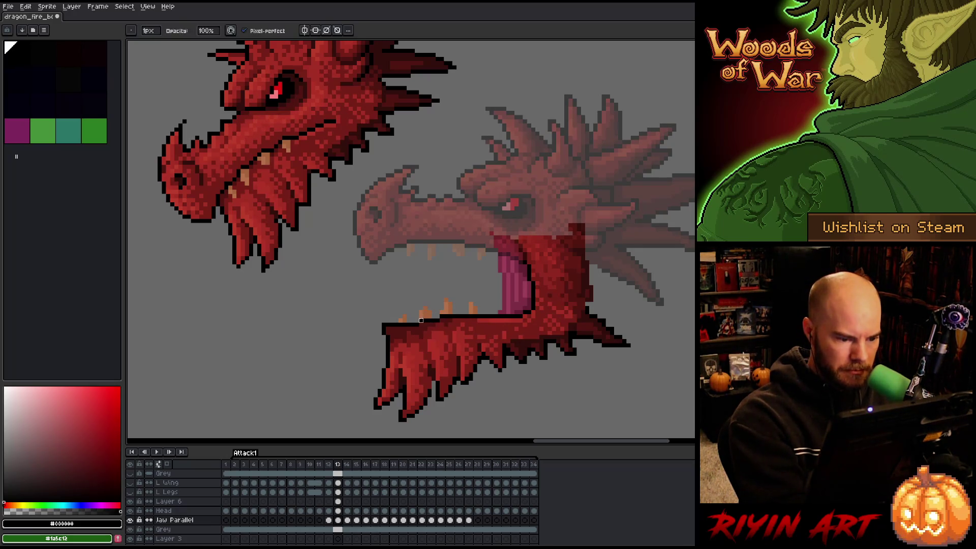
alt+click(573, 296)
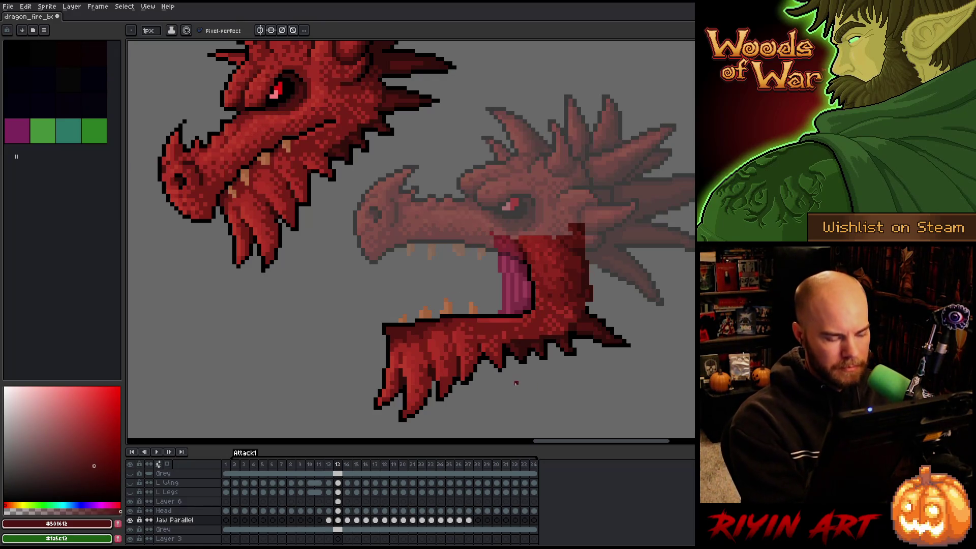
alt+click(384, 321)
click(386, 320)
drag(380, 319, 380, 329)
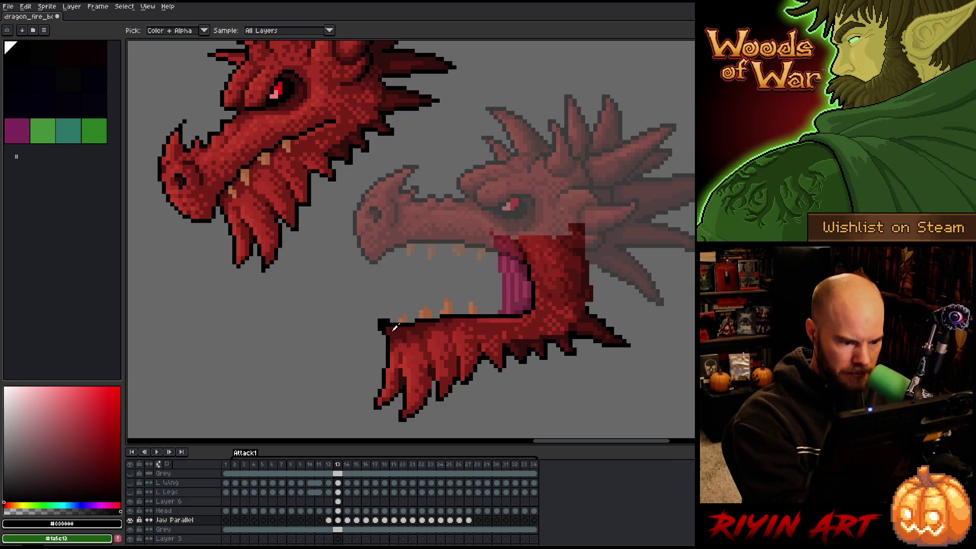
alt+click(407, 325)
alt+click(449, 323)
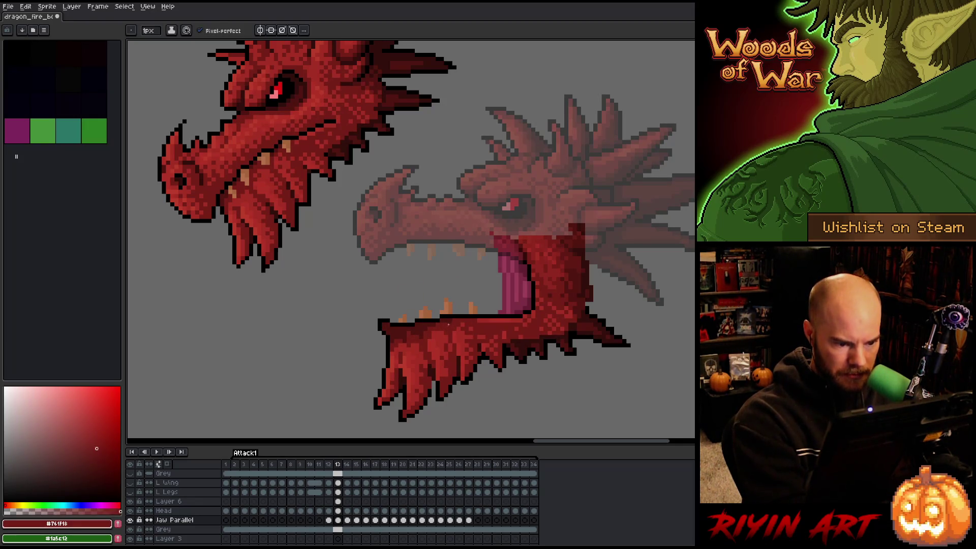
Paint brighter red along the jaw's upper edge and shade with #761f18, #a52f24 and #b13327.
drag(433, 326, 421, 326)
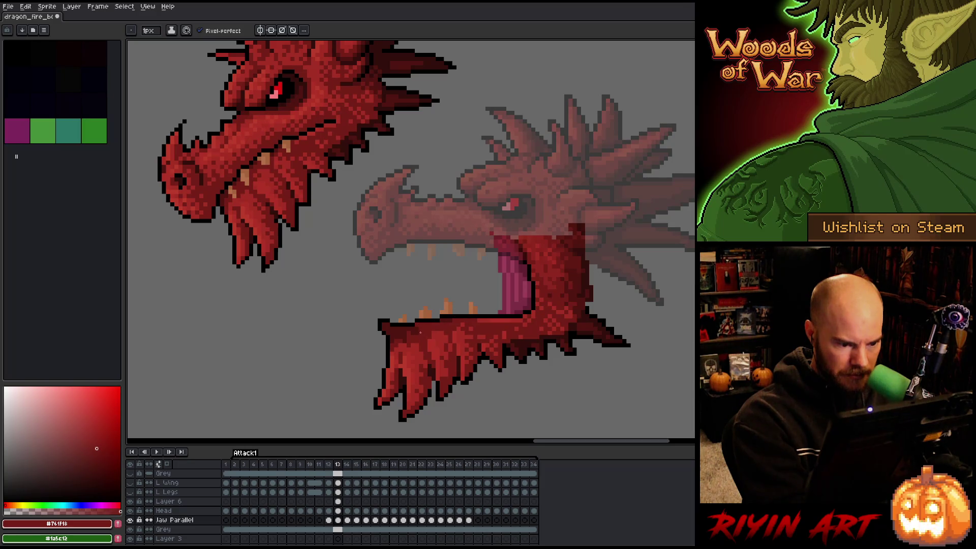
key(g)
key(b)
alt+click(386, 324)
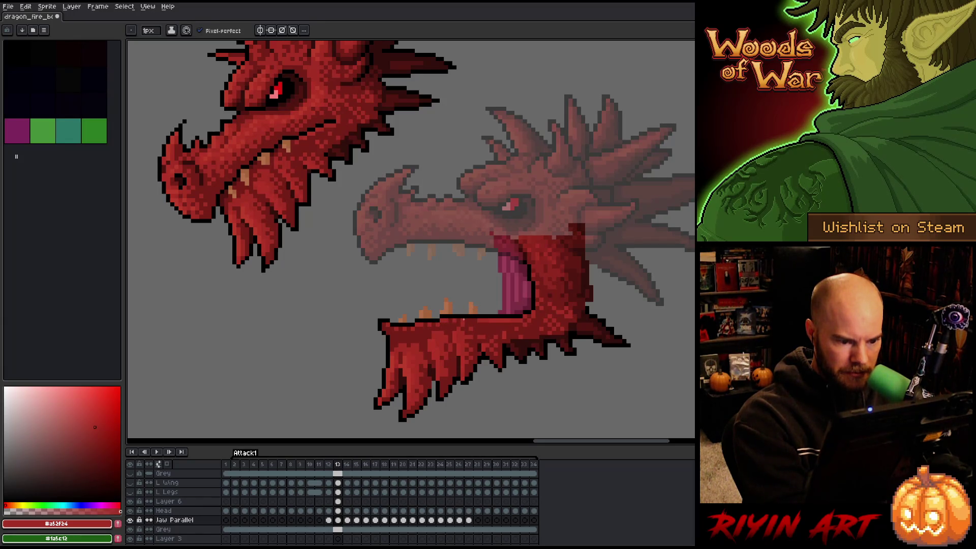
alt+click(466, 320)
alt+click(460, 325)
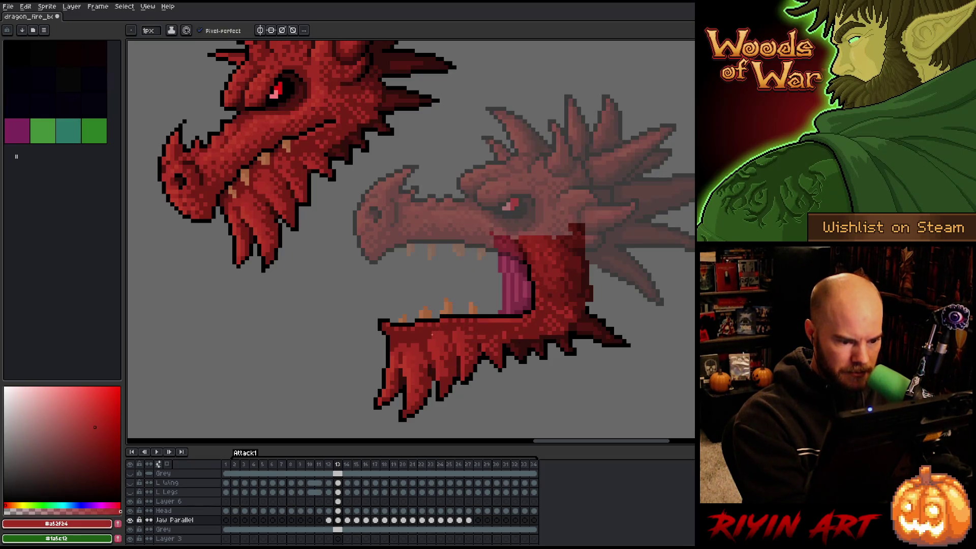
alt+click(432, 341)
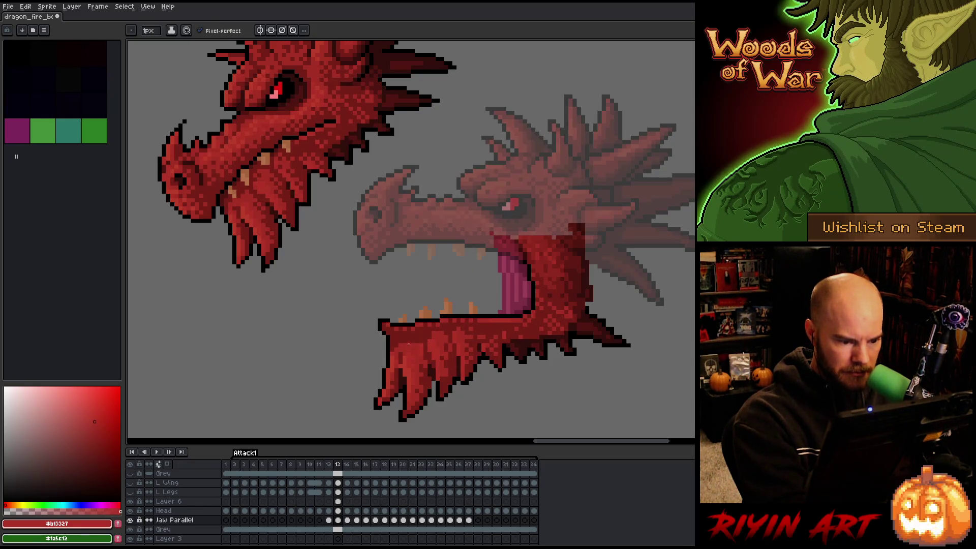
alt+click(400, 364)
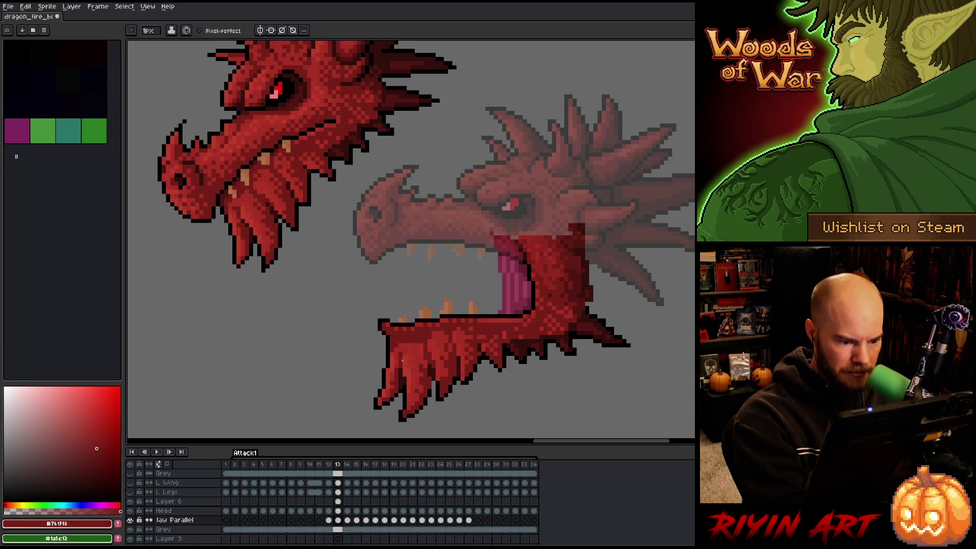
alt+click(399, 340)
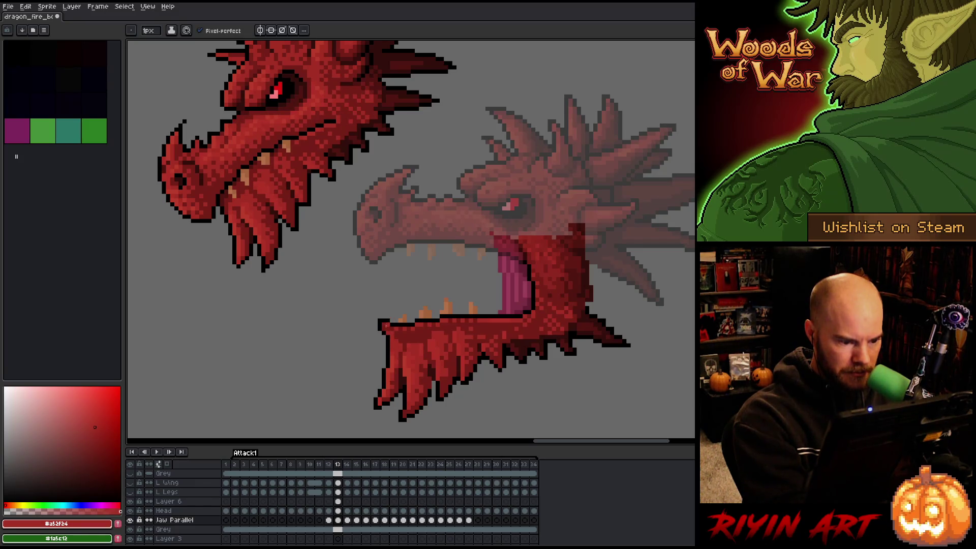
alt+click(404, 316)
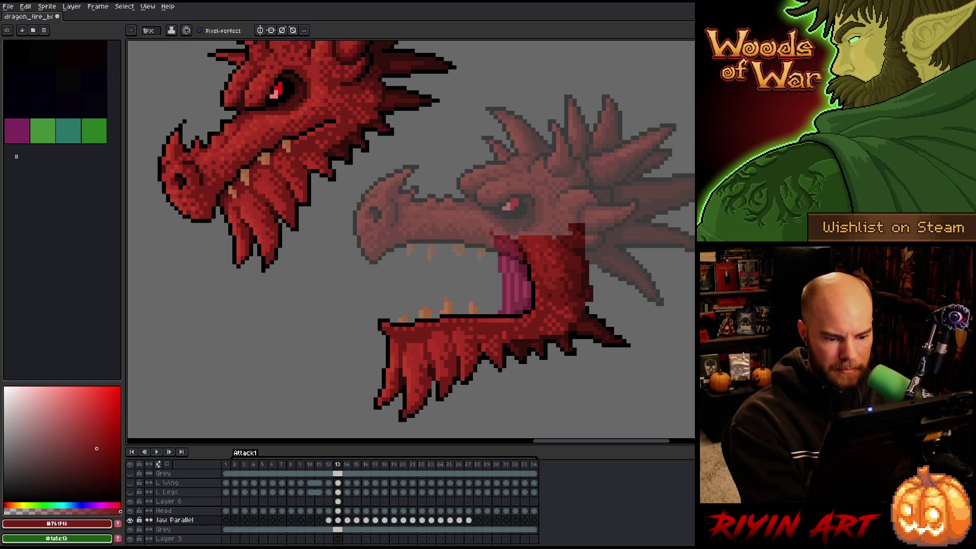
Continue alternating #a52f24 and #761f18 shading across the lower jaw, then save.
alt+click(529, 322)
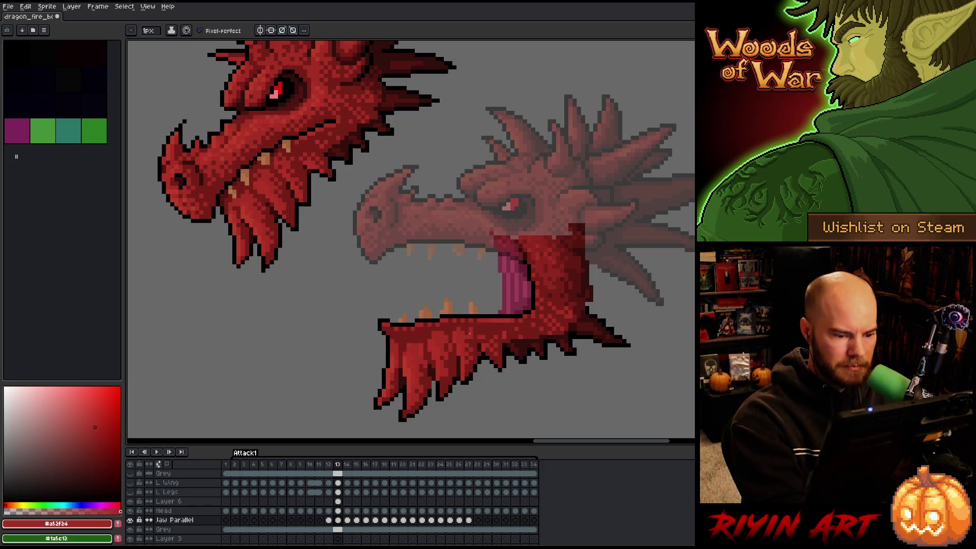
alt+click(476, 308)
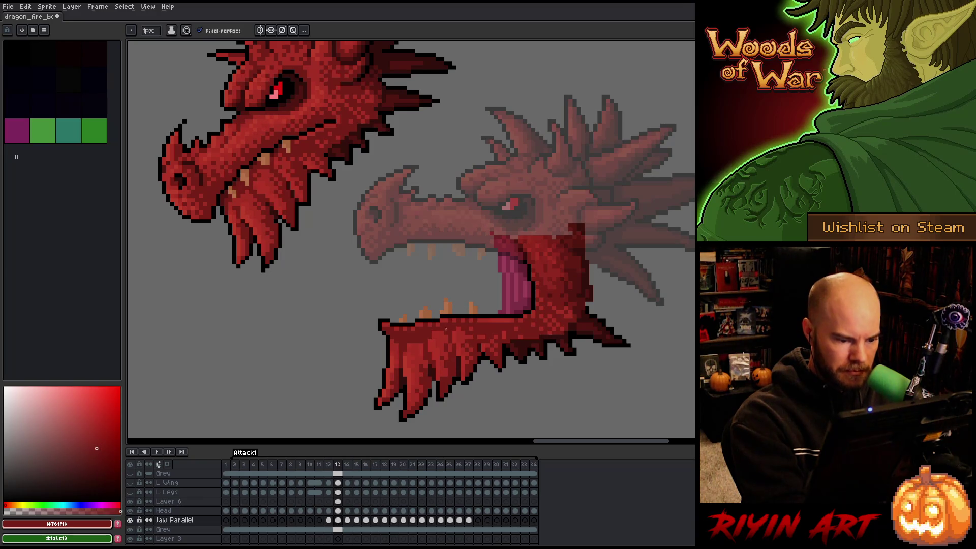
alt+click(445, 359)
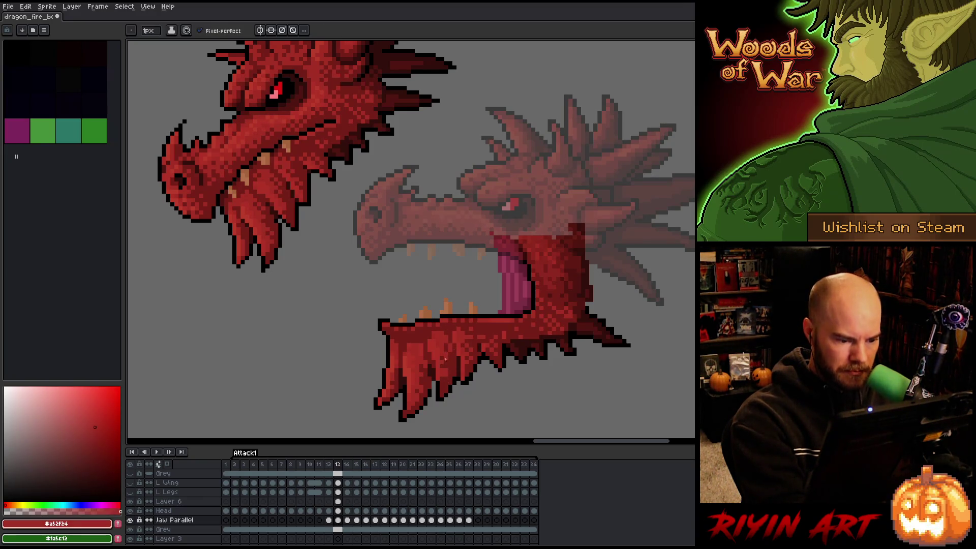
alt+click(448, 370)
key(alt)
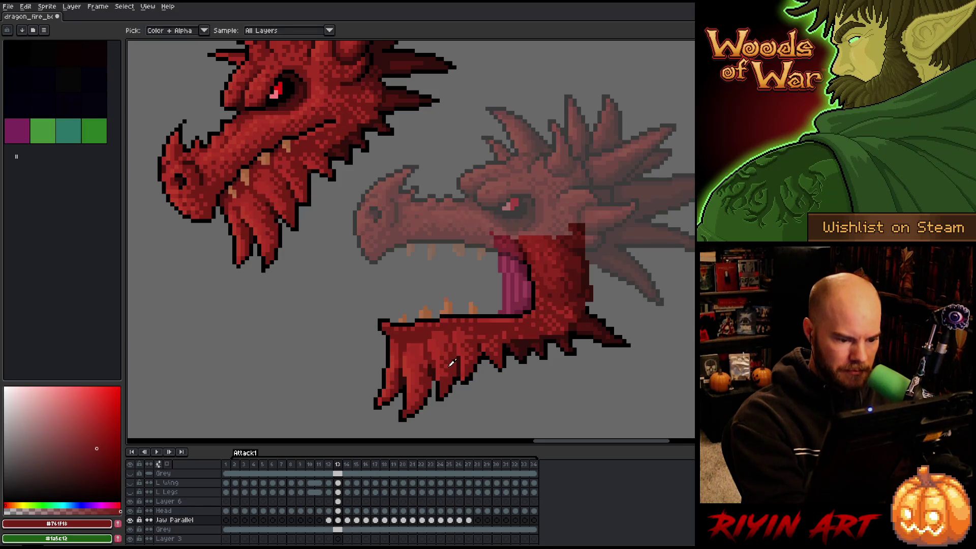
alt+click(451, 361)
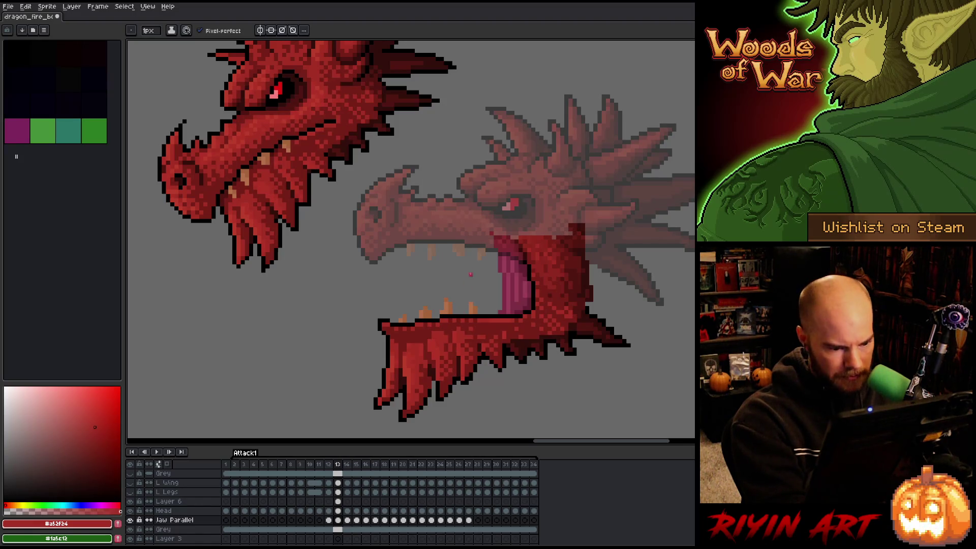
alt+click(445, 353)
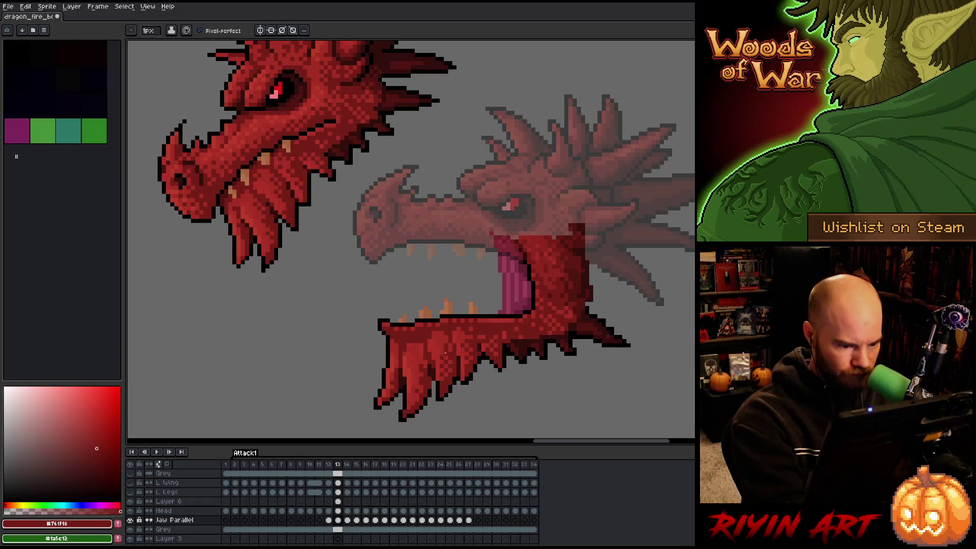
alt+click(446, 345)
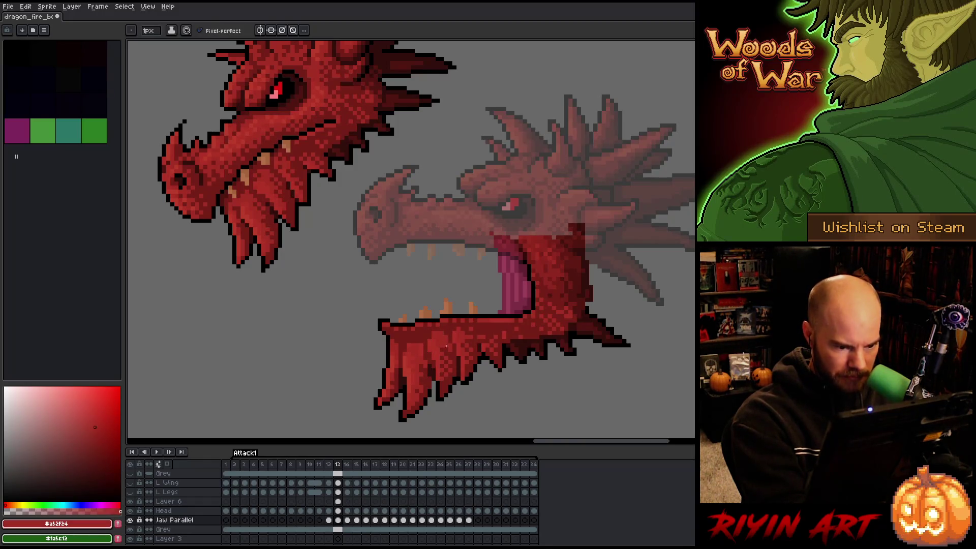
alt+click(445, 352)
key(ctrl+s)
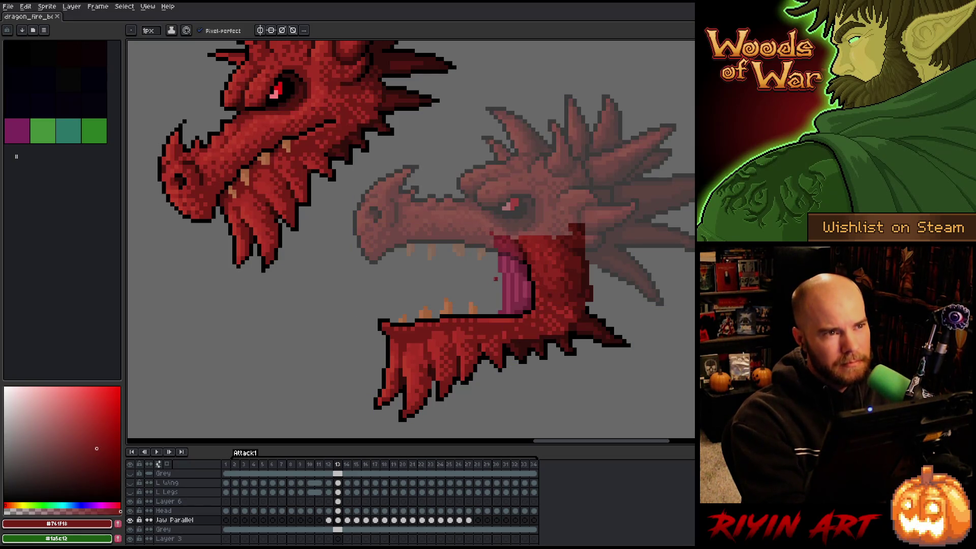
Shade near the teeth with black, #761f18 and #b13327, adding dark red along the upper teeth.
click(442, 341)
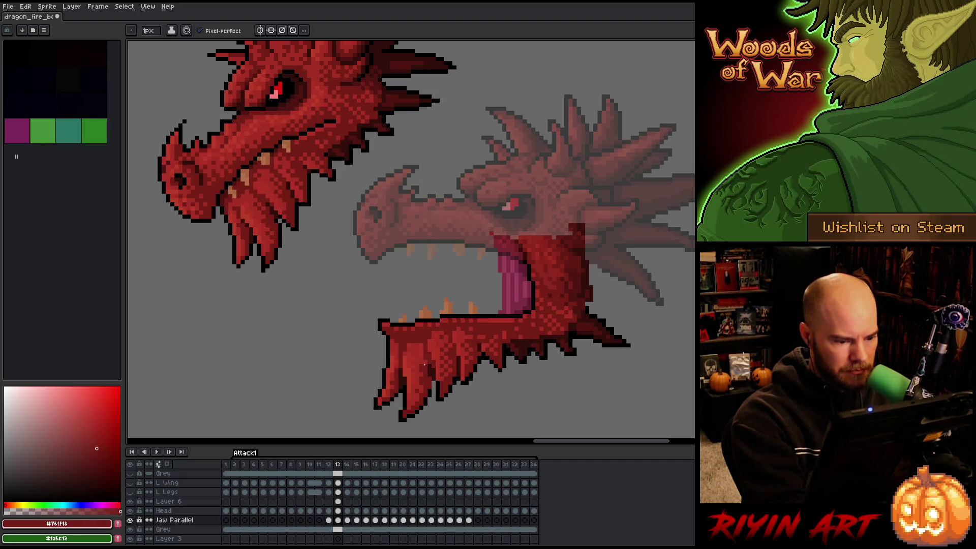
alt+click(436, 388)
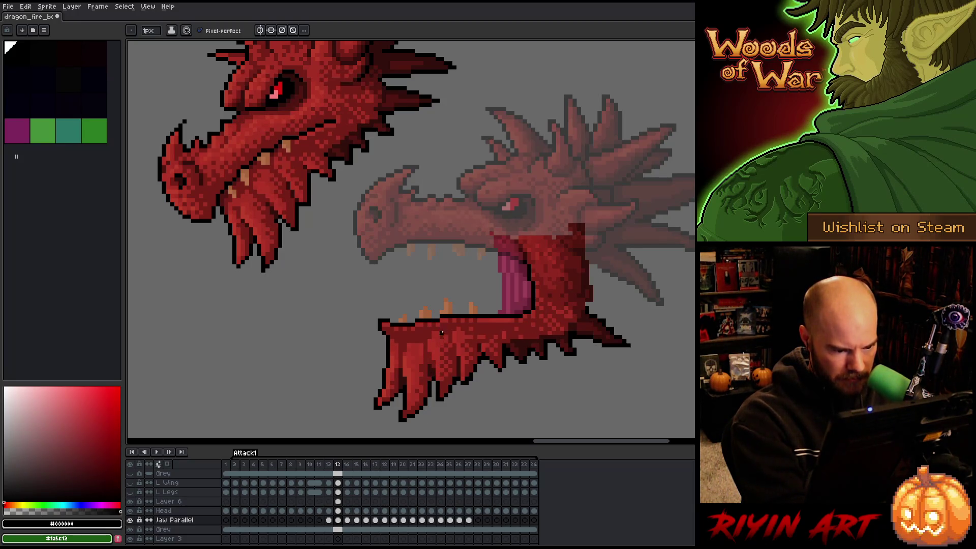
right_click(469, 249)
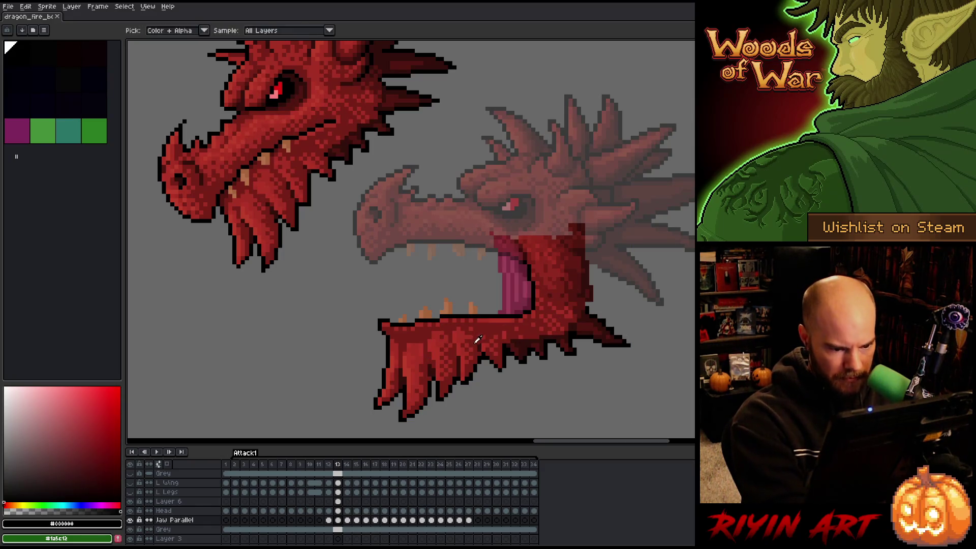
alt+click(471, 331)
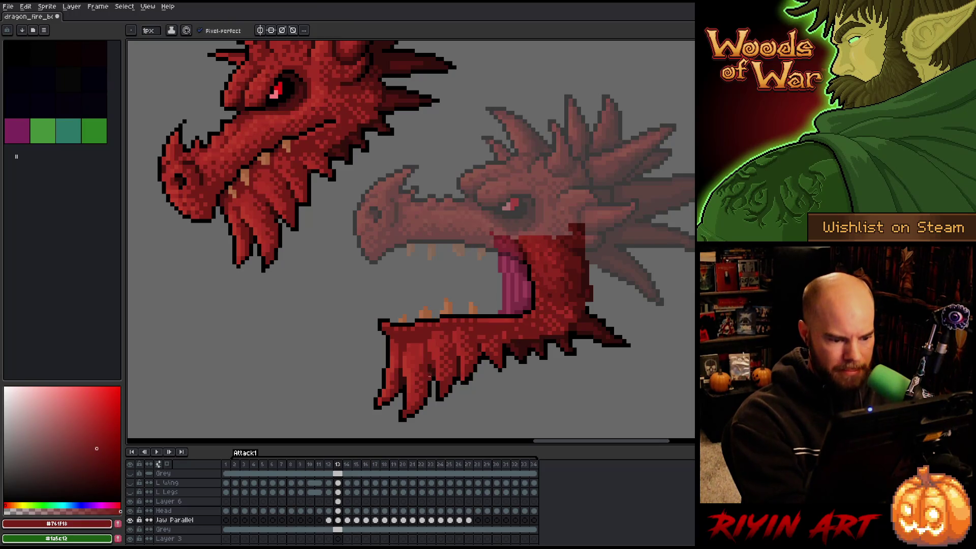
key(i)
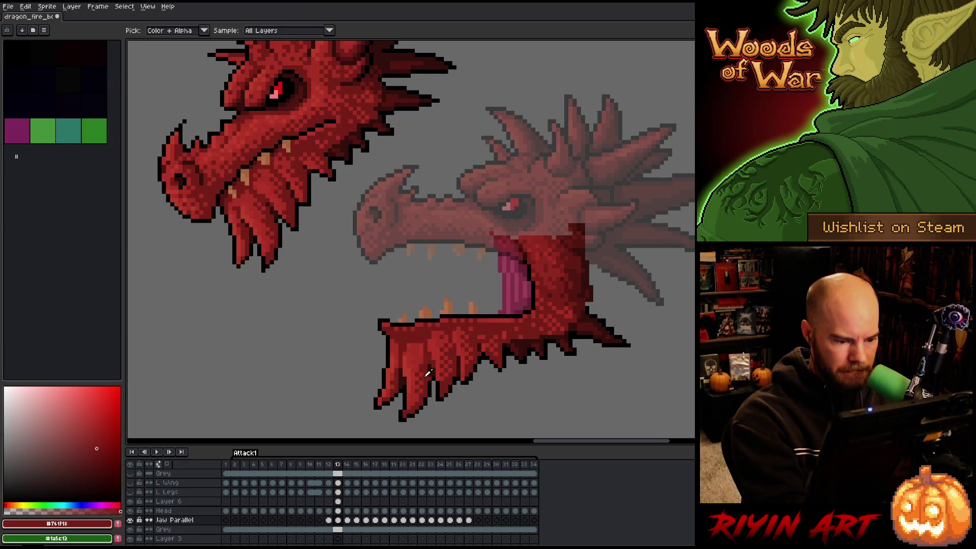
alt+click(422, 340)
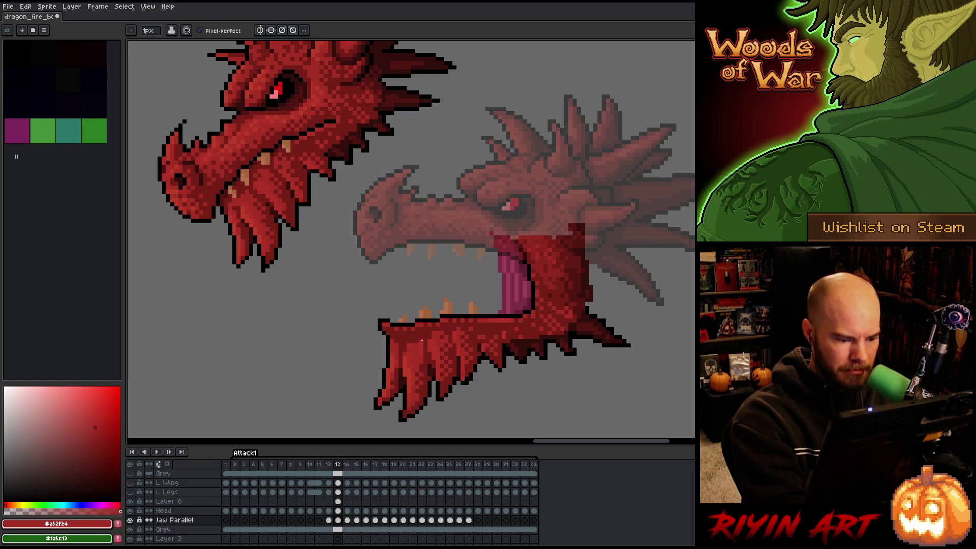
alt+click(420, 392)
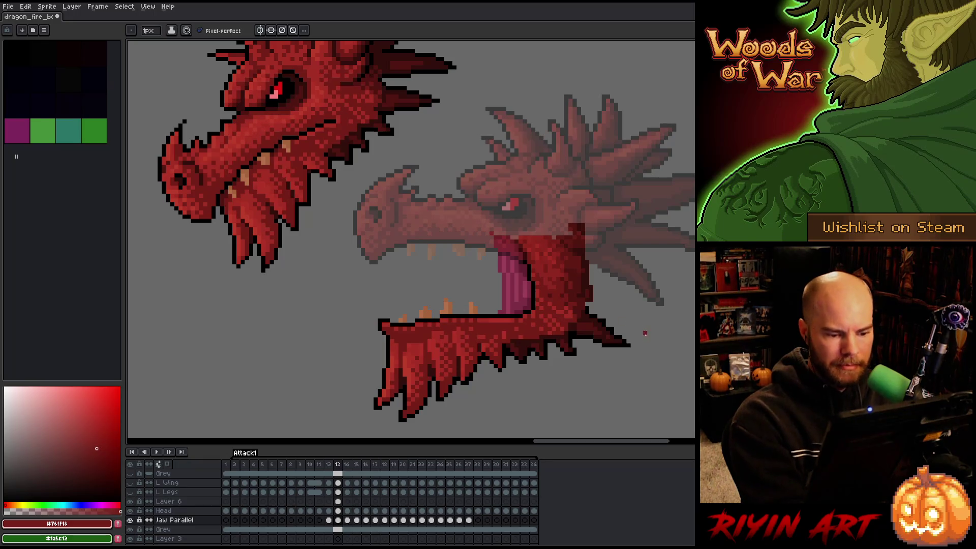
alt+click(499, 331)
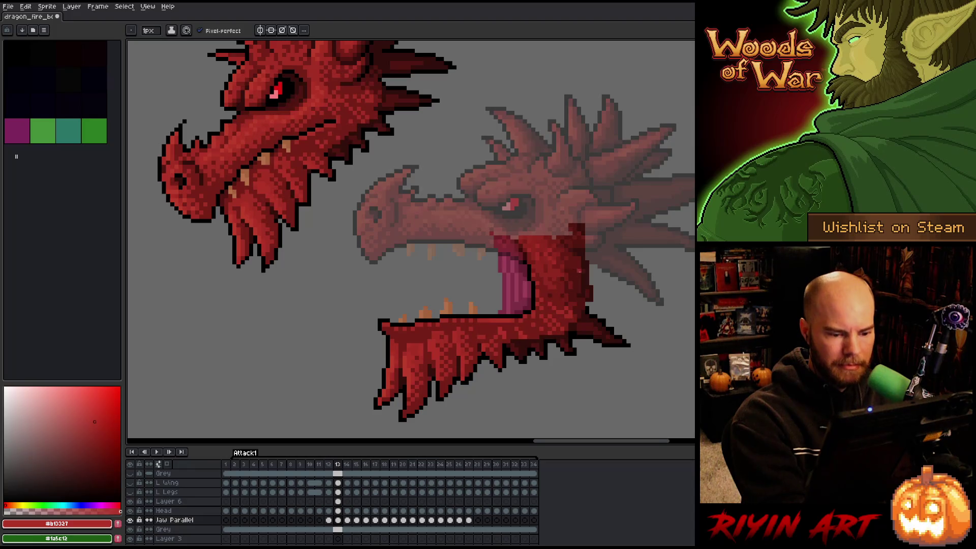
alt+click(526, 335)
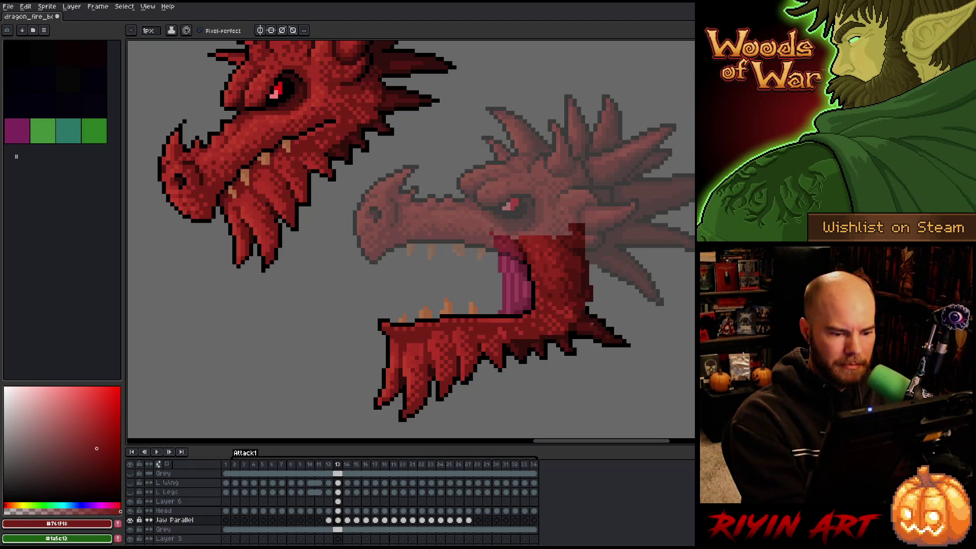
alt+click(417, 354)
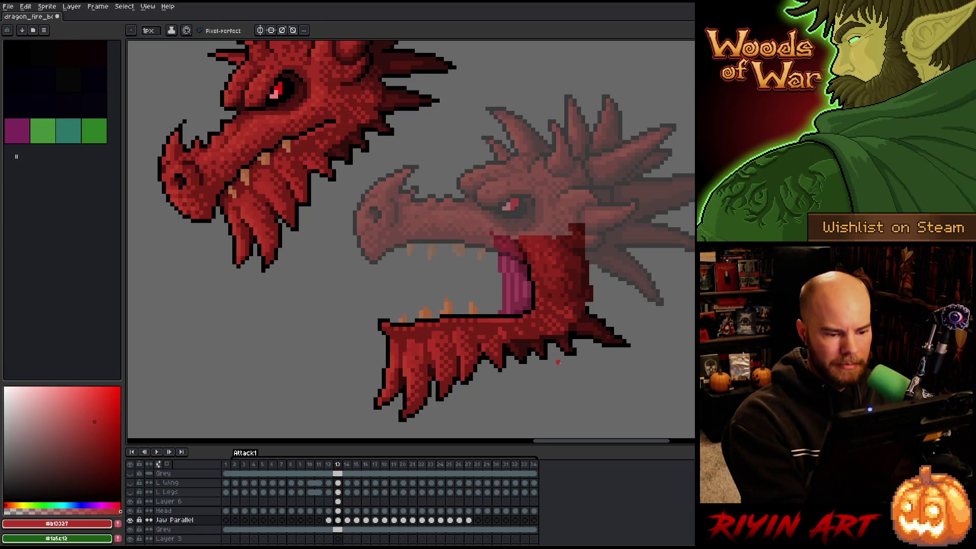
alt+click(551, 283)
click(454, 317)
click(455, 304)
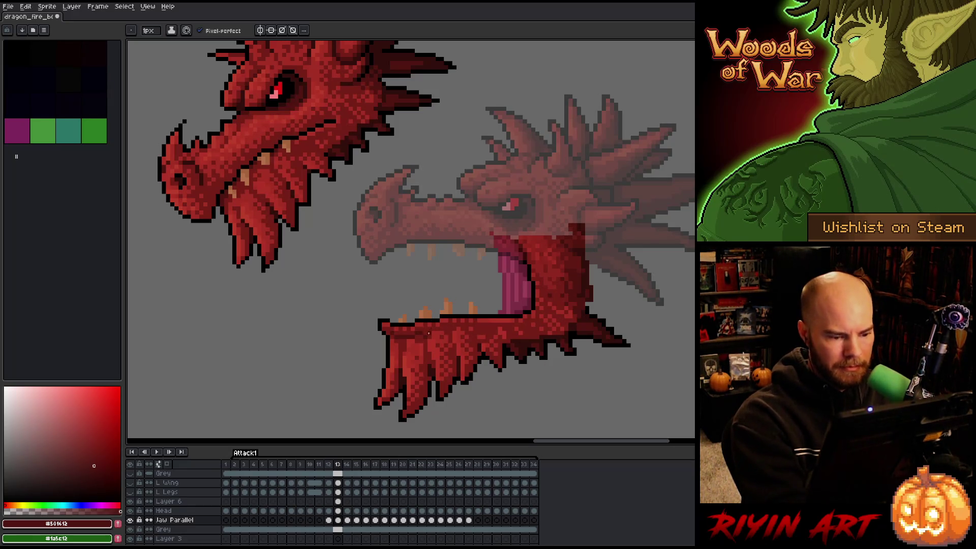
Touch up the jaw with alternating mid and lighter reds, then select the Head layer.
alt+click(429, 332)
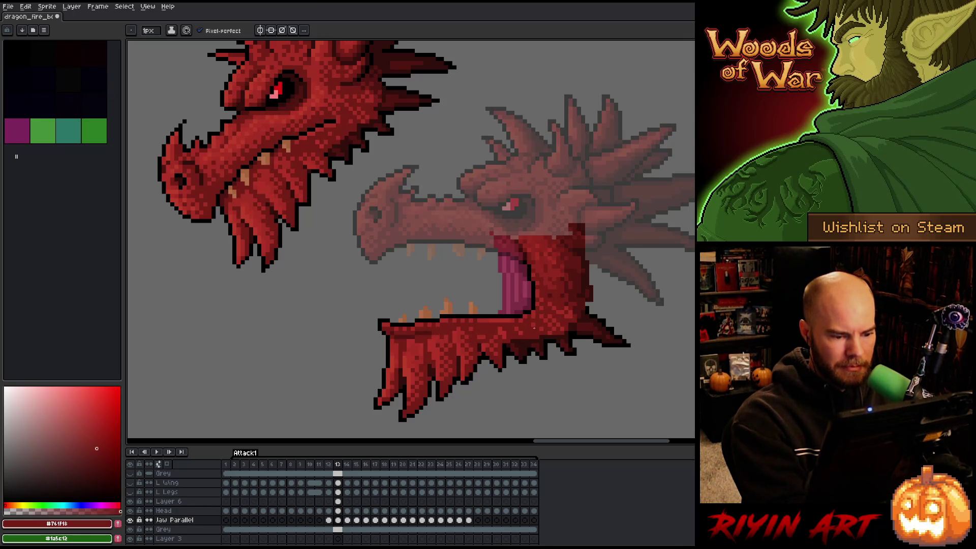
alt+click(439, 331)
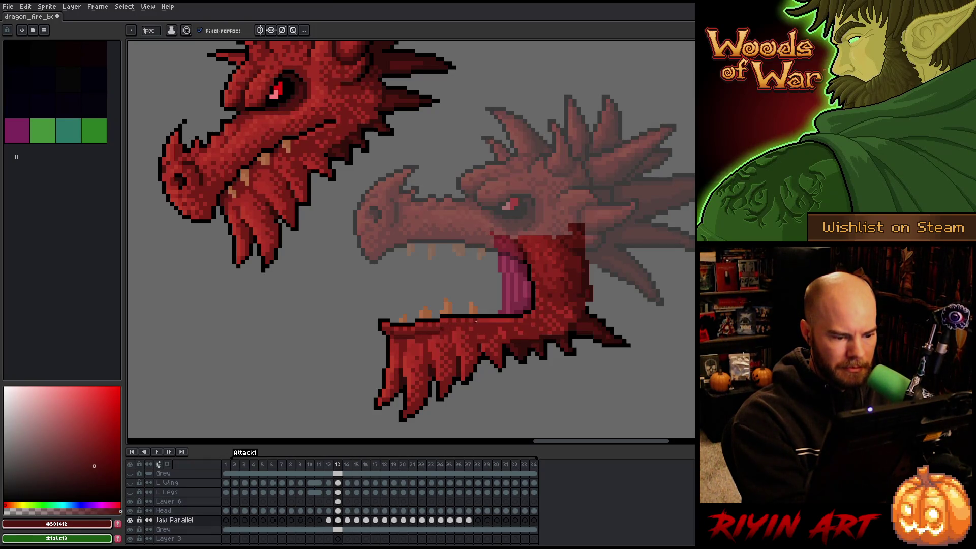
alt+click(446, 331)
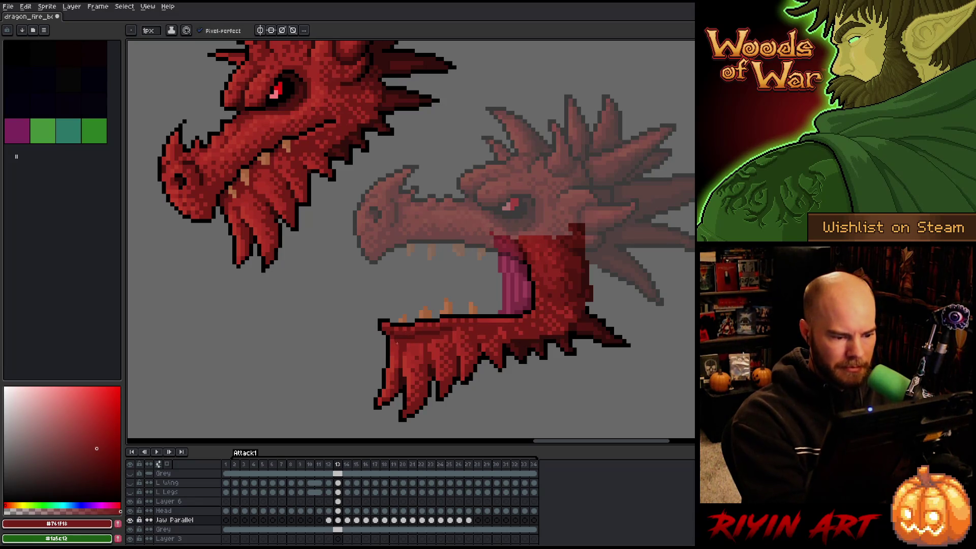
alt+click(397, 356)
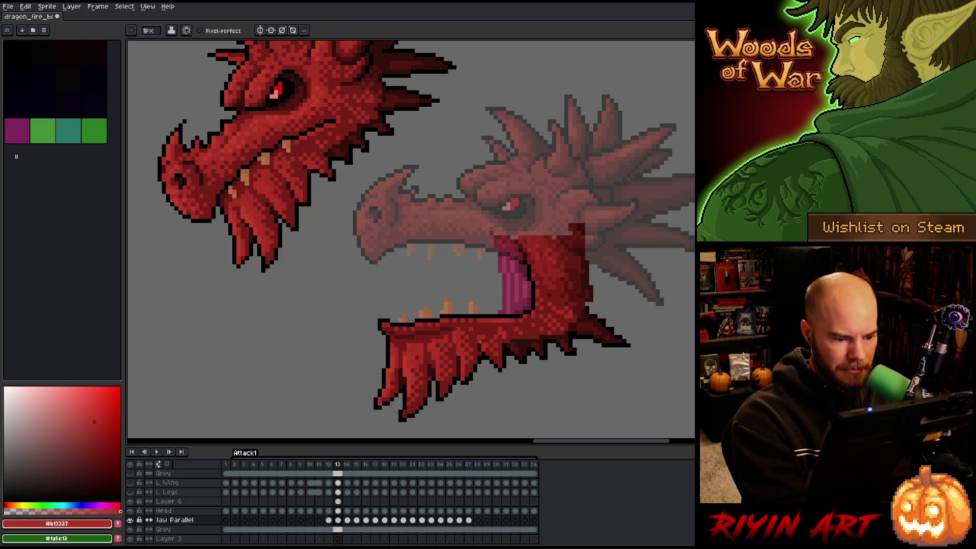
alt+click(393, 375)
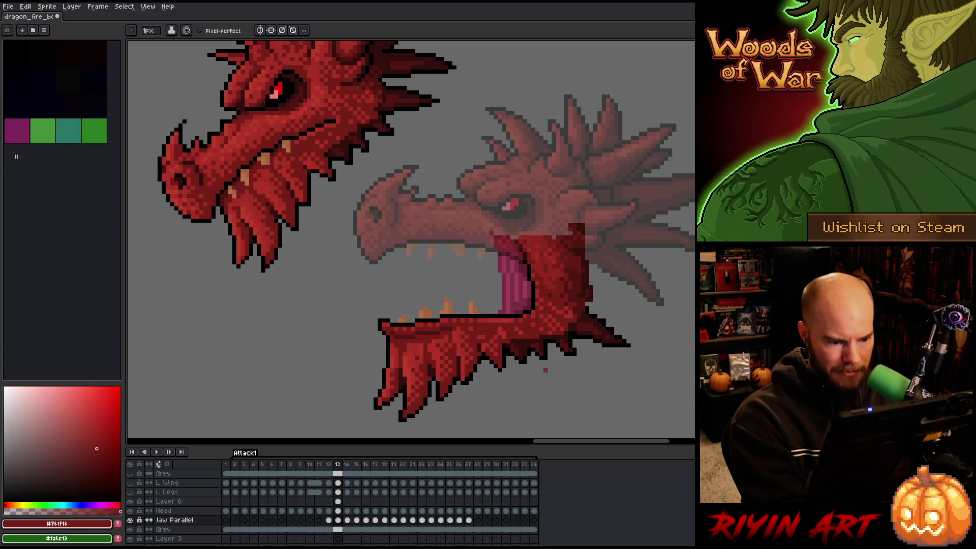
alt+click(420, 347)
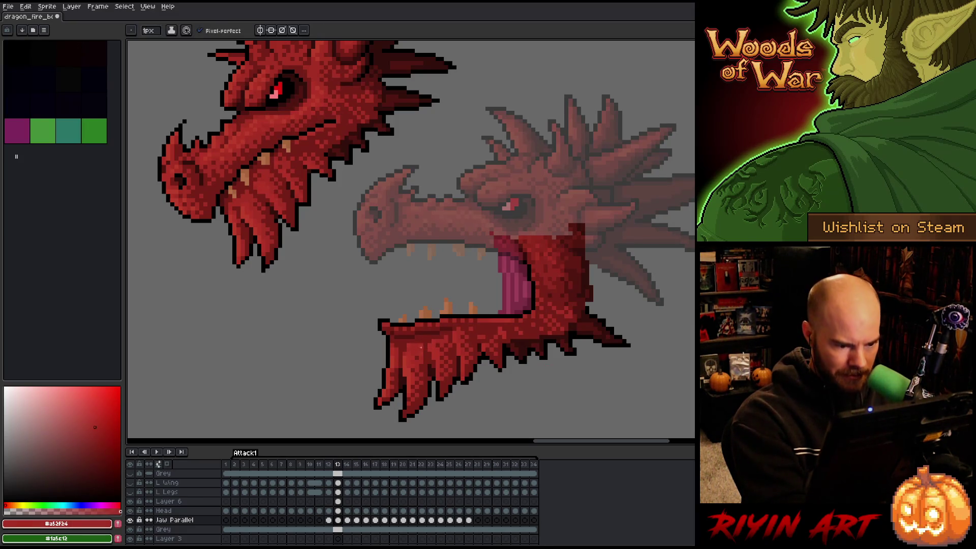
alt+click(431, 341)
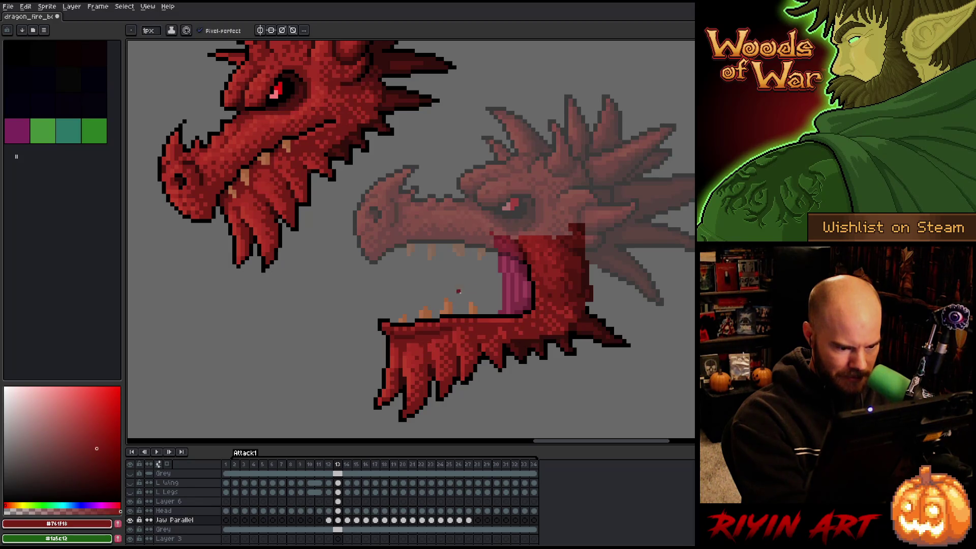
alt+click(461, 325)
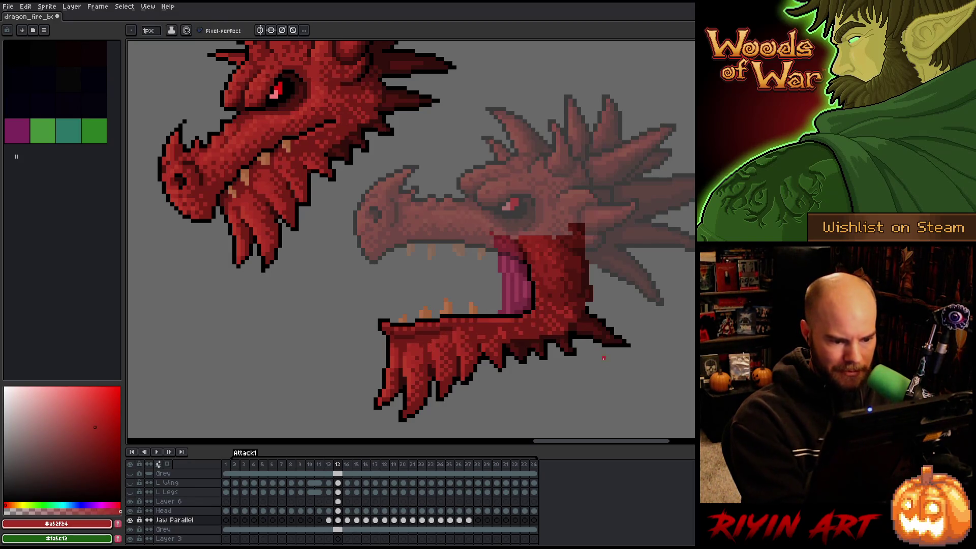
alt+click(467, 327)
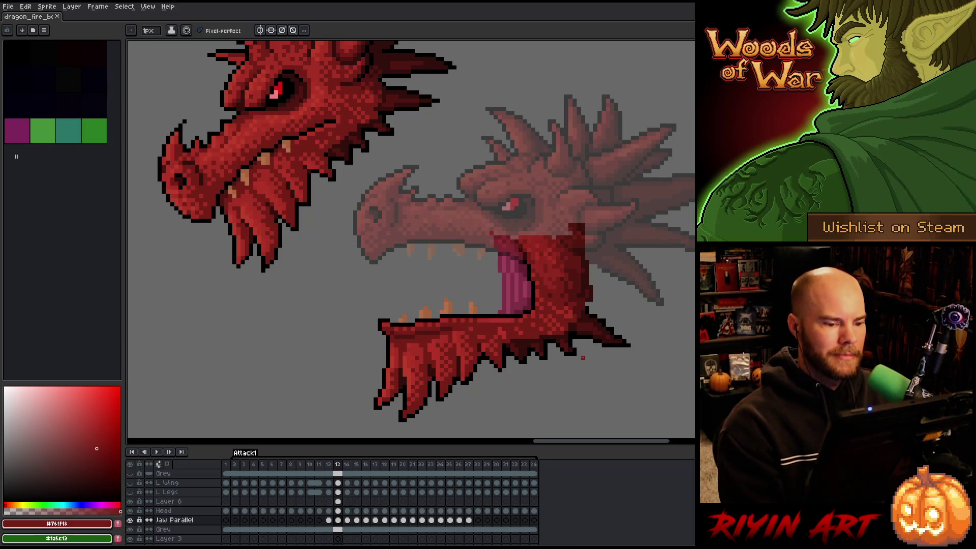
click(168, 510)
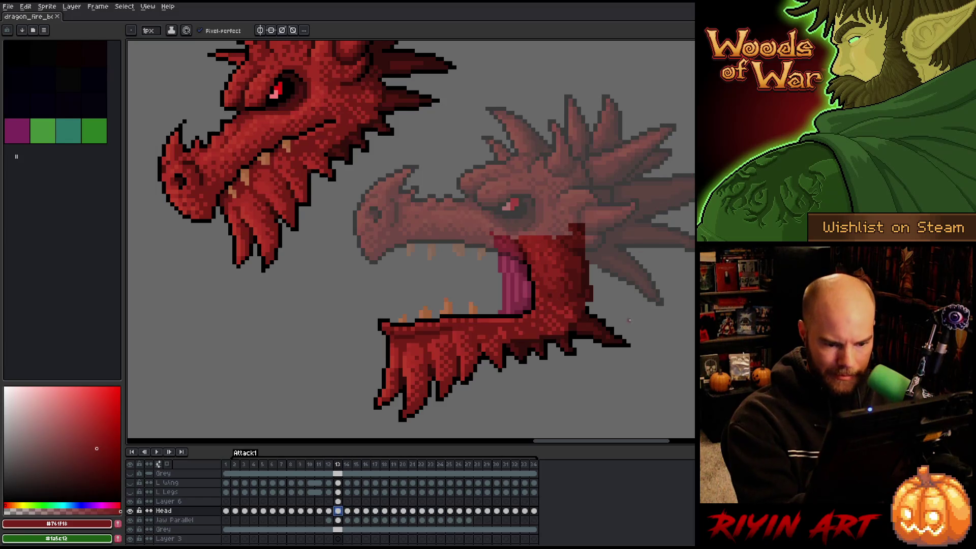
click(607, 324)
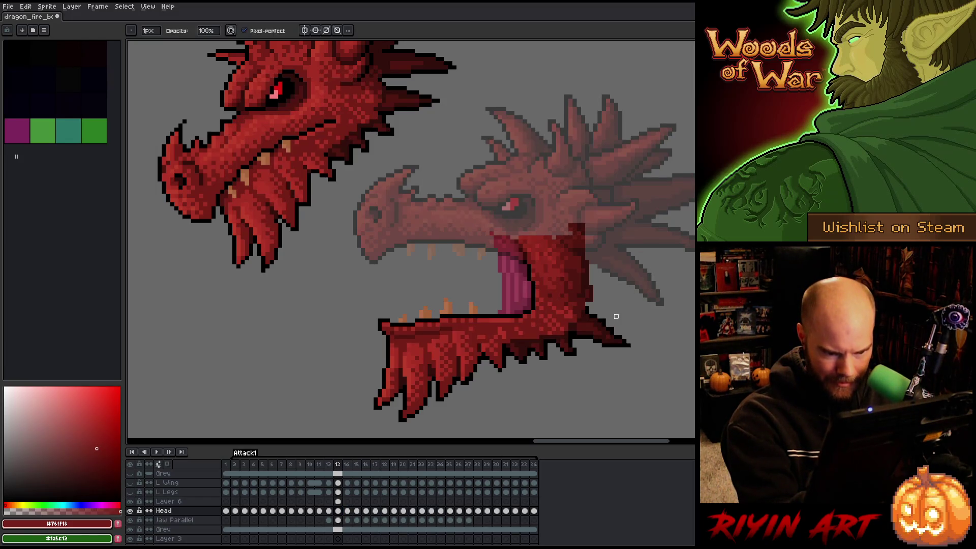
Return to the Jaw Parallel layer, sample the dark outline colour and lasso the jaw tip.
click(338, 511)
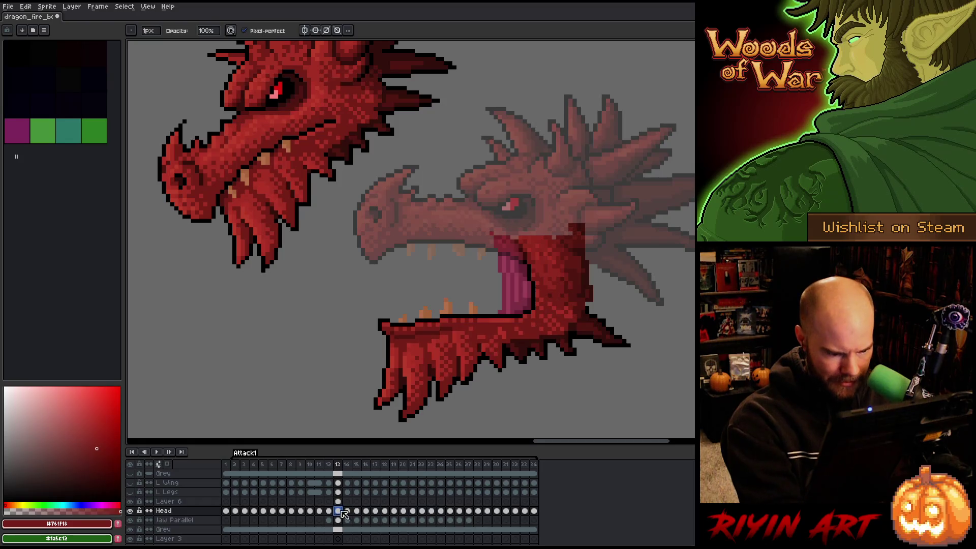
click(340, 519)
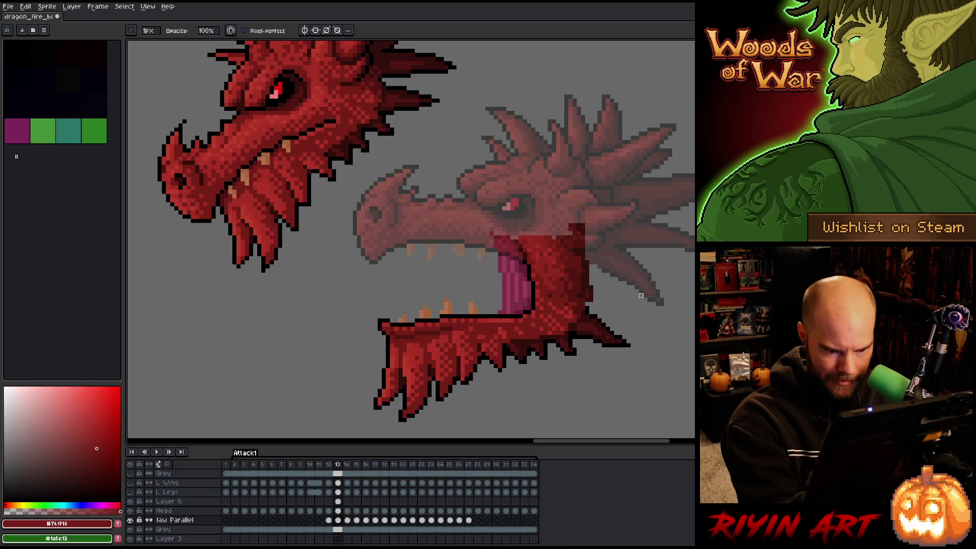
key(i)
click(601, 337)
key(b)
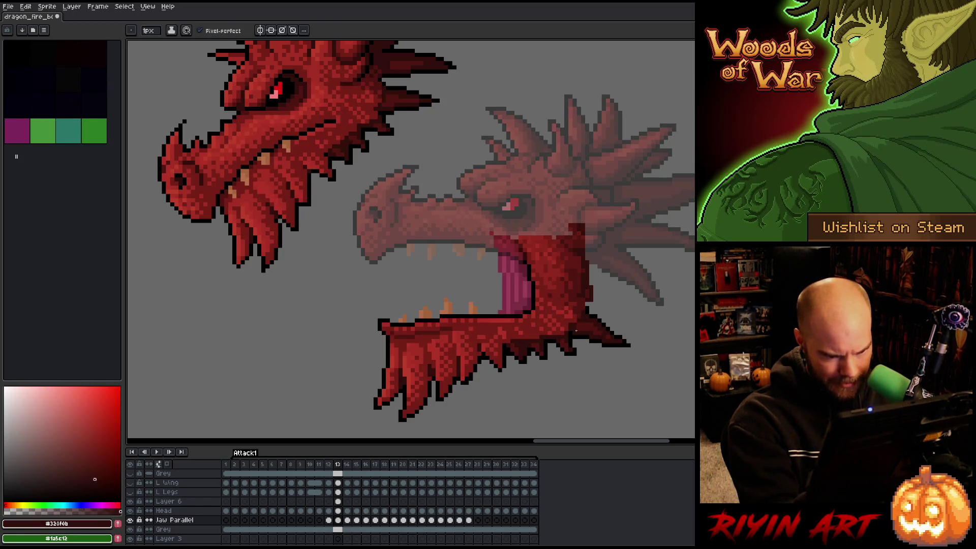
key(e)
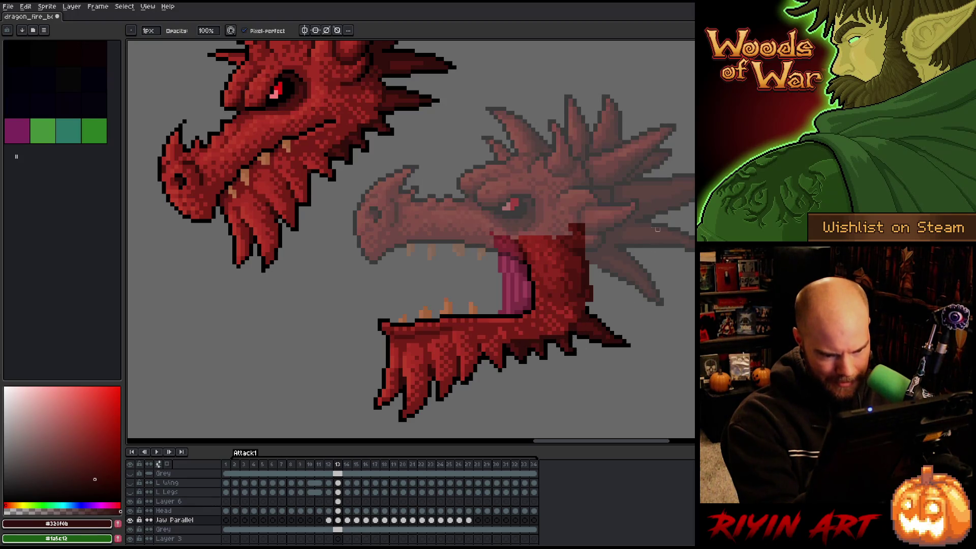
key(q)
mouse_move(642, 323)
mouse_down()
mouse_move(626, 366)
mouse_move(641, 326)
mouse_up()
Clear the selection and touch up the jaw tip with the black outline colour.
key(ctrl+d)
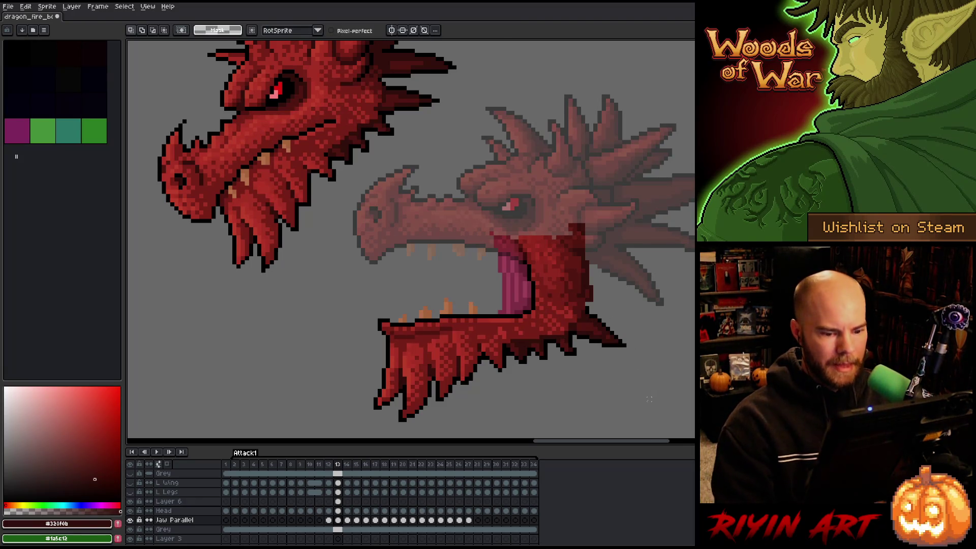
key(b)
alt+click(592, 313)
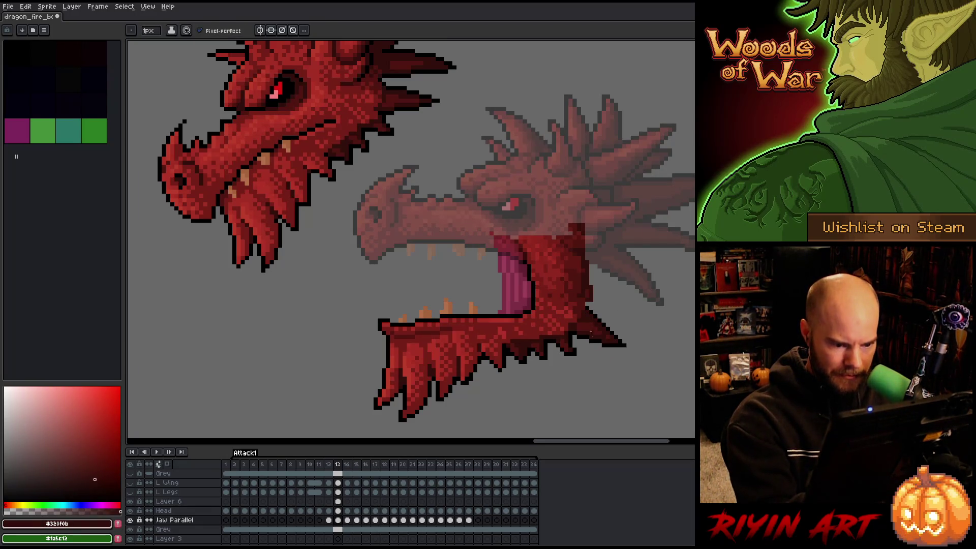
key(e)
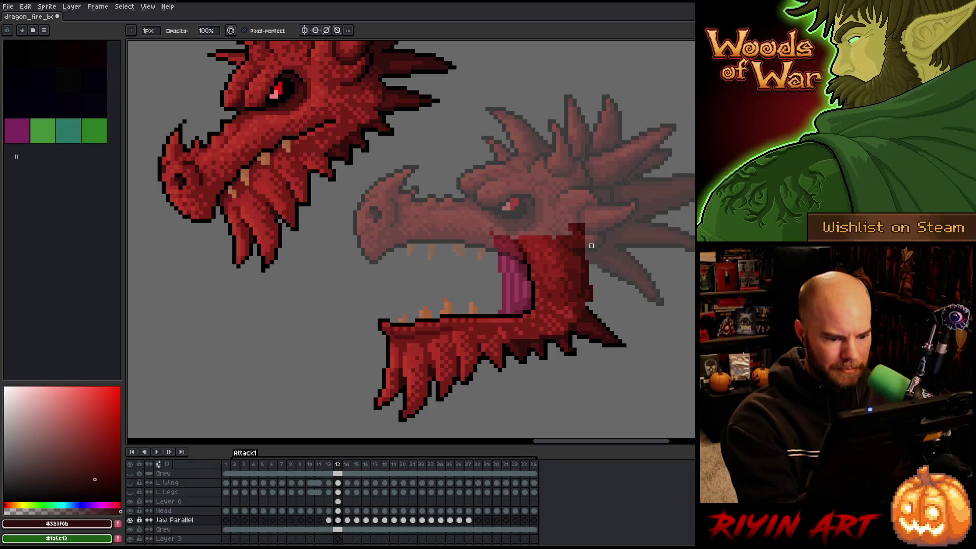
key(b)
alt+click(503, 363)
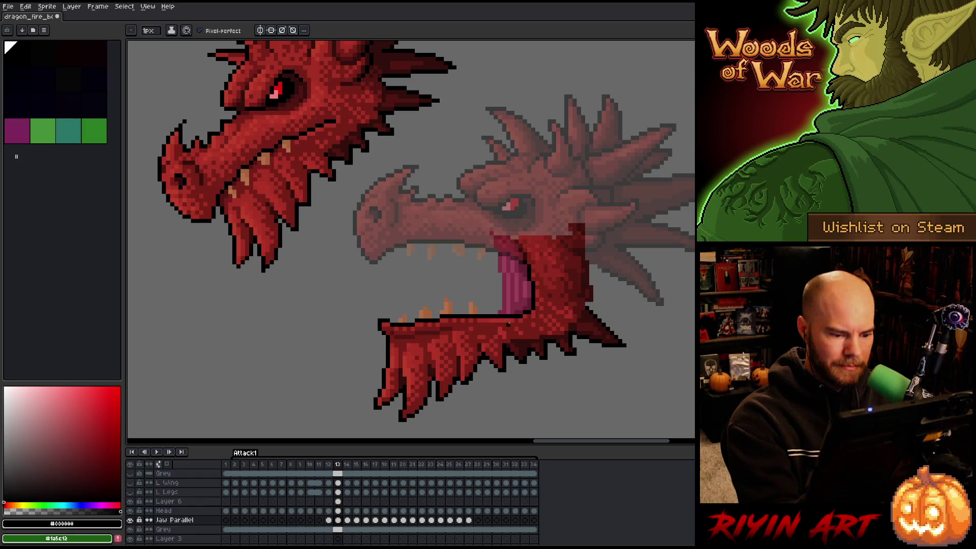
Touch up the lower jaw pixels, switching between the mid-red pencil and the eraser.
key(e)
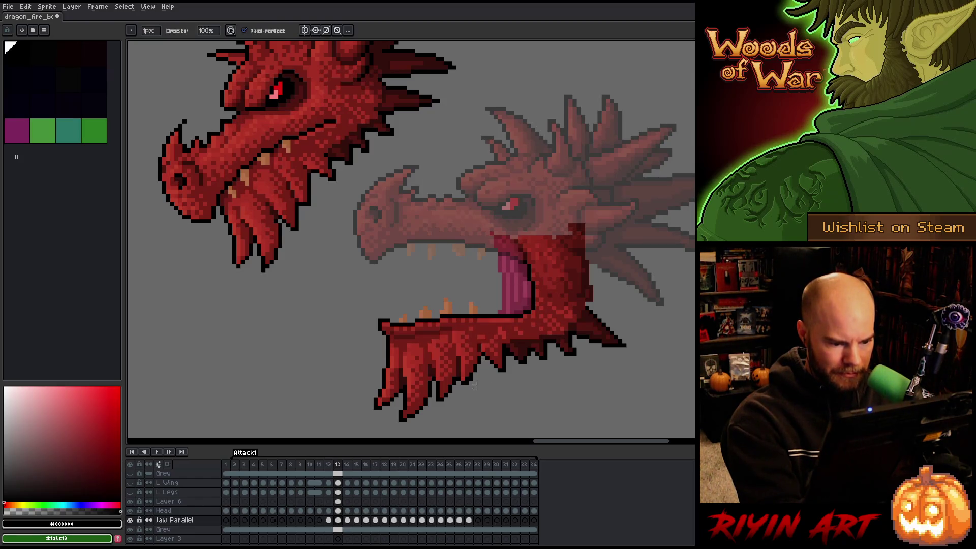
key(b)
alt+click(470, 378)
key(e)
key(b)
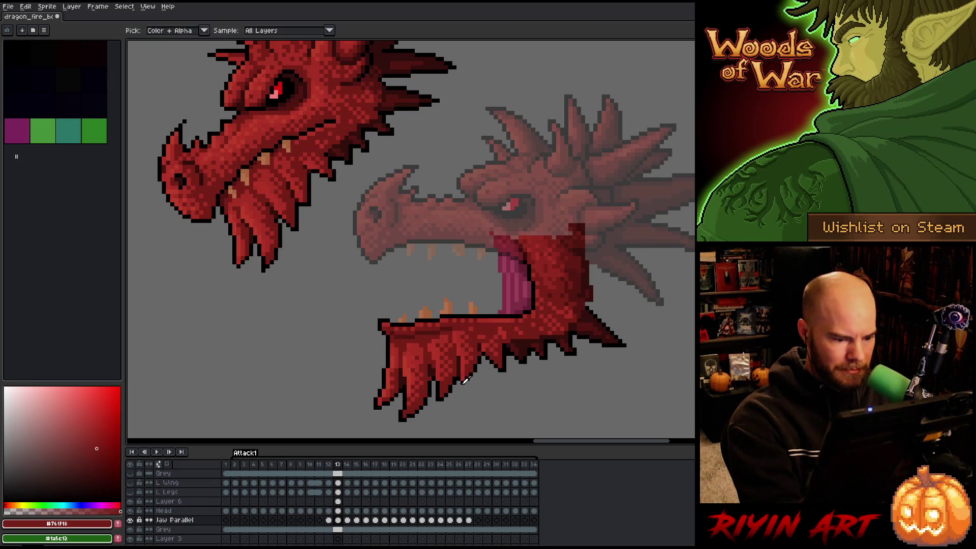
alt+click(478, 351)
key(e)
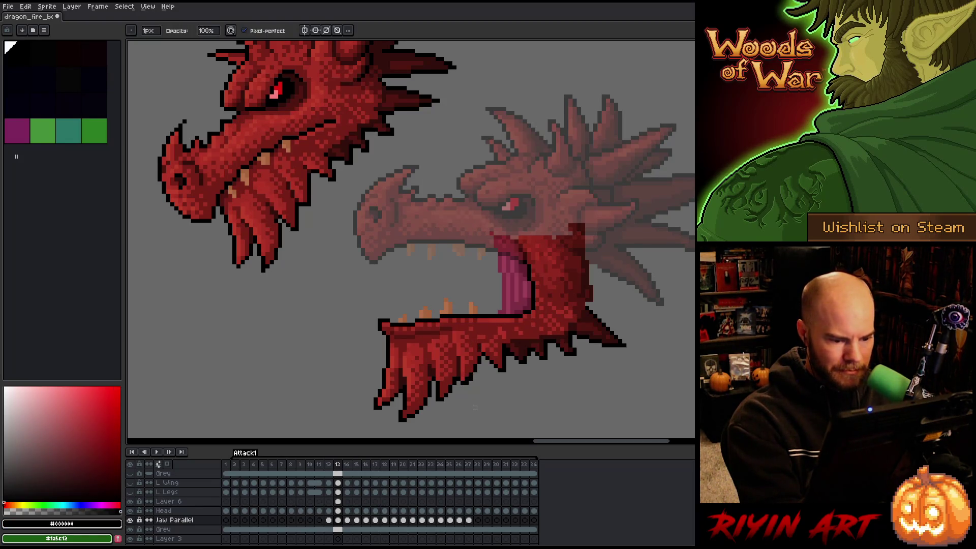
key(b)
alt+click(466, 378)
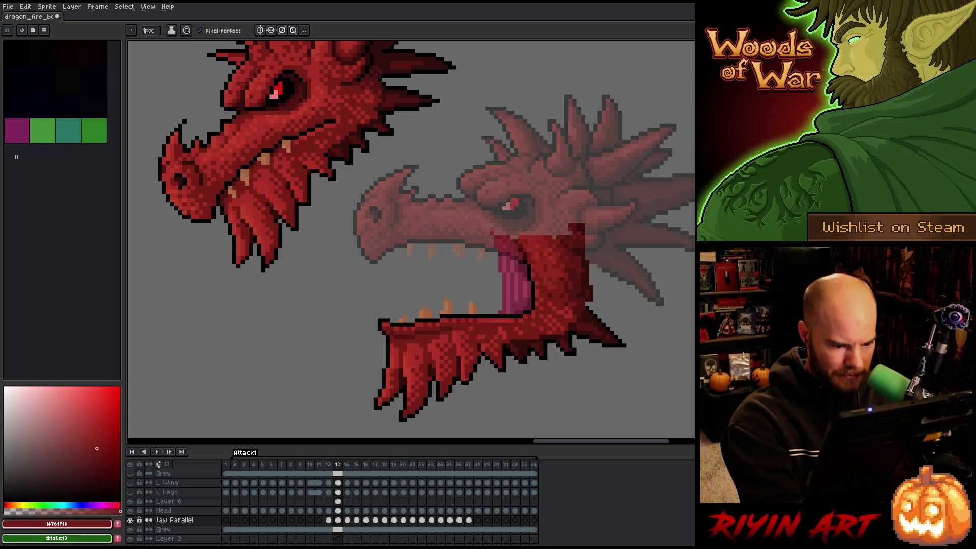
alt+click(461, 380)
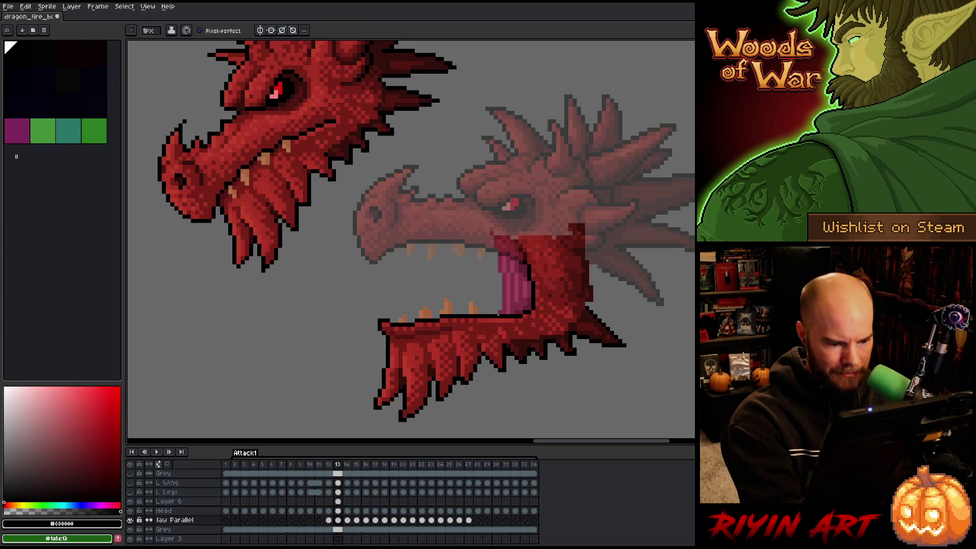
Sample the jaw's dark outline, mid red and darker reds, then save the sprite.
alt+click(460, 370)
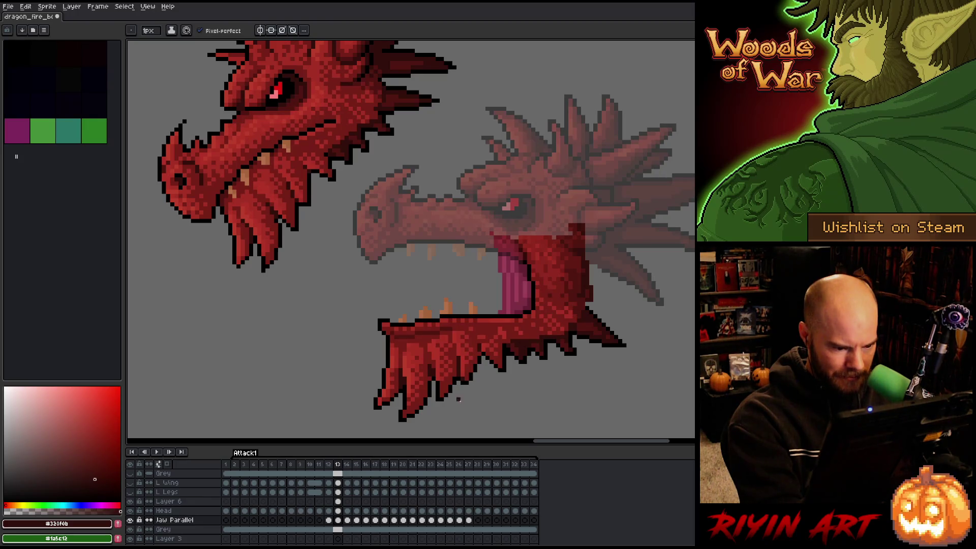
alt+click(480, 377)
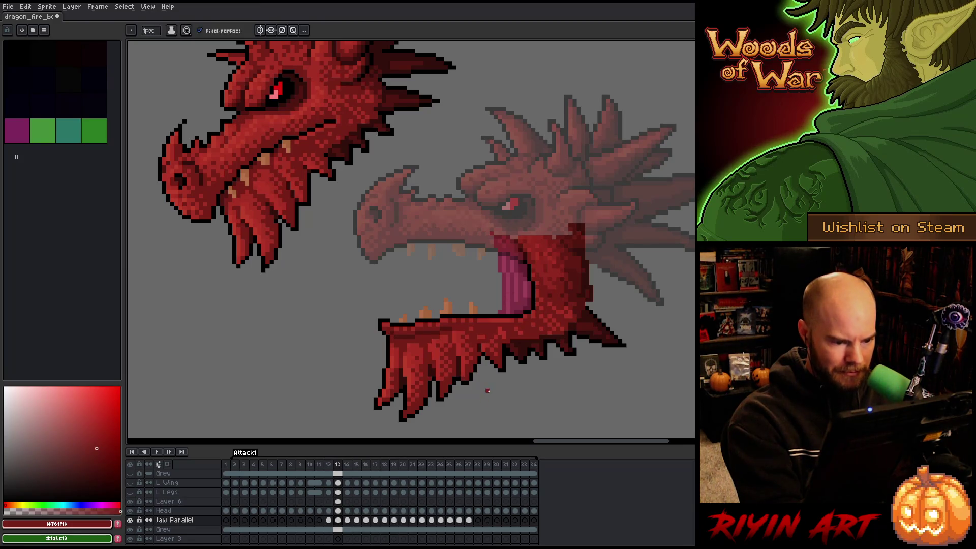
alt+click(480, 352)
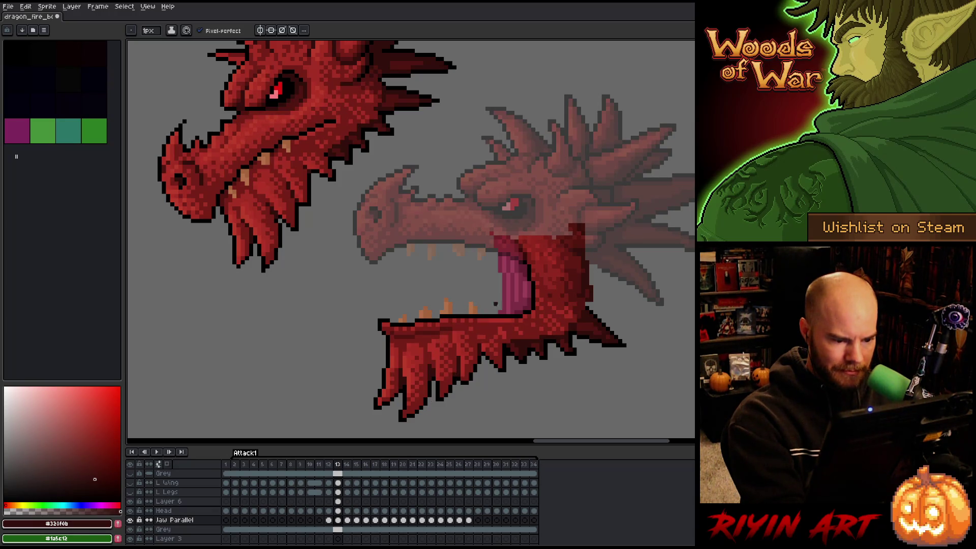
alt+click(487, 328)
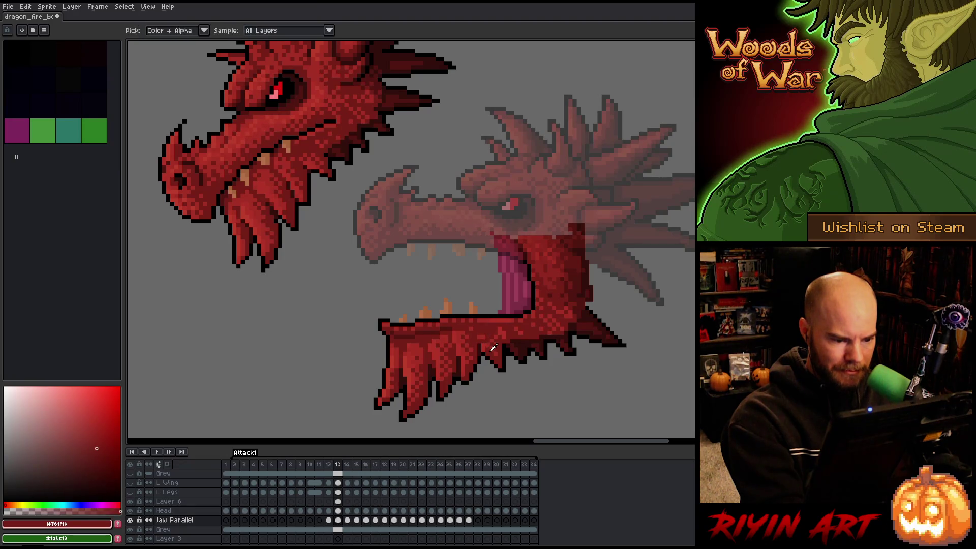
alt+click(501, 349)
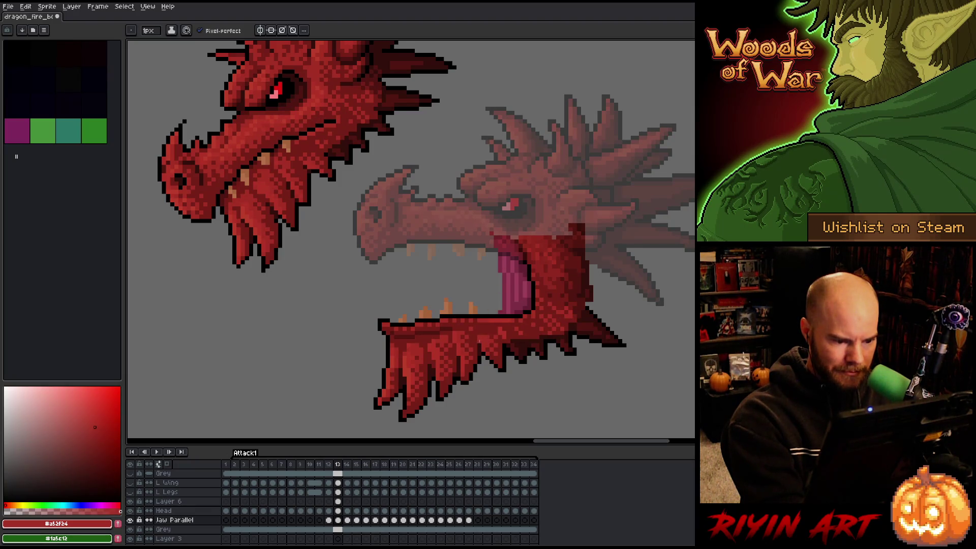
alt+click(480, 338)
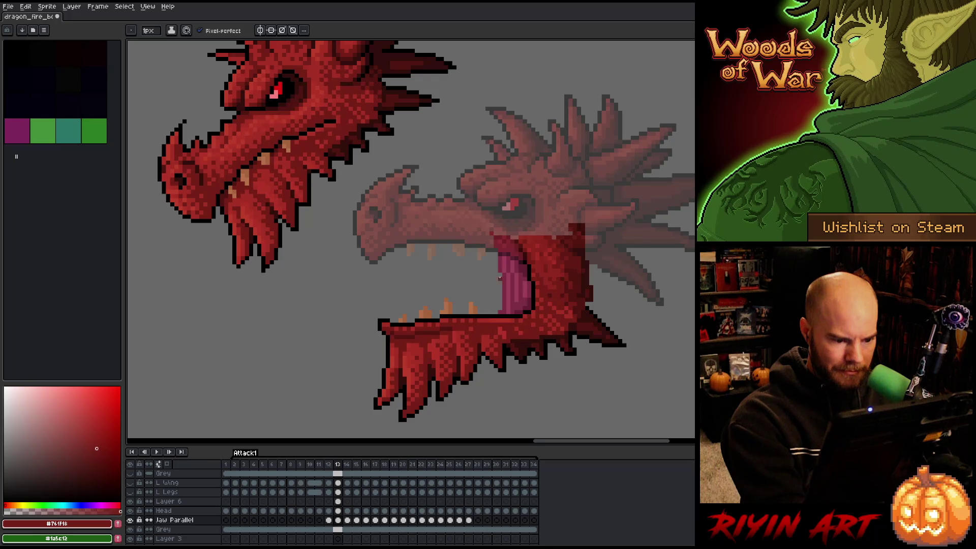
alt+click(473, 337)
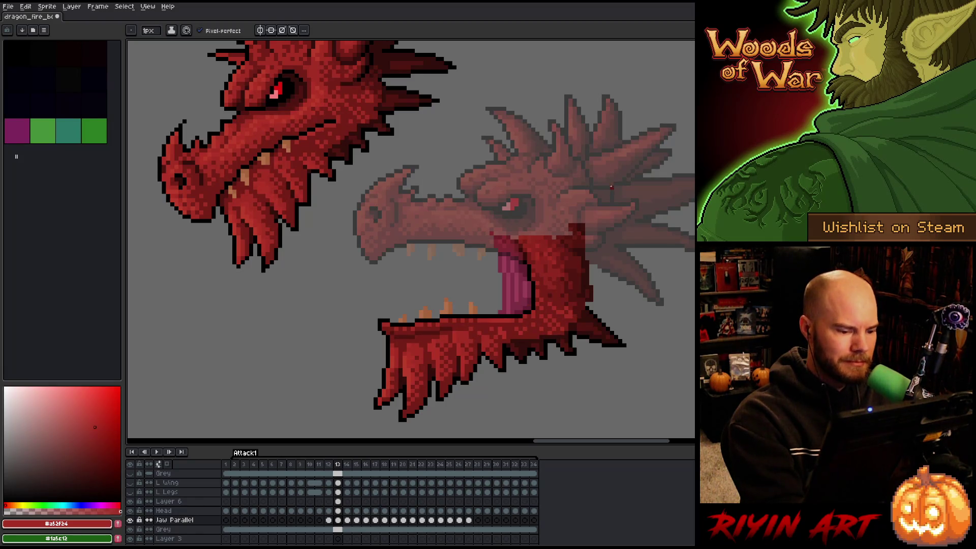
alt+click(536, 336)
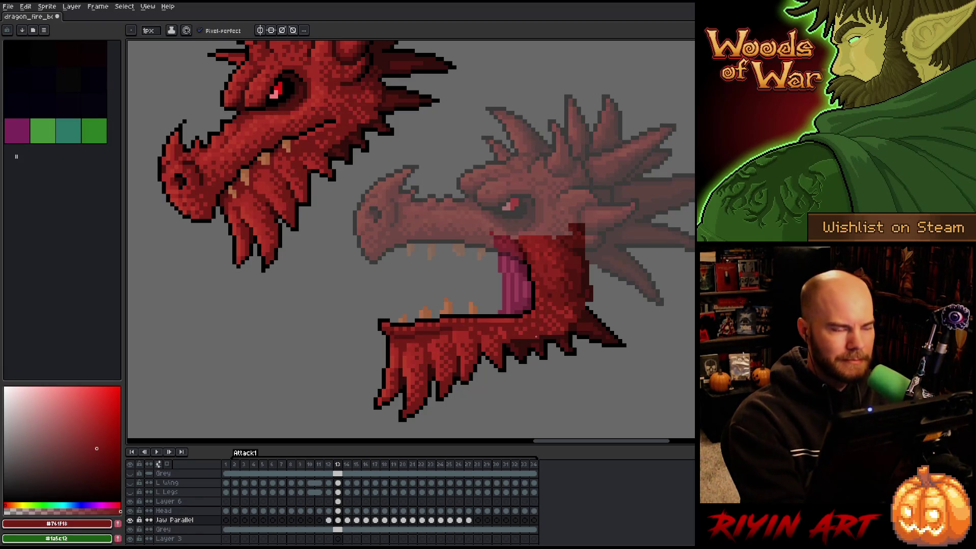
key(ctrl+s)
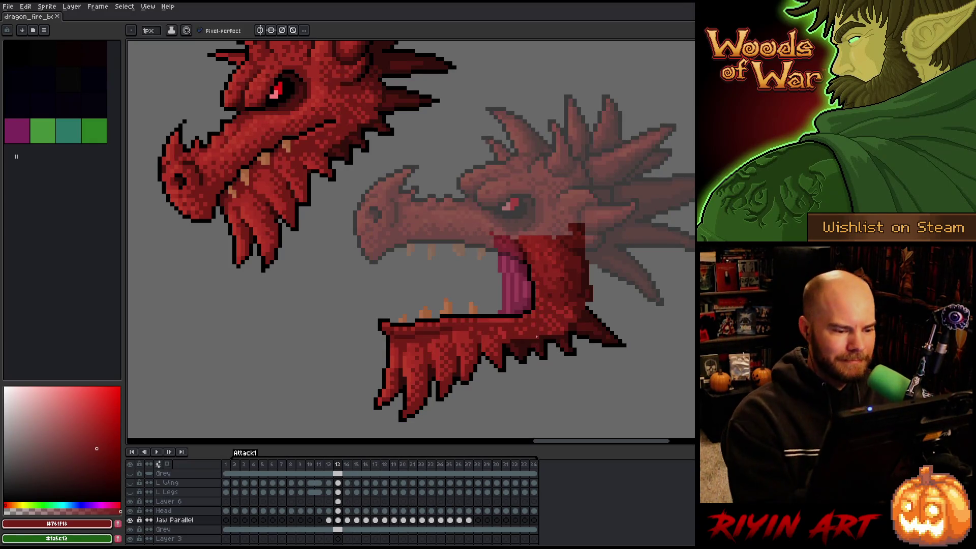
Take the tan tooth colour #b4724a from the teeth and save again.
alt+click(404, 313)
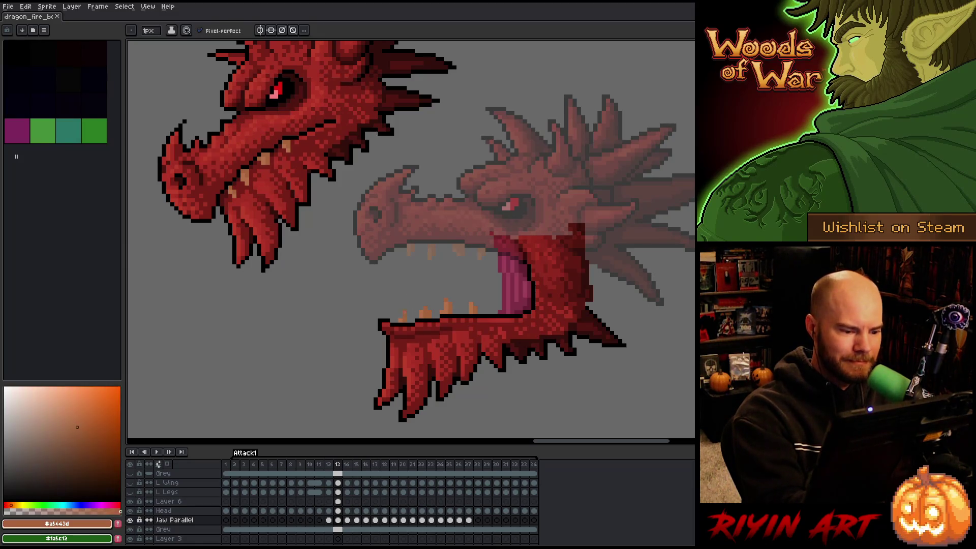
alt+click(402, 318)
key(ctrl+s)
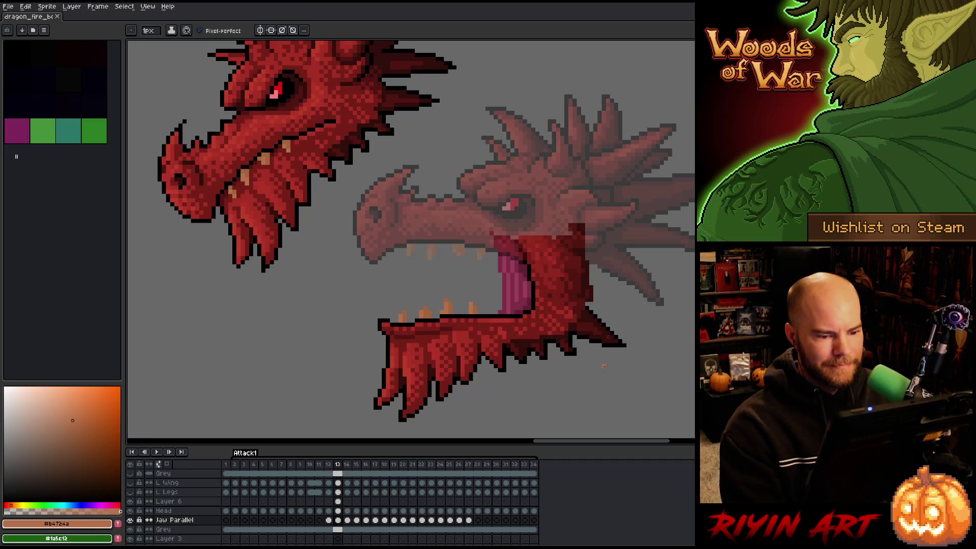
Raise the Head layer's opacity to 100% in its layer properties.
double_click(167, 511)
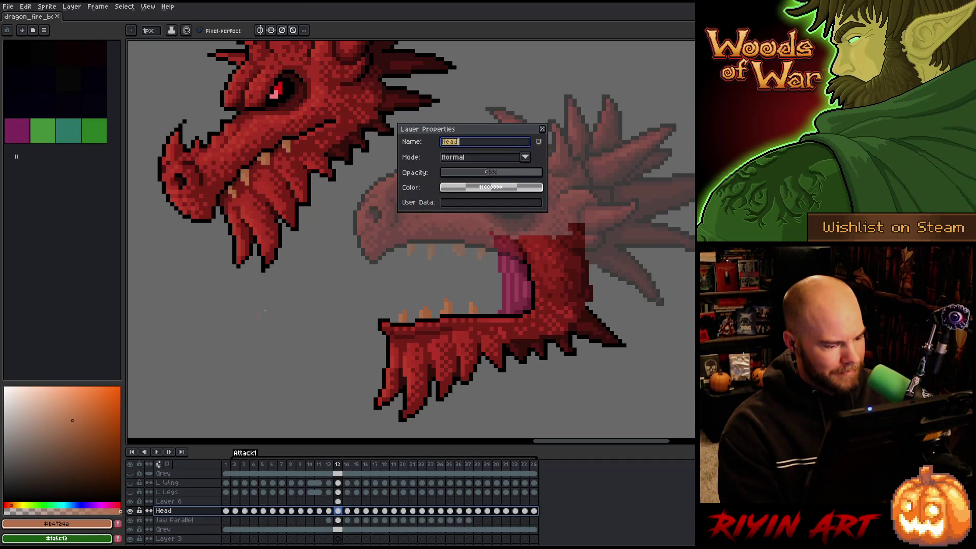
drag(473, 173, 570, 178)
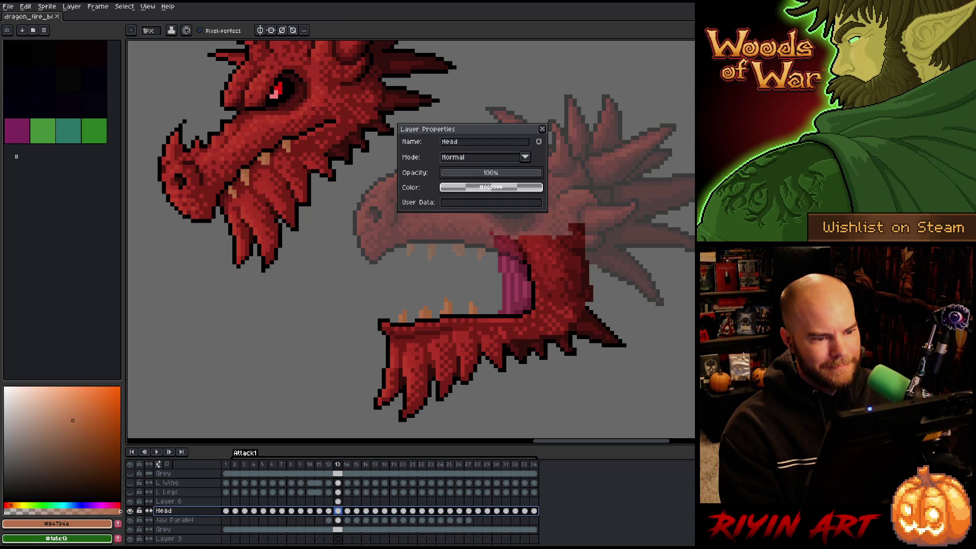
click(541, 129)
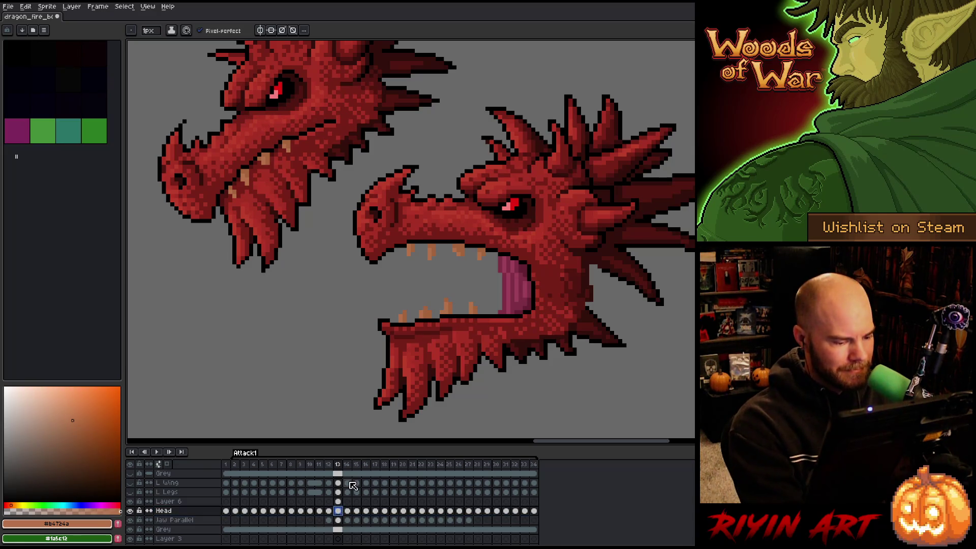
Sample the tongue's light and dark pinks and the mouth's darker maroon.
alt+click(528, 265)
alt+click(518, 262)
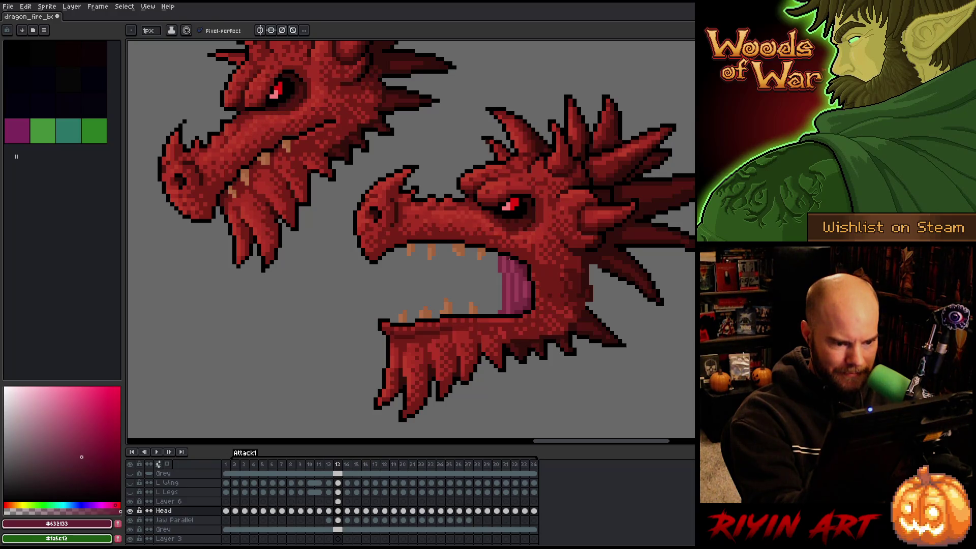
alt+click(520, 260)
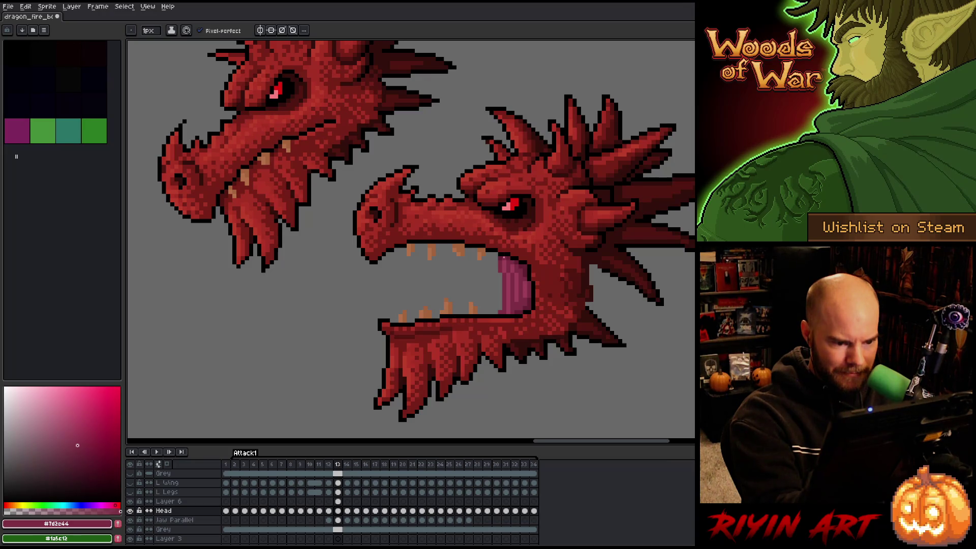
alt+click(531, 278)
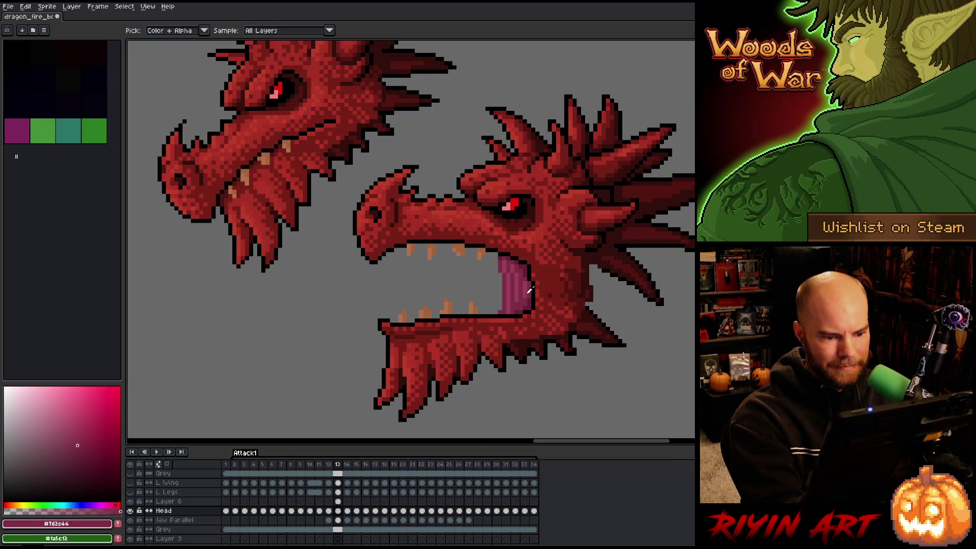
alt+click(532, 296)
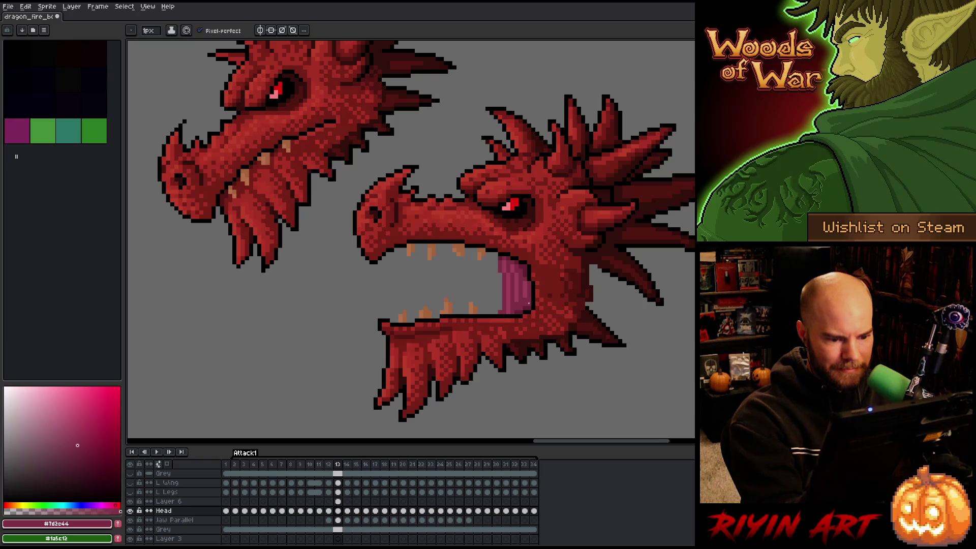
alt+click(526, 303)
alt+click(529, 250)
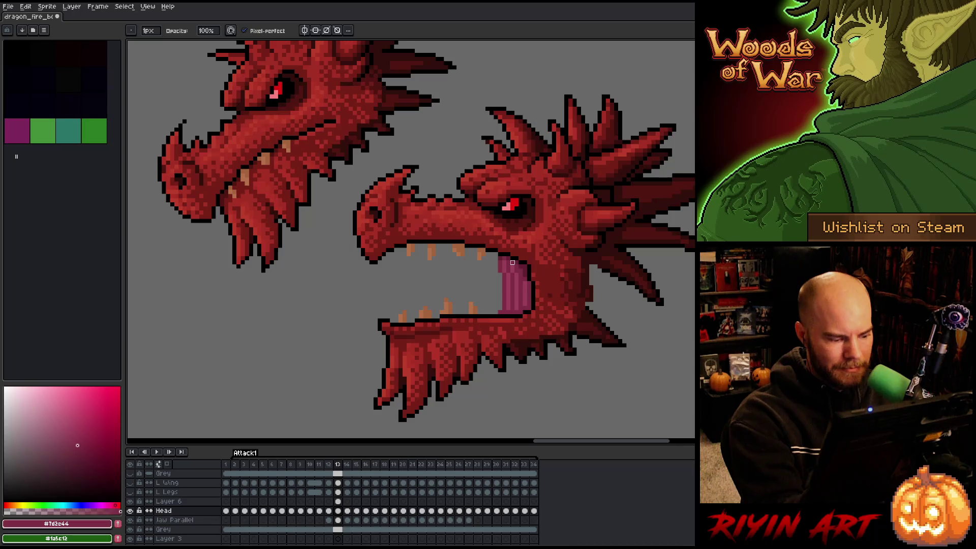
Lasso around the lower jaw spike with only the Head layer visible, then show all layers again.
key(q)
mouse_move(583, 333)
mouse_down()
mouse_move(565, 376)
mouse_move(578, 355)
mouse_up()
alt+click(130, 511)
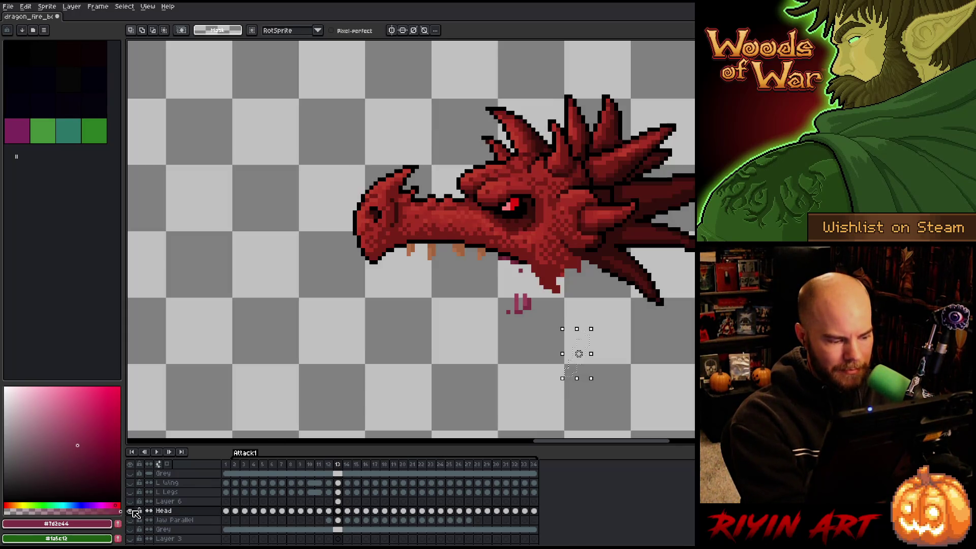
mouse_move(656, 378)
mouse_down()
mouse_move(540, 303)
mouse_move(519, 265)
mouse_move(508, 359)
mouse_up()
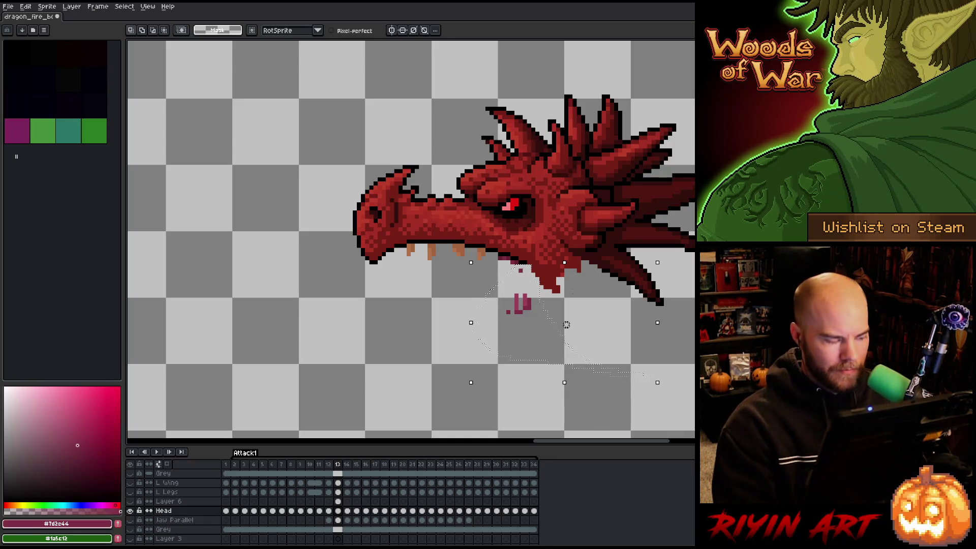
alt+click(131, 511)
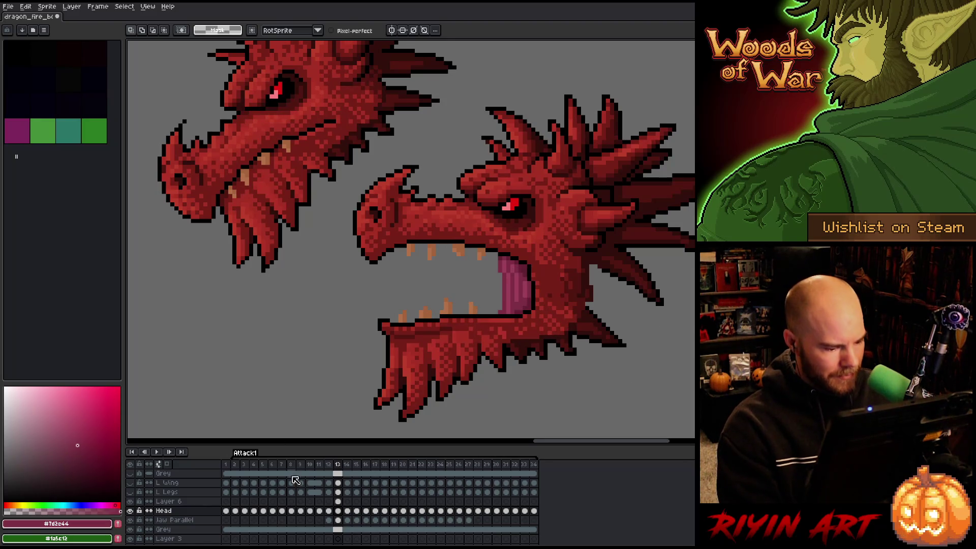
Pick up and drop the Jaw Parallel layer's frame 13 pixels with a transform.
click(339, 521)
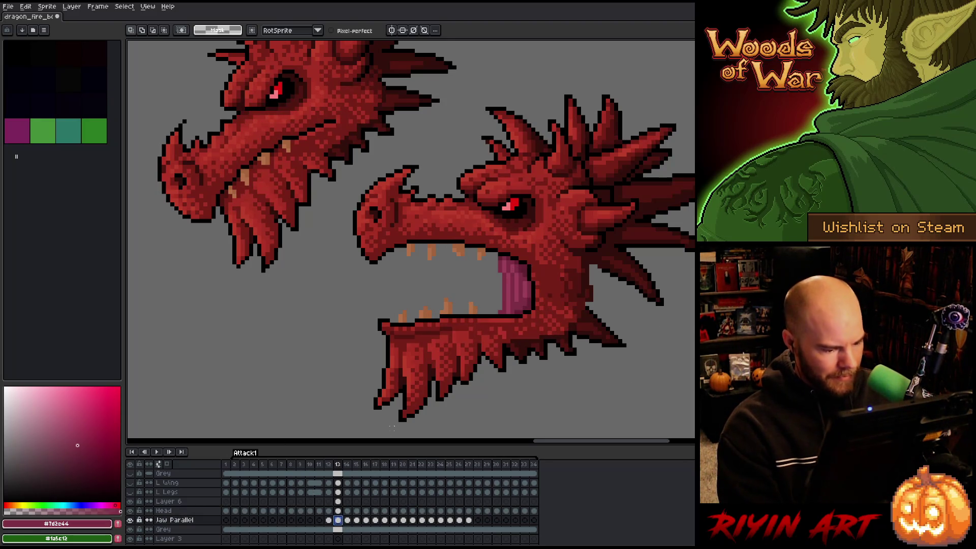
key(ctrl+t)
key(Return)
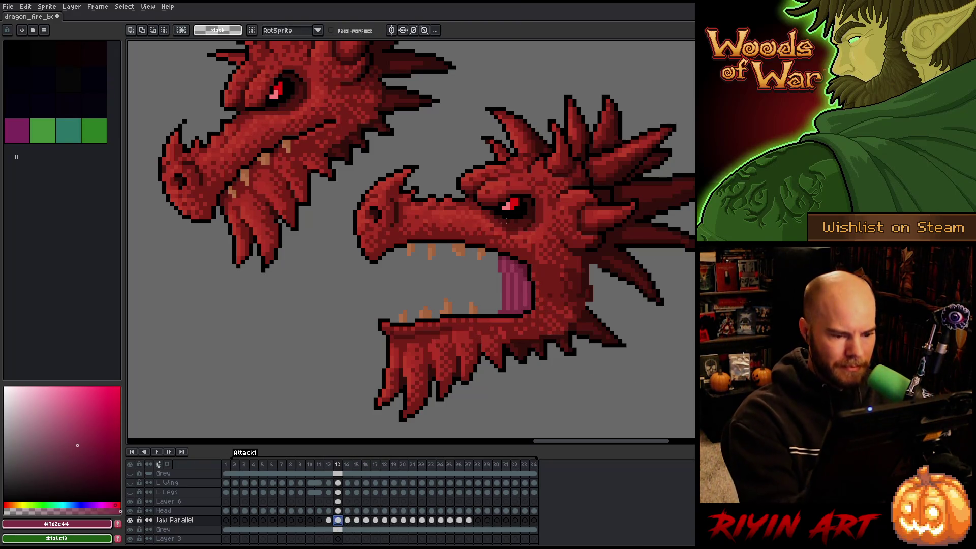
key(b)
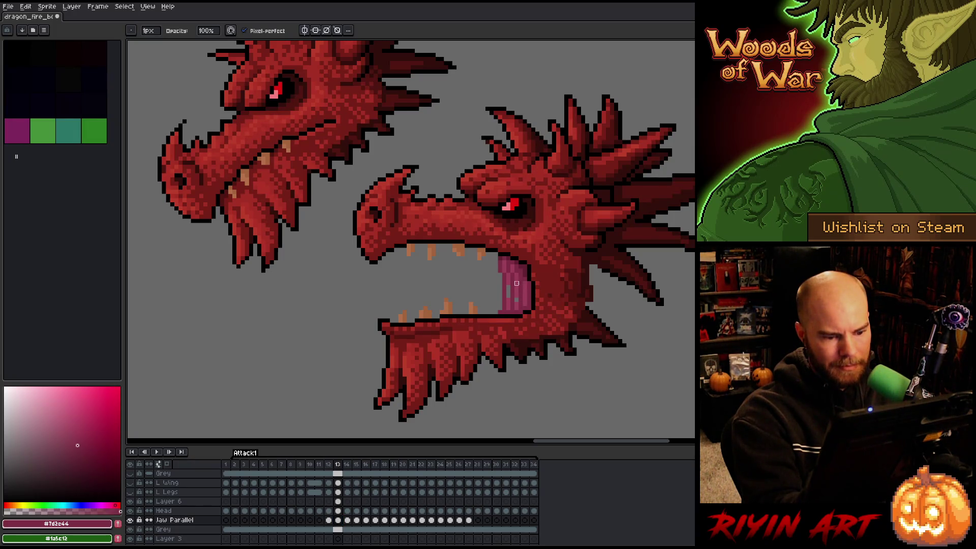
key(e)
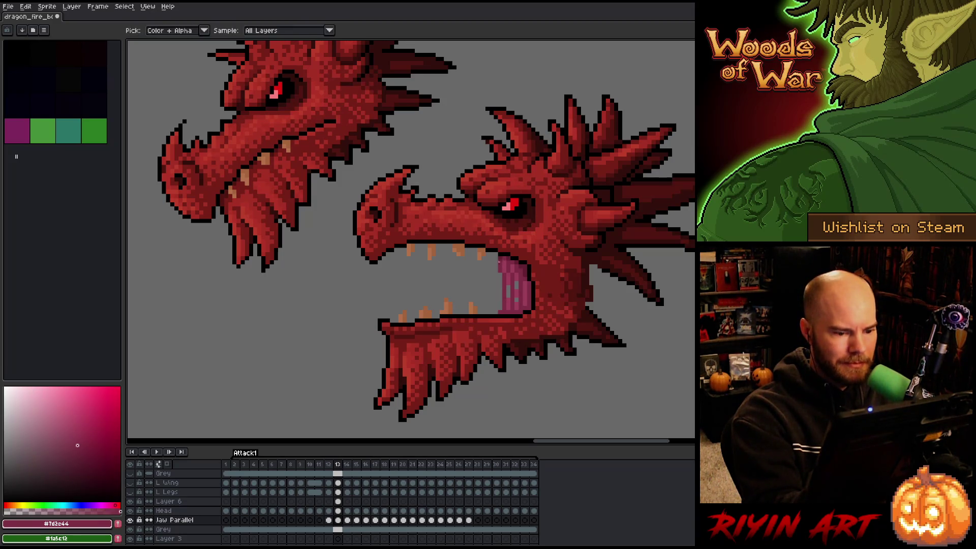
Darken a strip on the tongue's left edge with maroon, repaint its upper-left lighter pink, and save.
alt+click(497, 253)
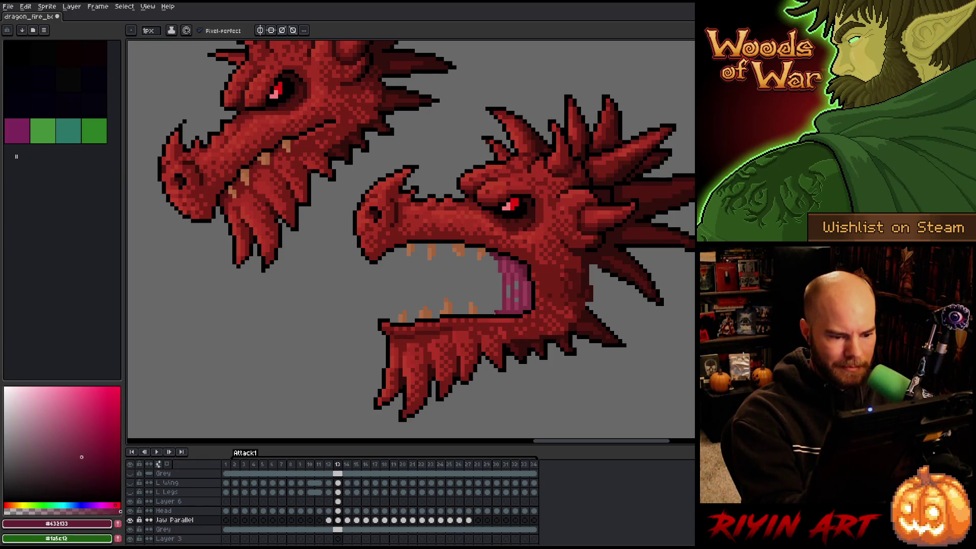
drag(500, 308, 500, 299)
key(ctrl+z)
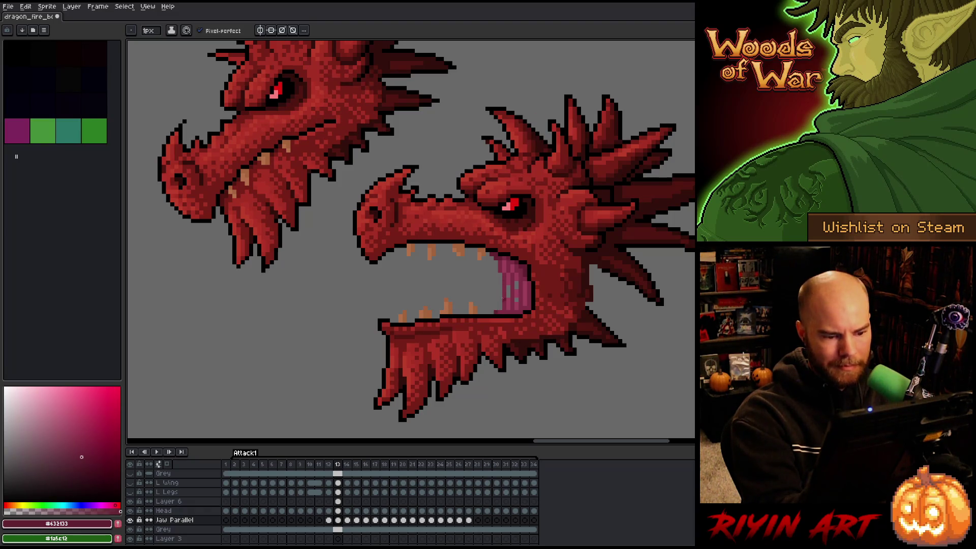
drag(503, 304, 503, 294)
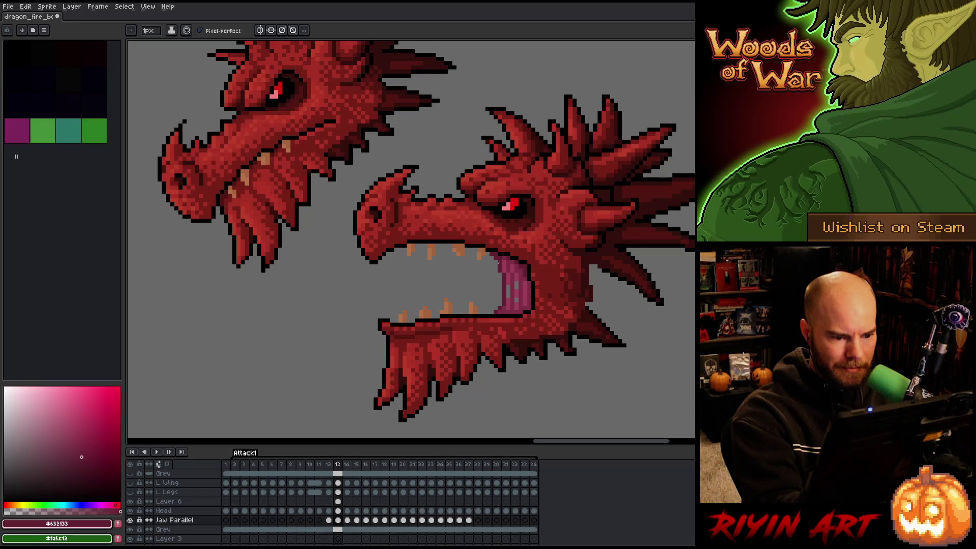
click(77, 445)
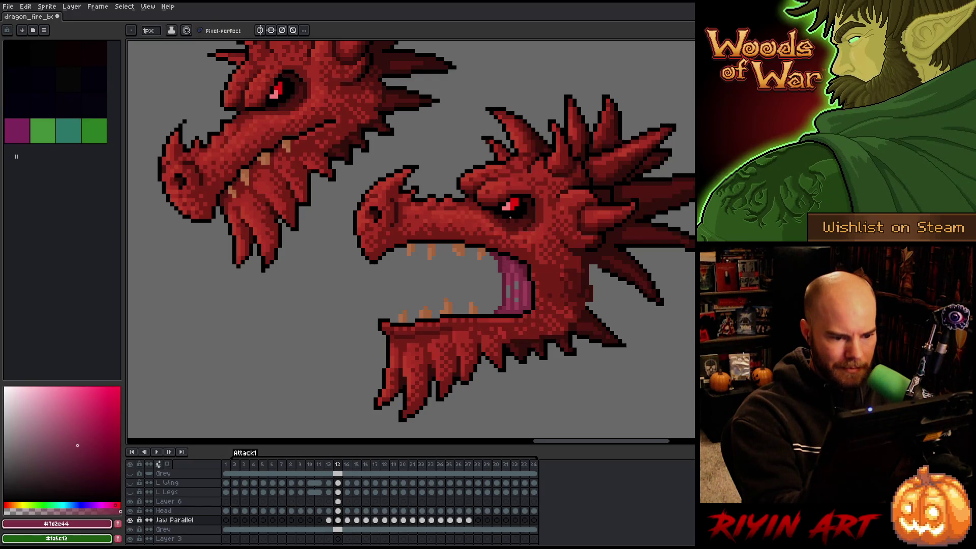
drag(504, 272, 504, 265)
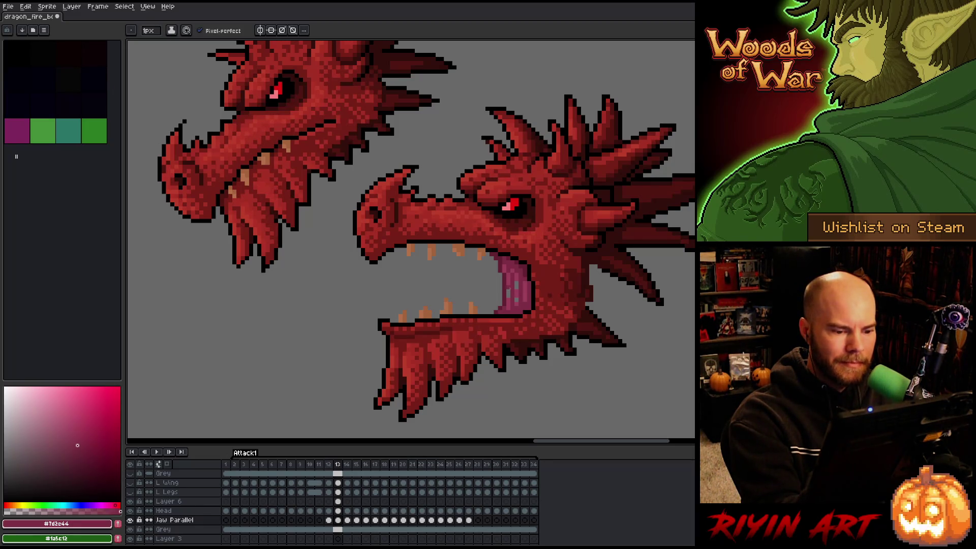
key(e)
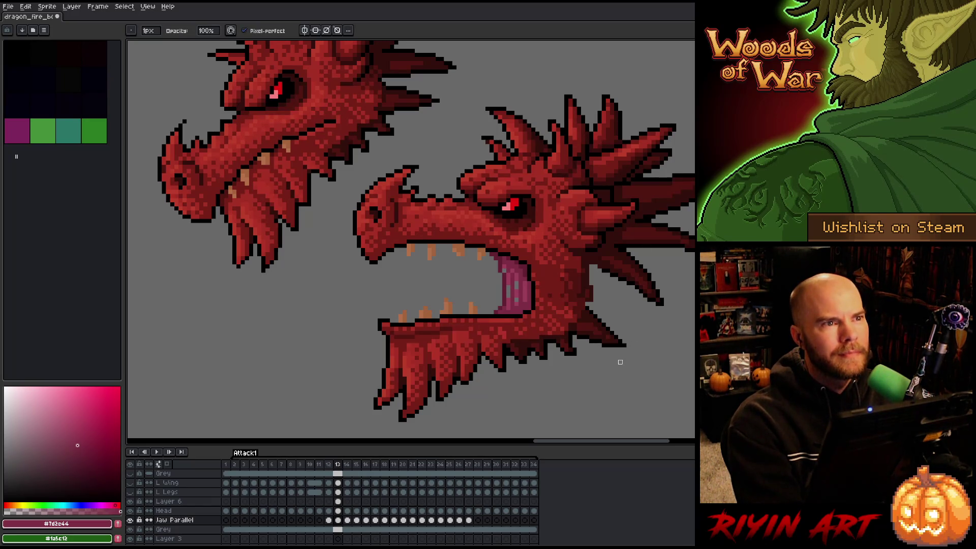
key(ctrl+s)
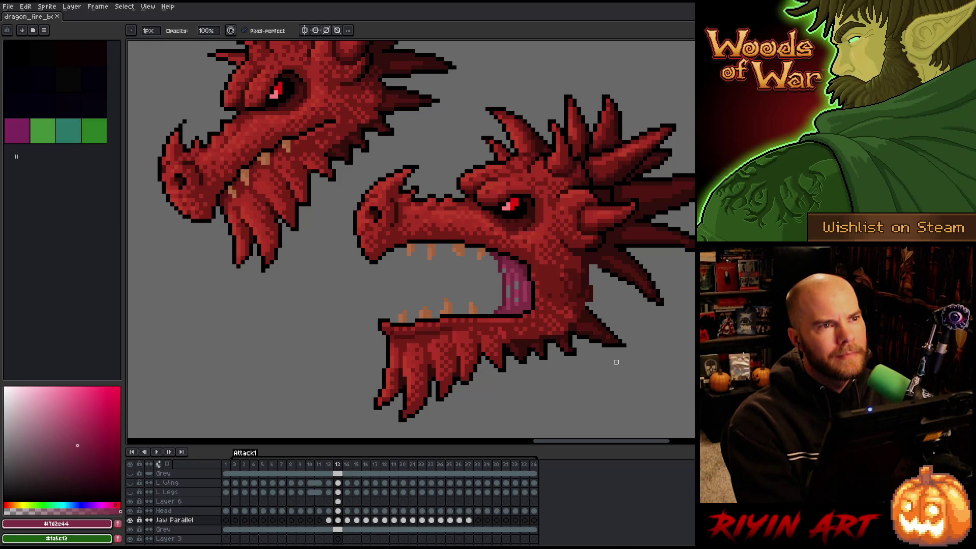
Sample the tongue pink, save the sprite, and add an empty Layer 7 above Grey.
key(g)
alt+click(510, 296)
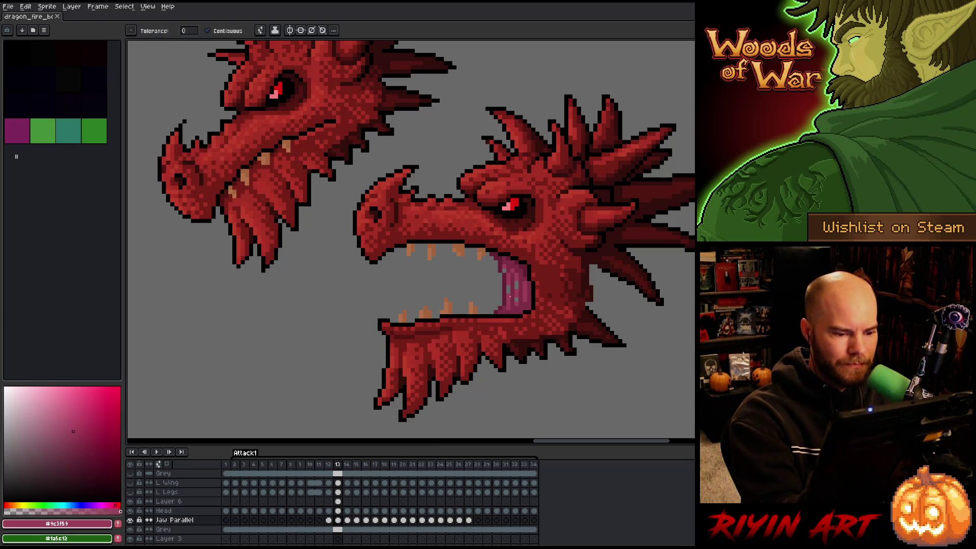
key(ctrl+s)
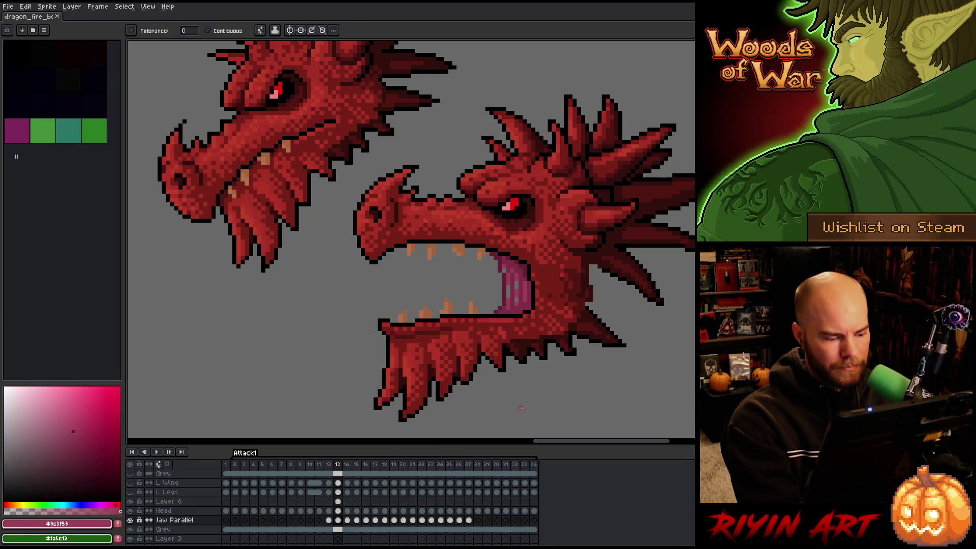
key(ctrl+s)
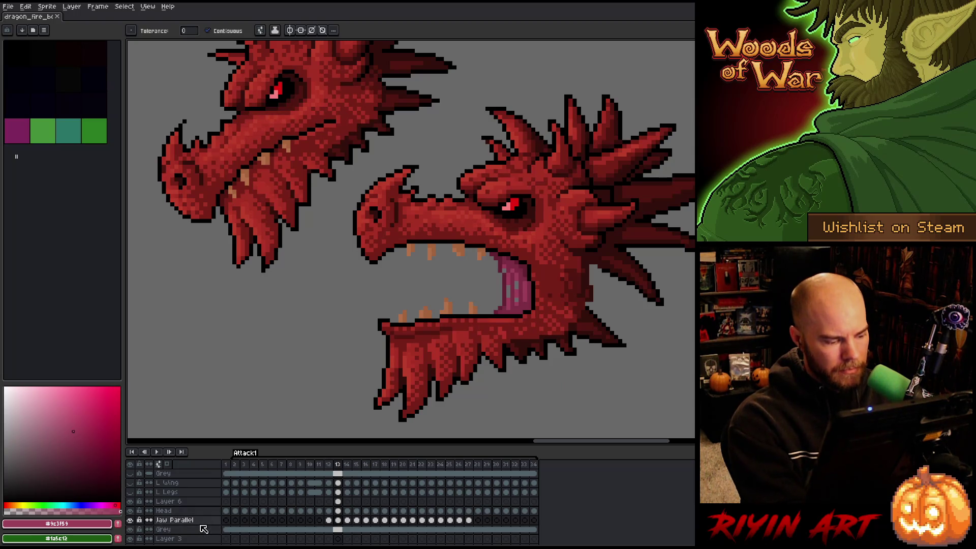
click(204, 529)
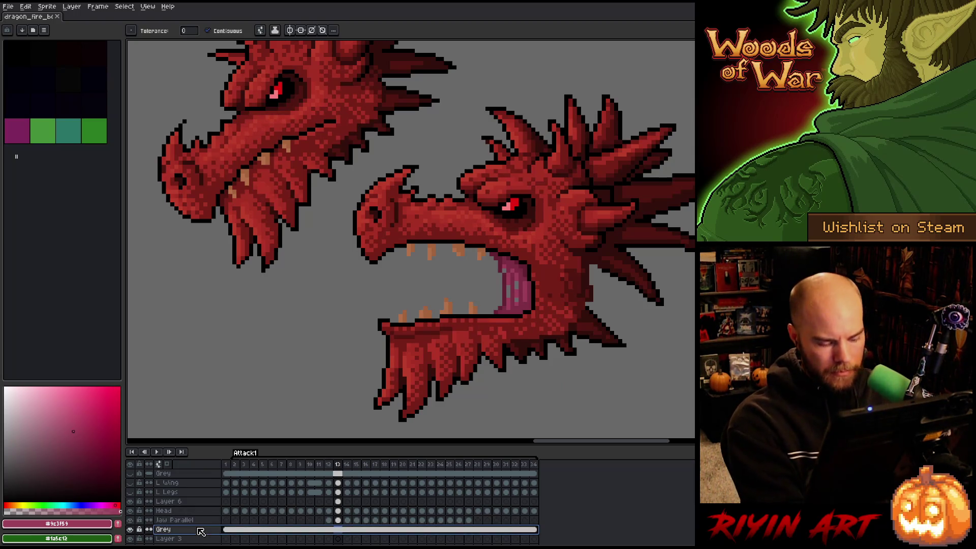
On Layer 7's frame 13, draw a darker red line down the mouth's front edge.
key(shift+n)
click(339, 530)
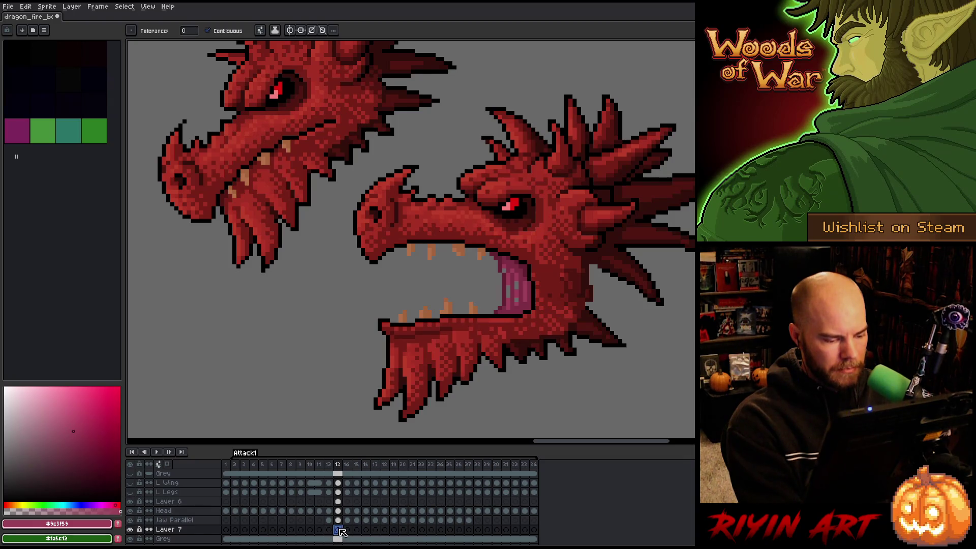
key(i)
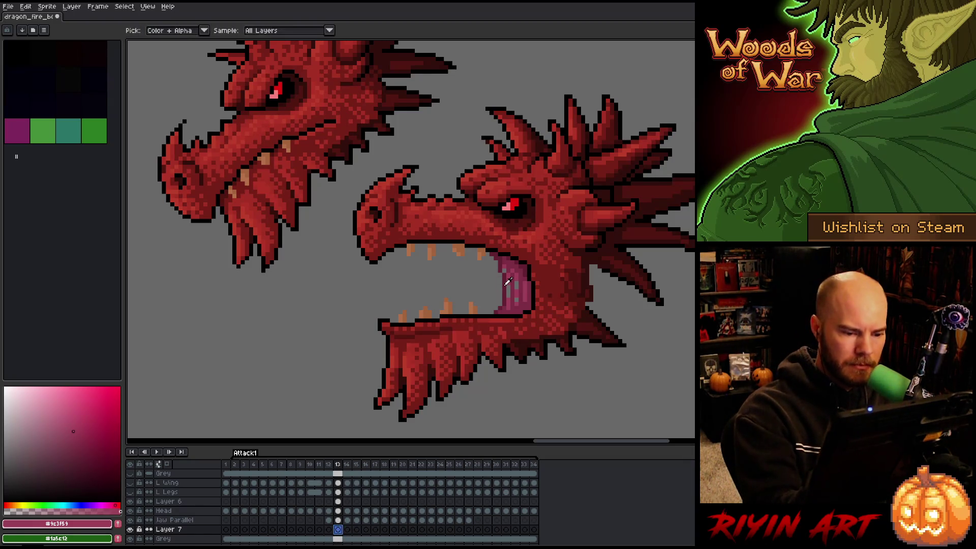
click(507, 281)
key(b)
click(87, 464)
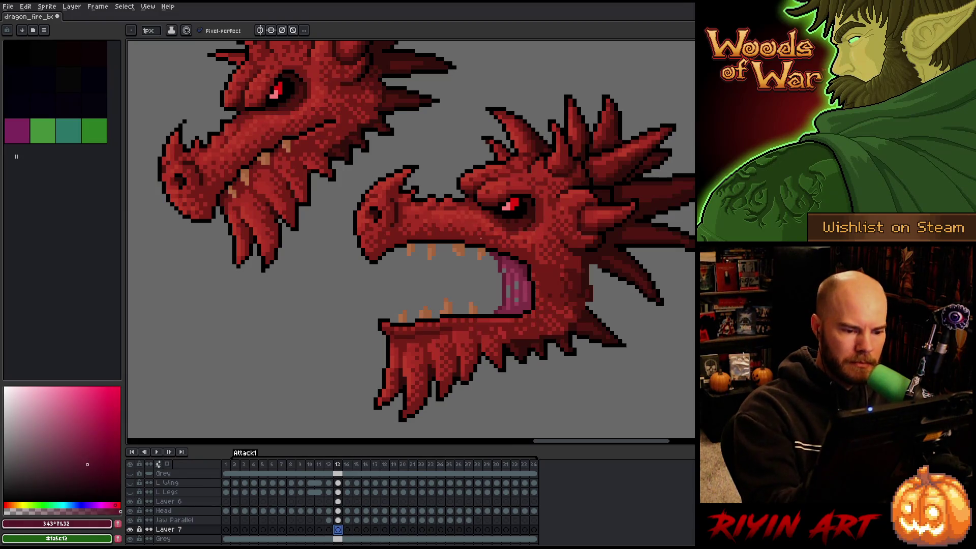
drag(490, 256, 487, 304)
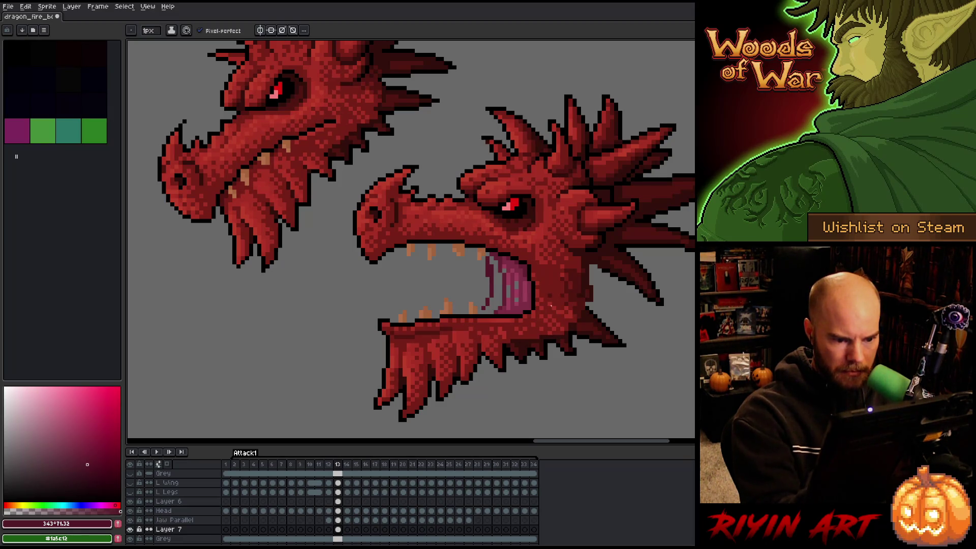
Fill the pink mouth interior with darker magenta using the Paint Bucket.
key(g)
click(496, 285)
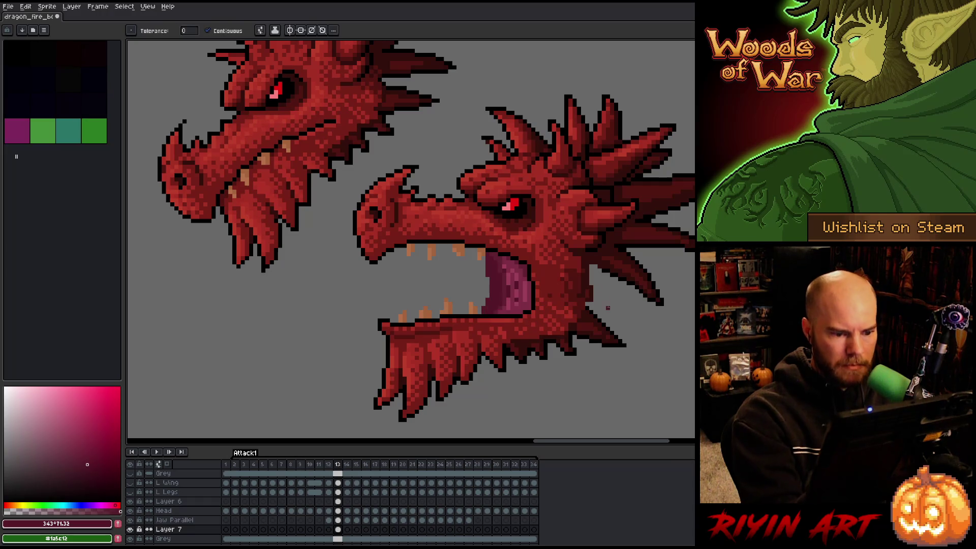
key(b)
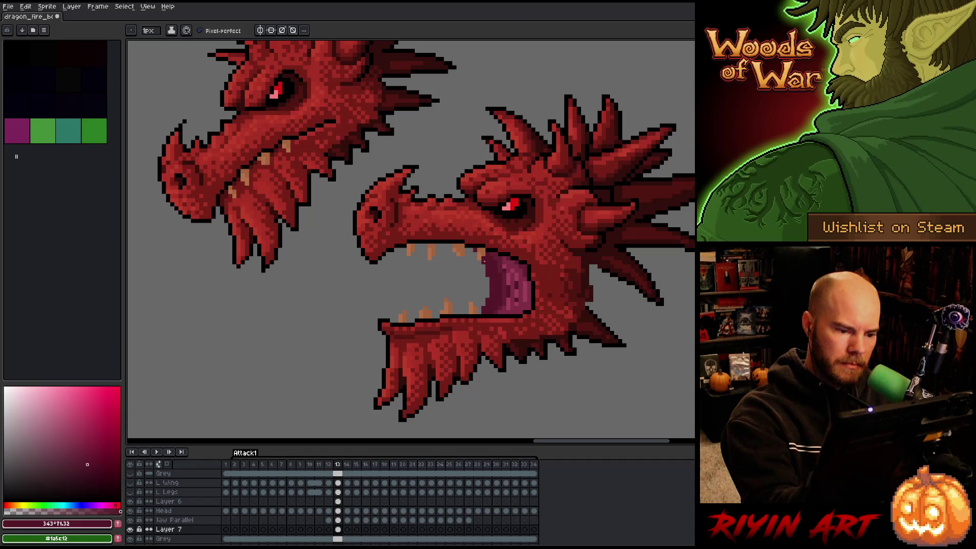
key(e)
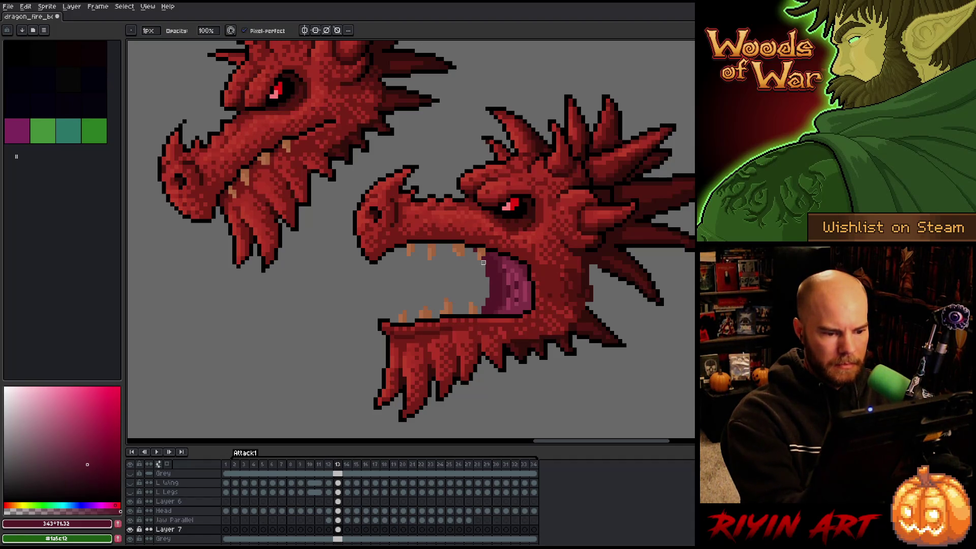
key(b)
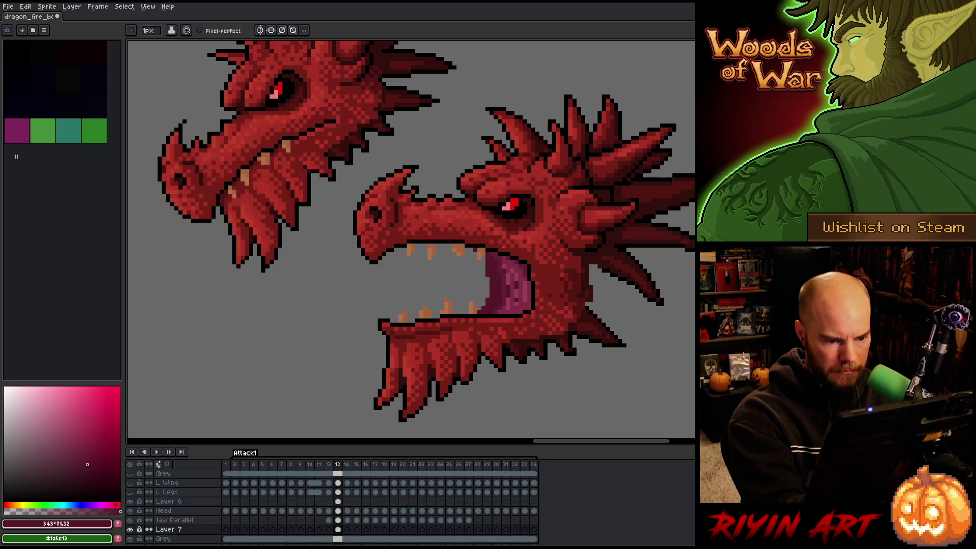
key(e)
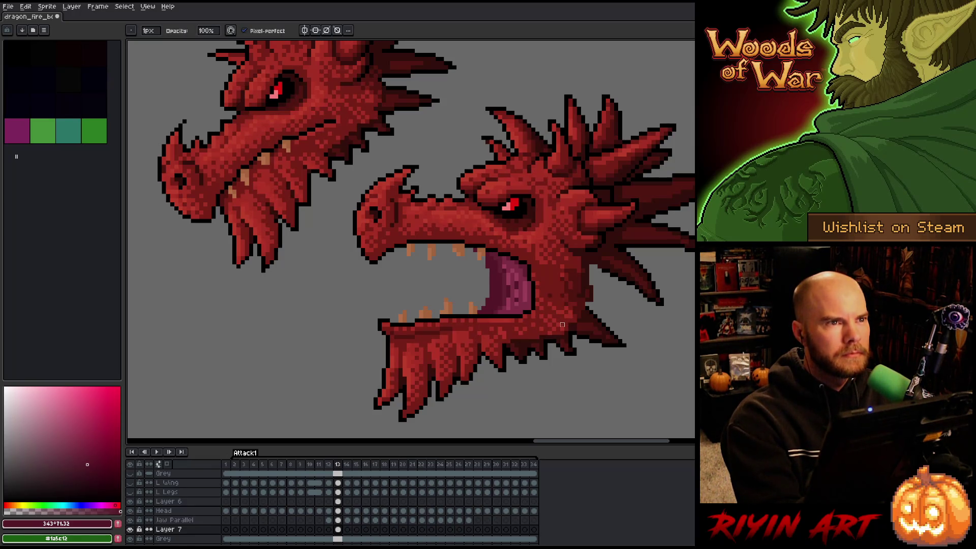
key(b)
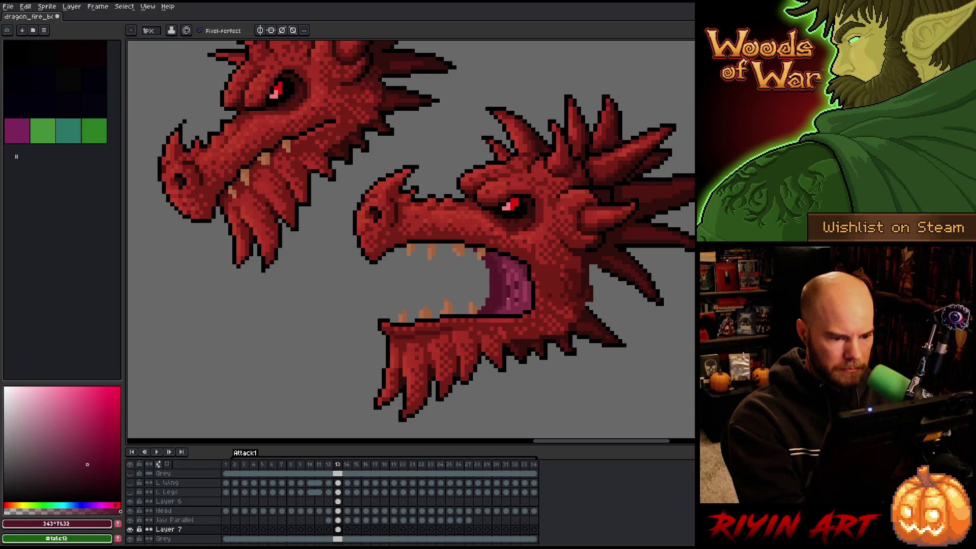
Draw a black line along the lower jaw's top edge and erase its right end.
alt+click(498, 289)
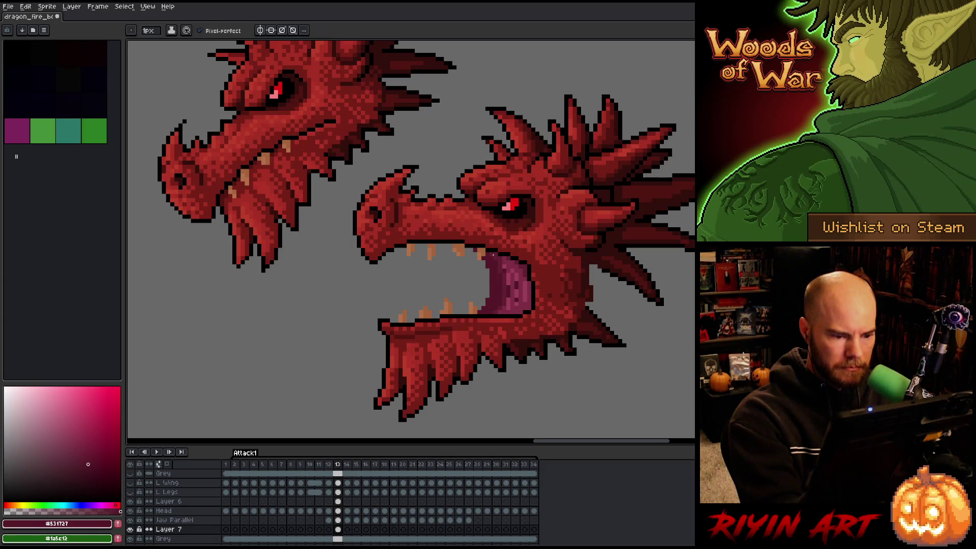
alt+click(381, 318)
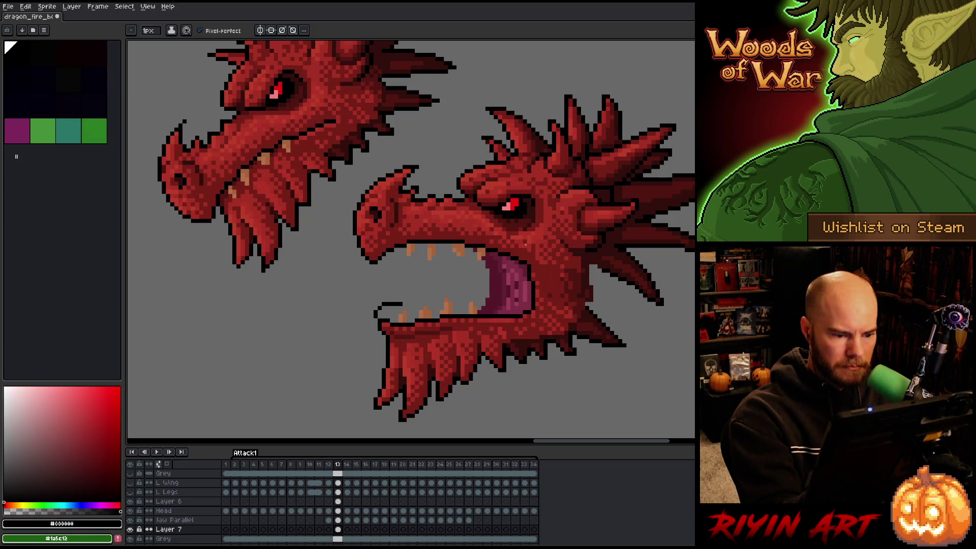
mouse_move(379, 316)
mouse_down()
mouse_move(423, 307)
mouse_move(375, 314)
mouse_up()
key(e)
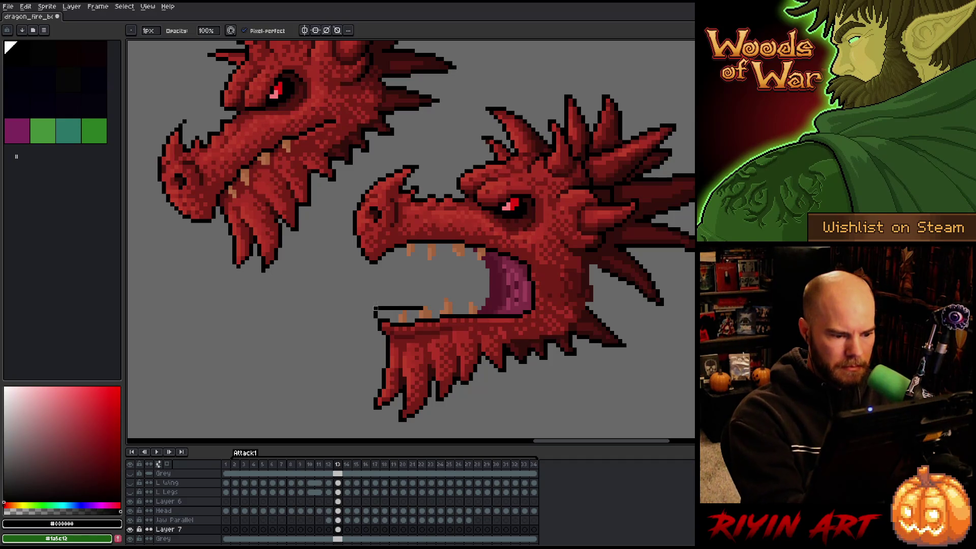
key(b)
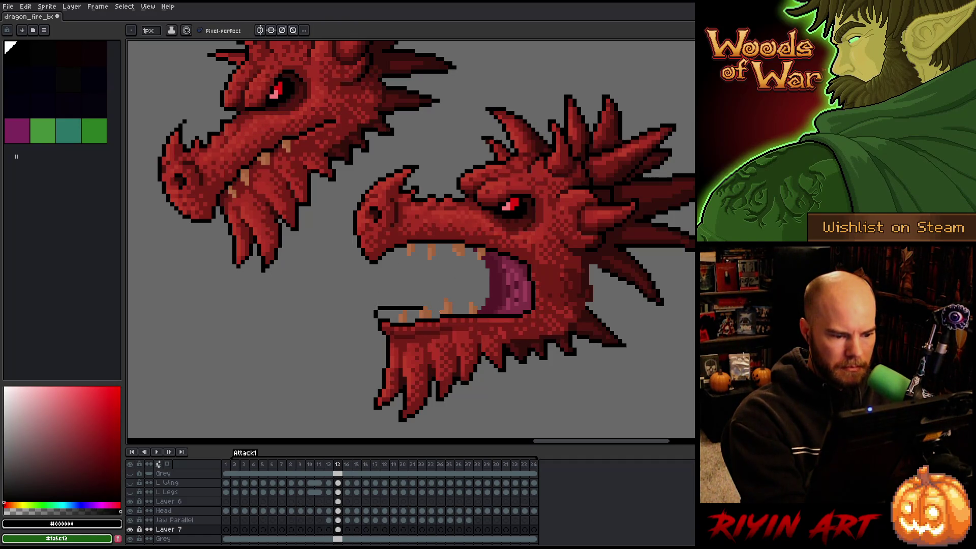
key(e)
mouse_move(406, 308)
mouse_down()
mouse_move(479, 299)
mouse_move(486, 275)
mouse_up()
key(b)
Lasso-select the lower jaw and teeth, then drop the selection in place.
key(e)
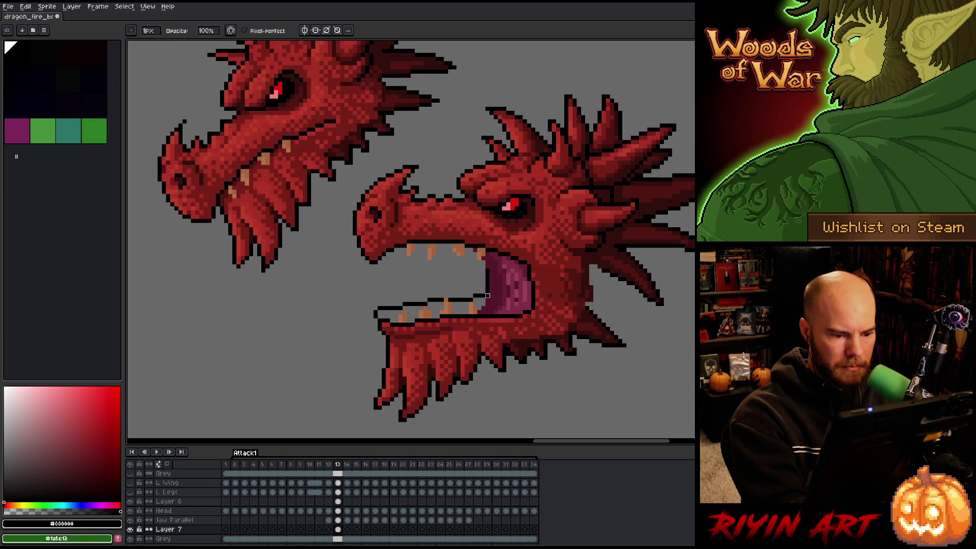
key(b)
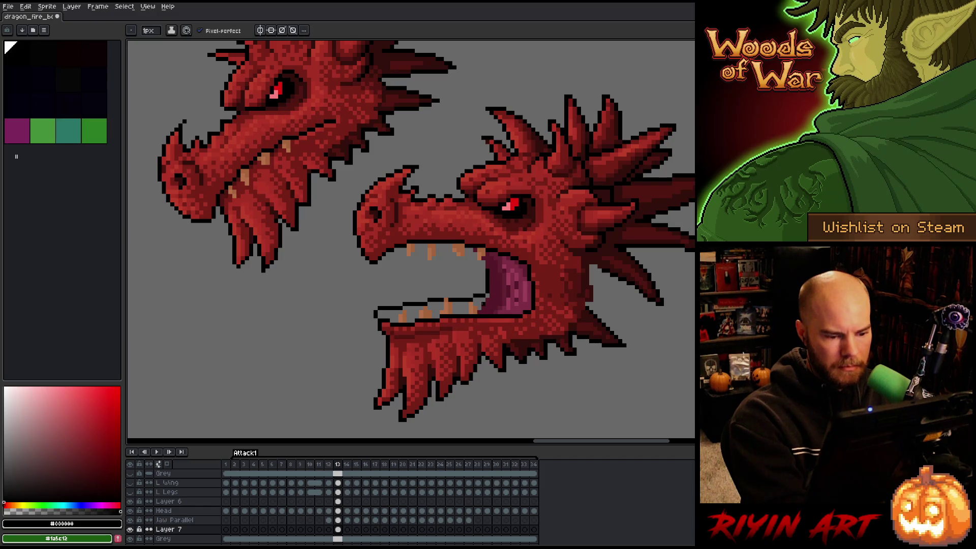
key(q)
mouse_move(485, 279)
mouse_down()
mouse_move(440, 315)
mouse_move(415, 271)
mouse_move(417, 308)
mouse_up()
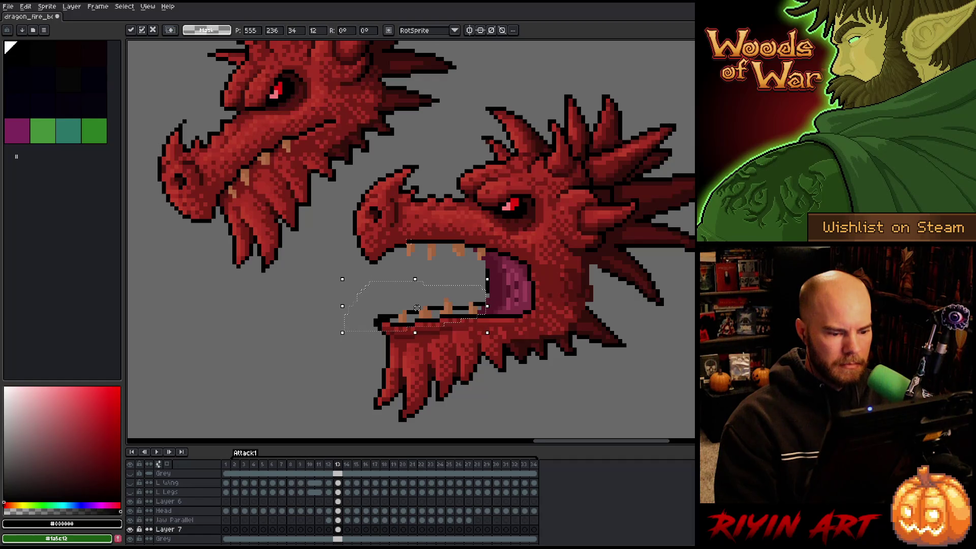
key(ctrl+d)
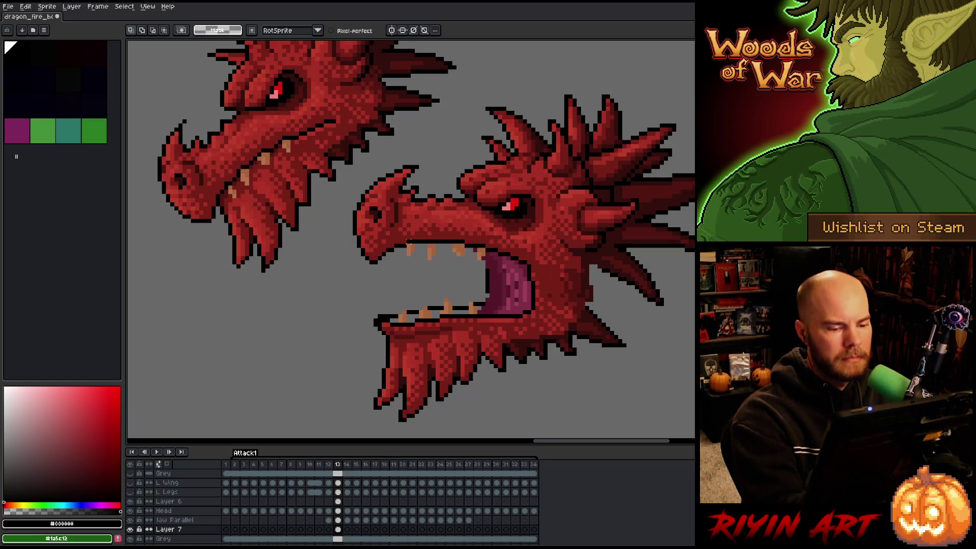
Touch up pixels along the lower jaw's top edge, undoing a stray dark line.
key(b)
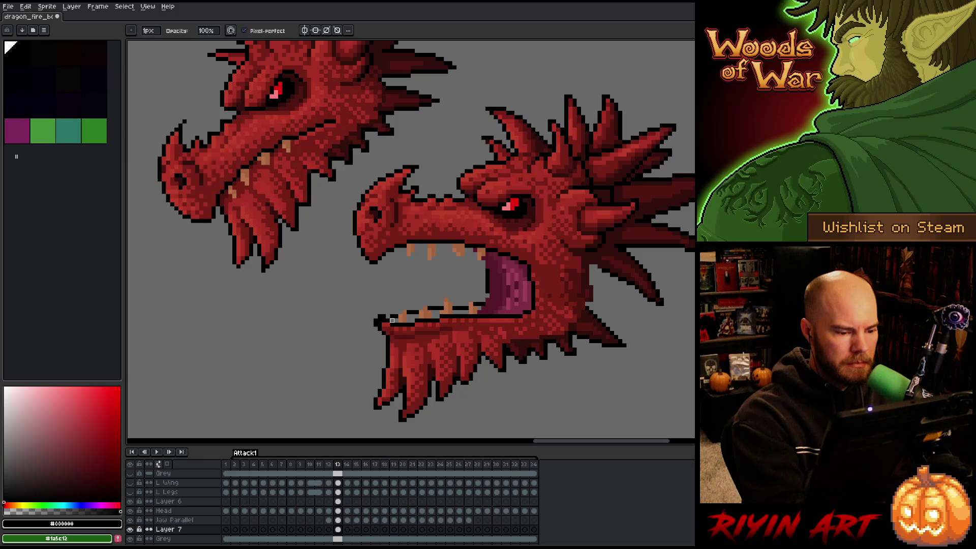
key(e)
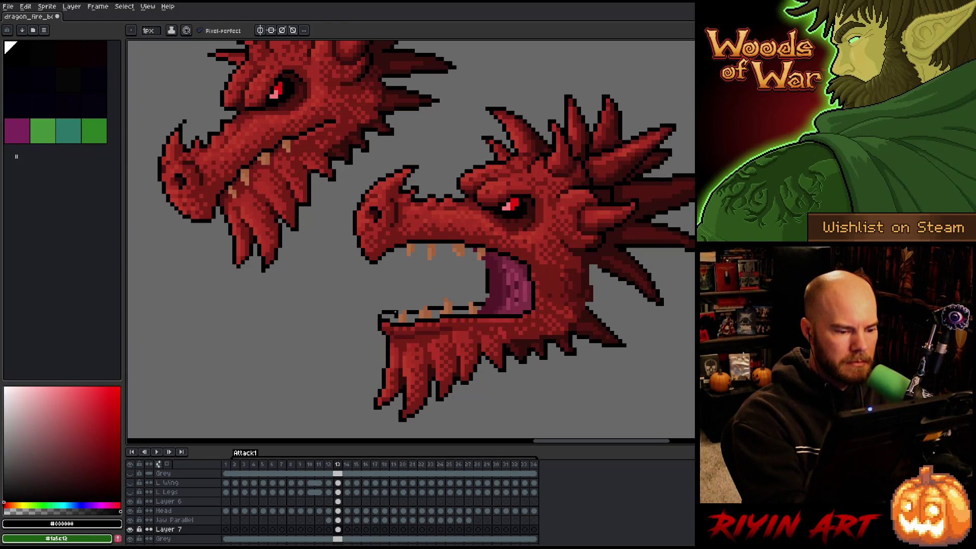
drag(389, 316, 424, 307)
key(b)
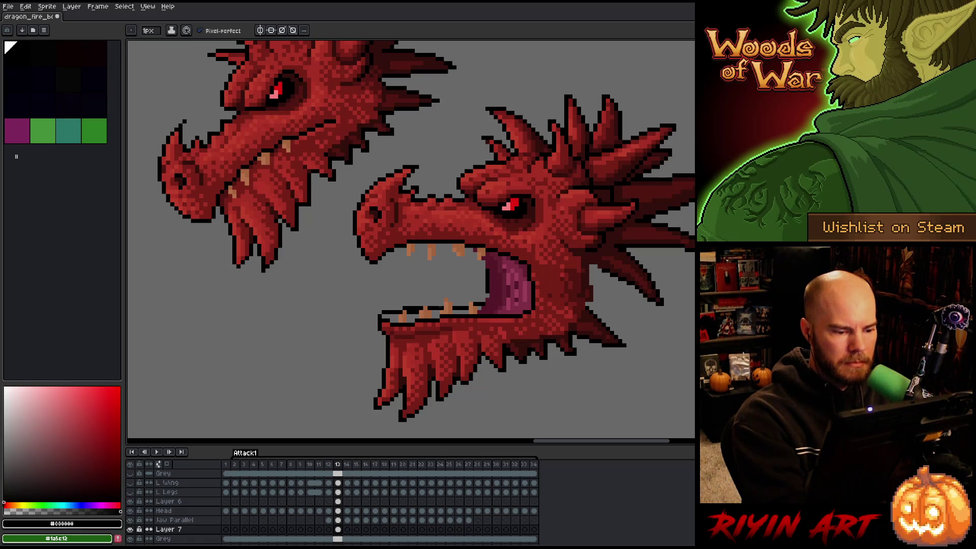
key(b)
key(ctrl+z)
Clean up dark pixels at the mouth corner and pick the dark maroon #531727.
key(e)
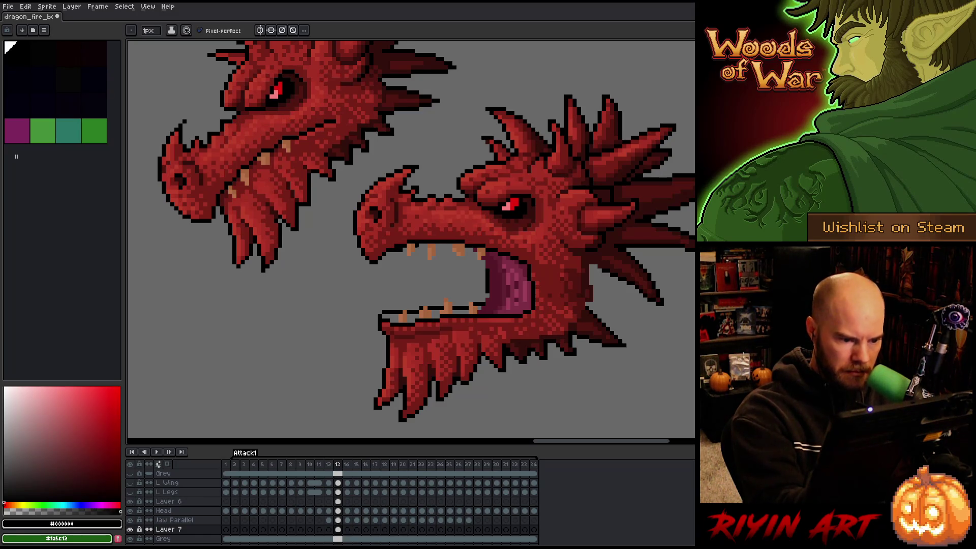
drag(455, 251, 485, 281)
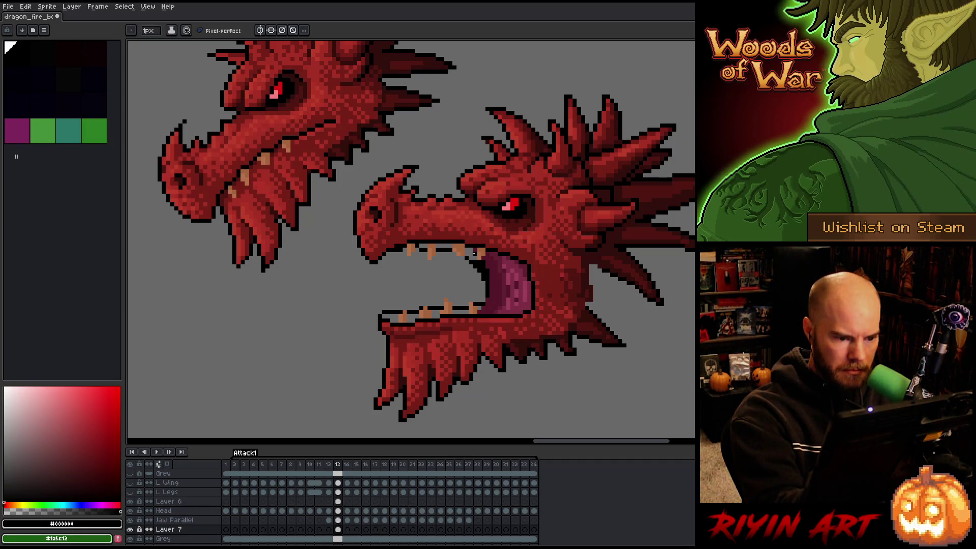
key(e)
mouse_move(467, 256)
mouse_down()
mouse_move(474, 279)
mouse_move(479, 262)
mouse_move(483, 275)
mouse_up()
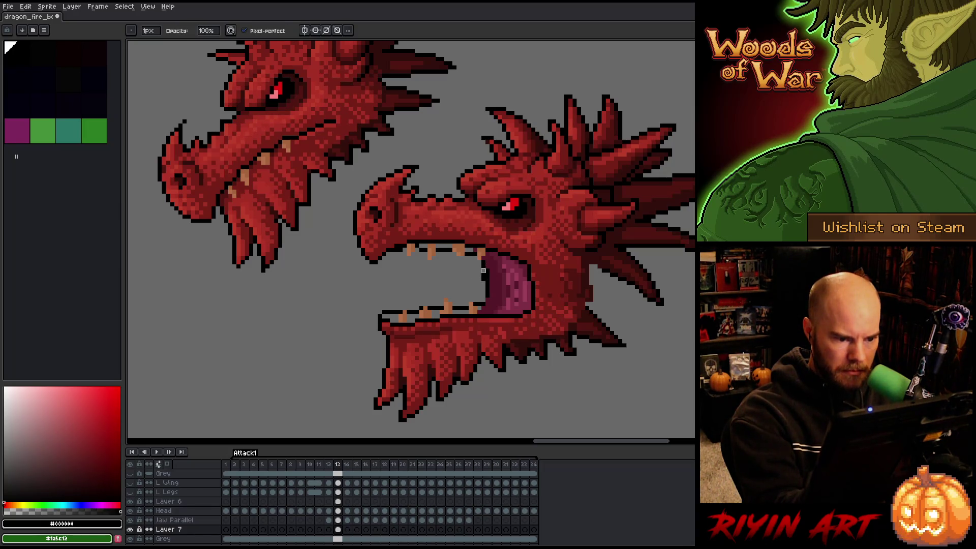
key(b)
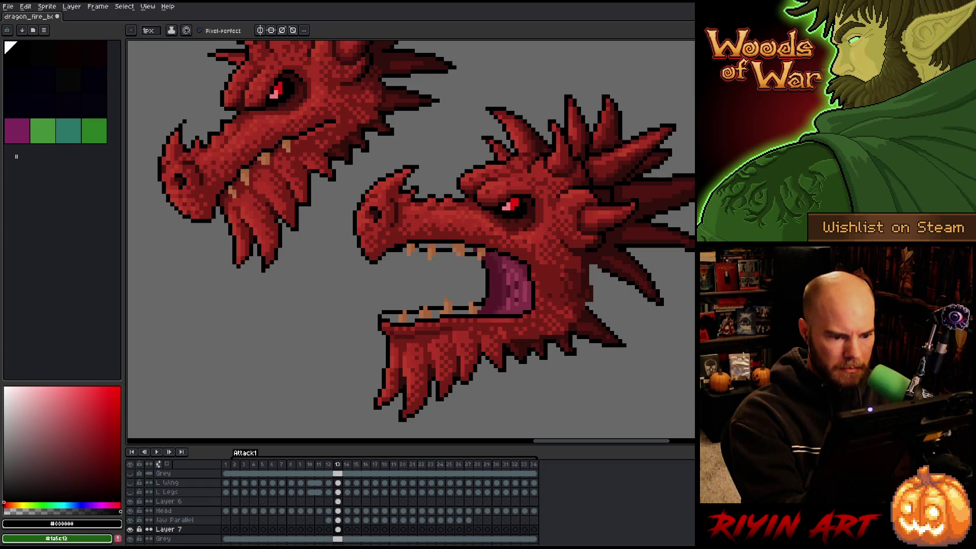
key(e)
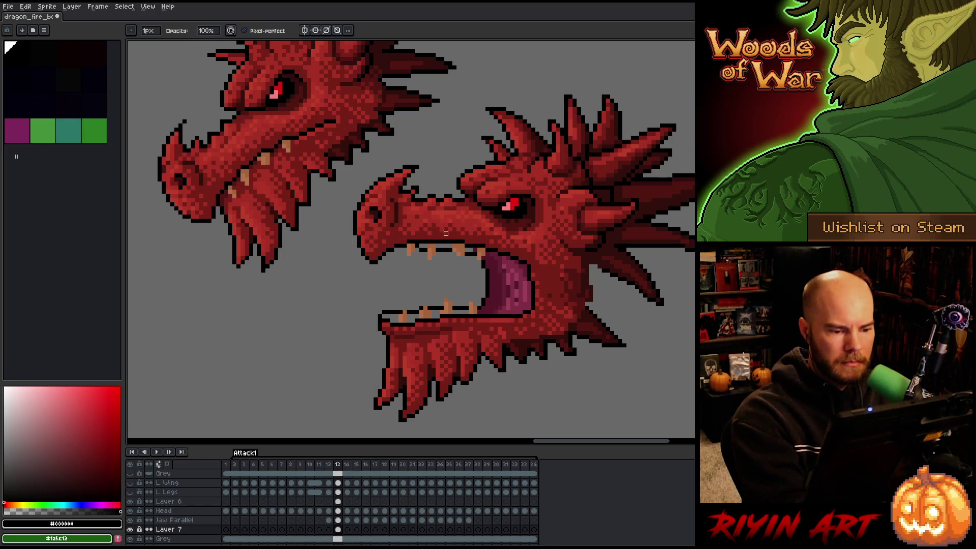
key(b)
key(e)
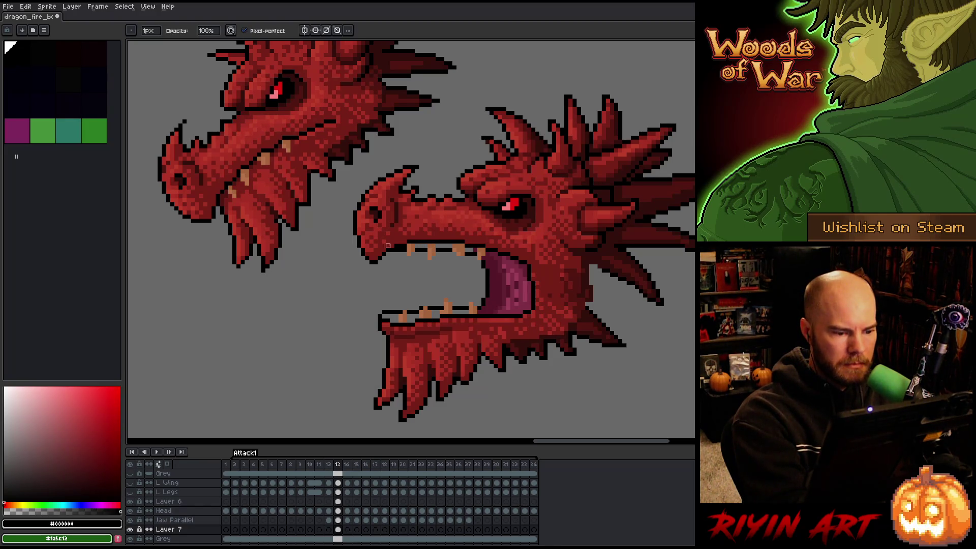
key(b)
alt+click(478, 310)
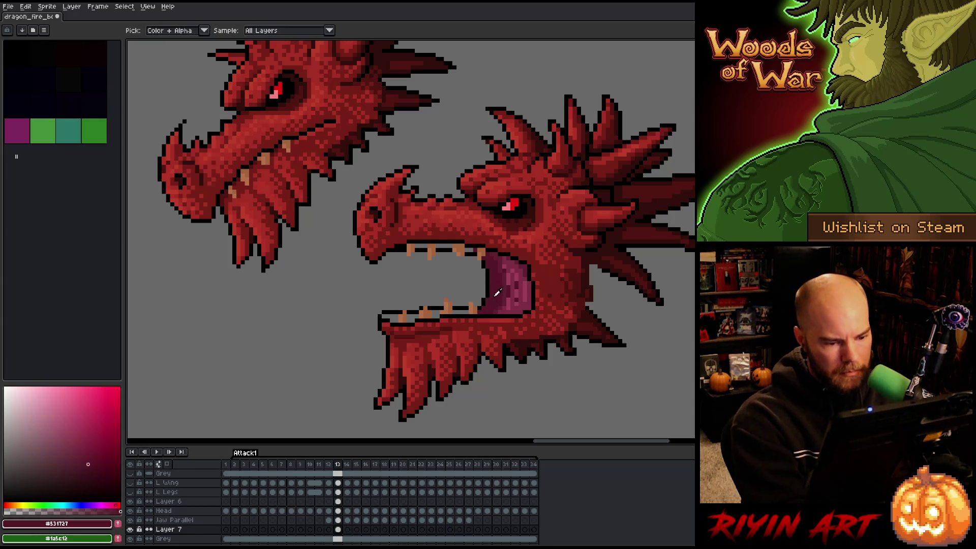
Draw maroon lines along the lower mouth edge, lower jaw and upper gum line.
drag(470, 312, 456, 311)
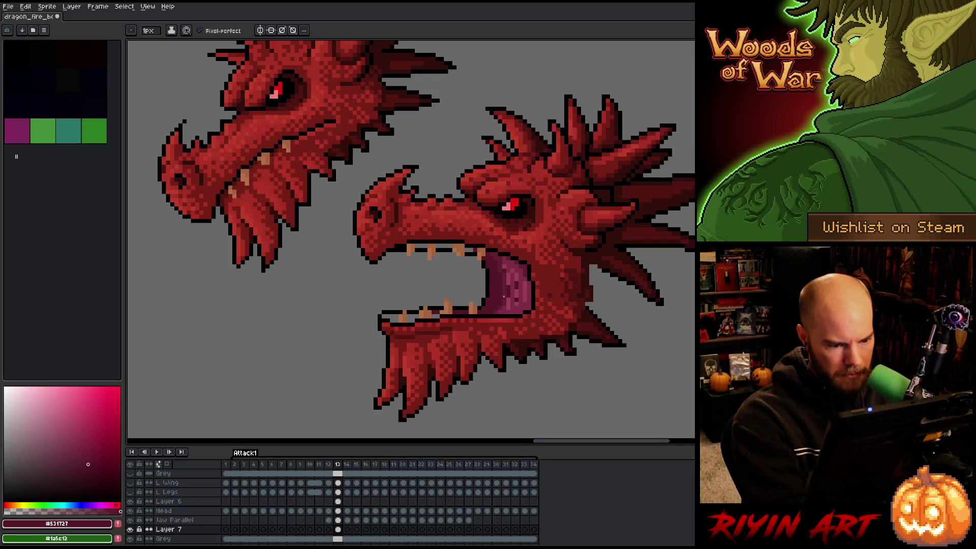
mouse_move(417, 316)
mouse_down()
mouse_move(381, 316)
mouse_move(389, 320)
mouse_up()
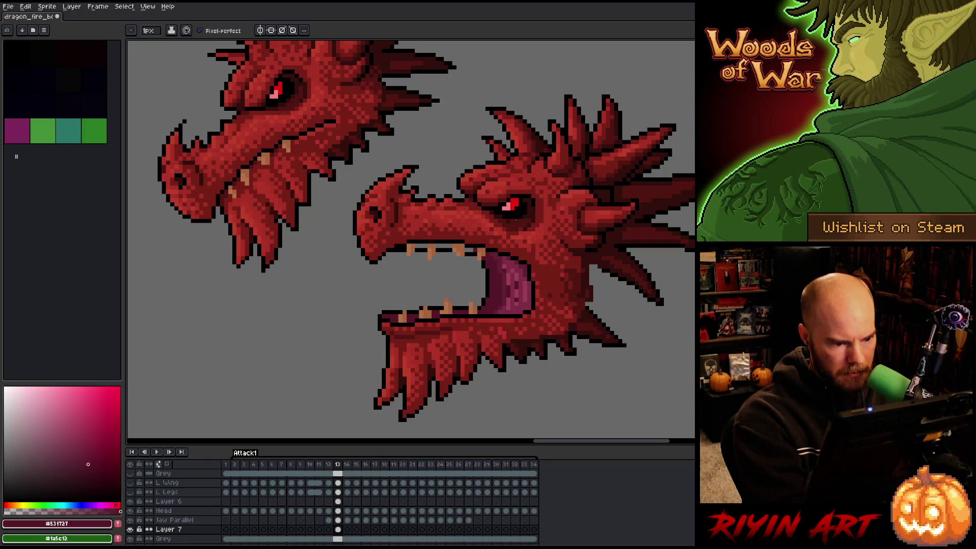
drag(453, 245, 416, 246)
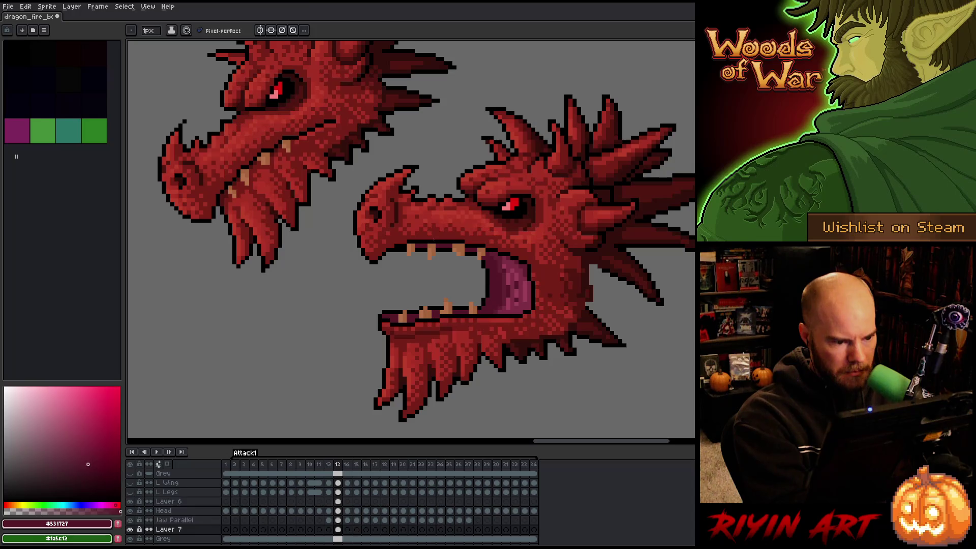
Darken the upper jaw outline with black, then pick the tan #b5724a from a tooth.
alt+click(421, 244)
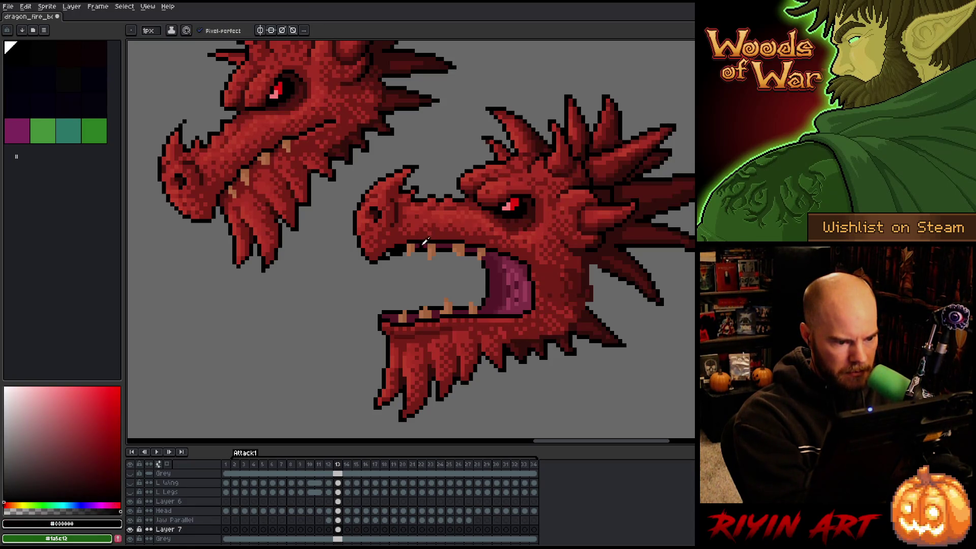
alt+click(421, 245)
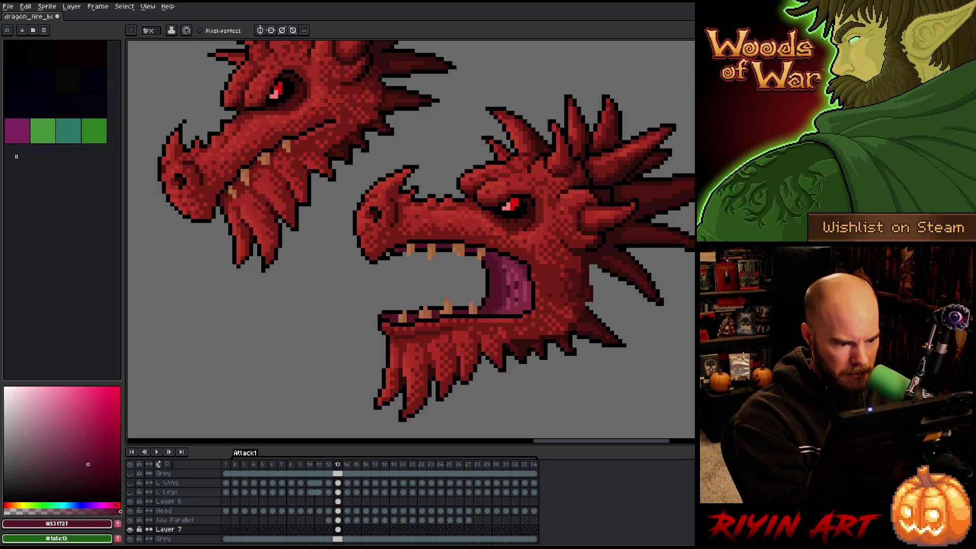
alt+click(395, 252)
drag(394, 253, 390, 259)
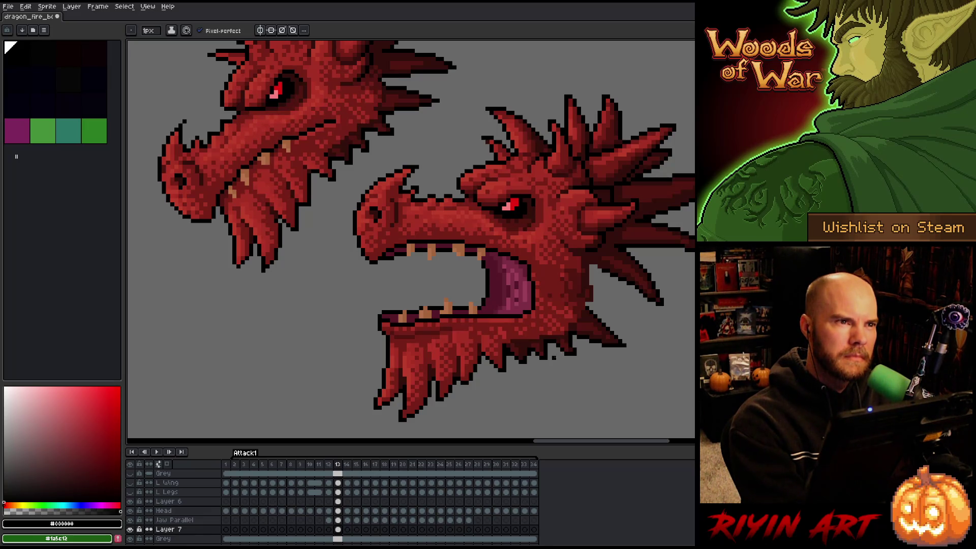
alt+click(447, 305)
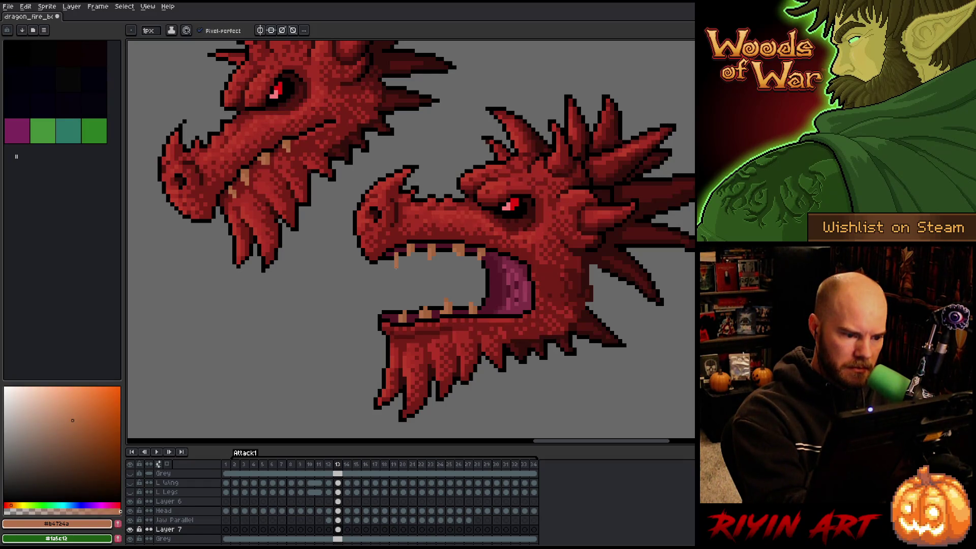
Choose a softer tan and draw three upper-jaw teeth plus one at the lower jaw's front.
click(82, 432)
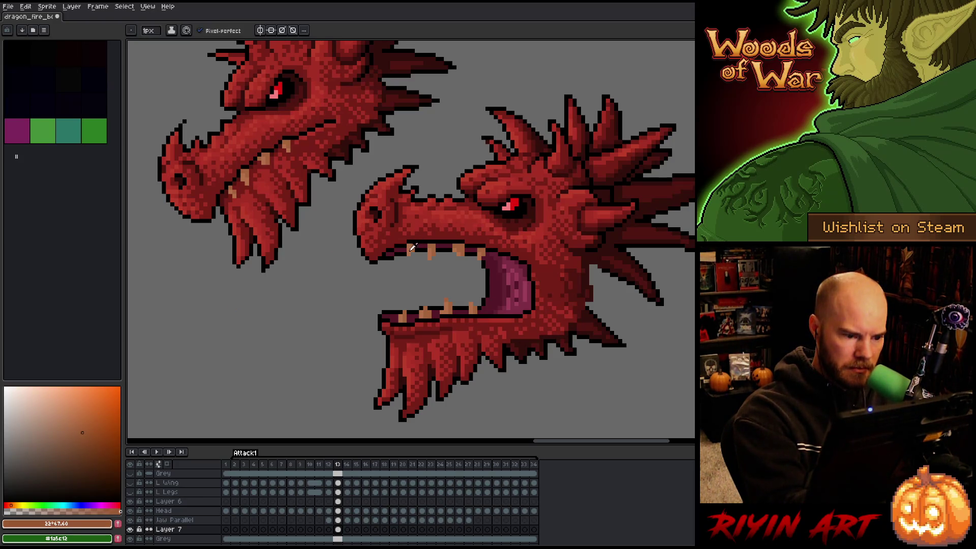
click(68, 413)
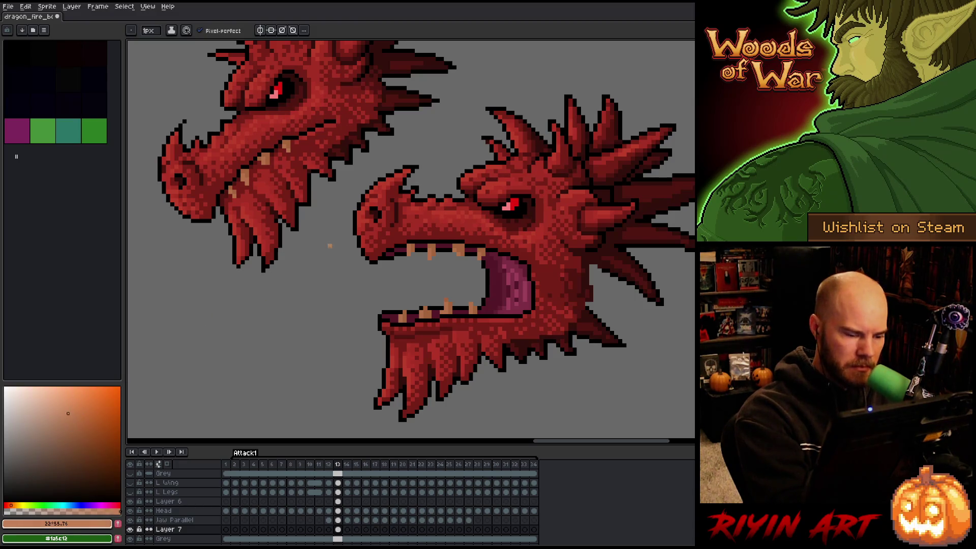
drag(396, 257, 396, 263)
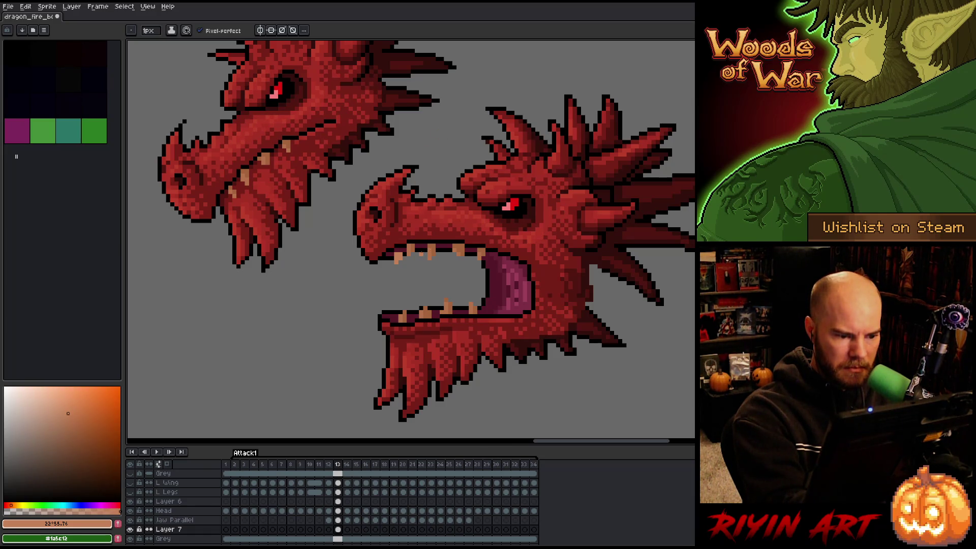
drag(421, 247, 446, 255)
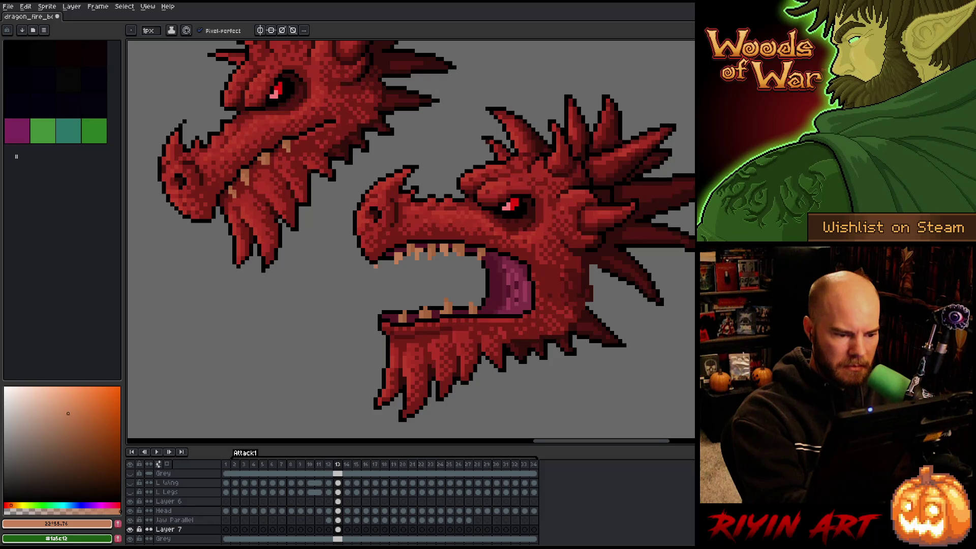
drag(384, 257, 384, 264)
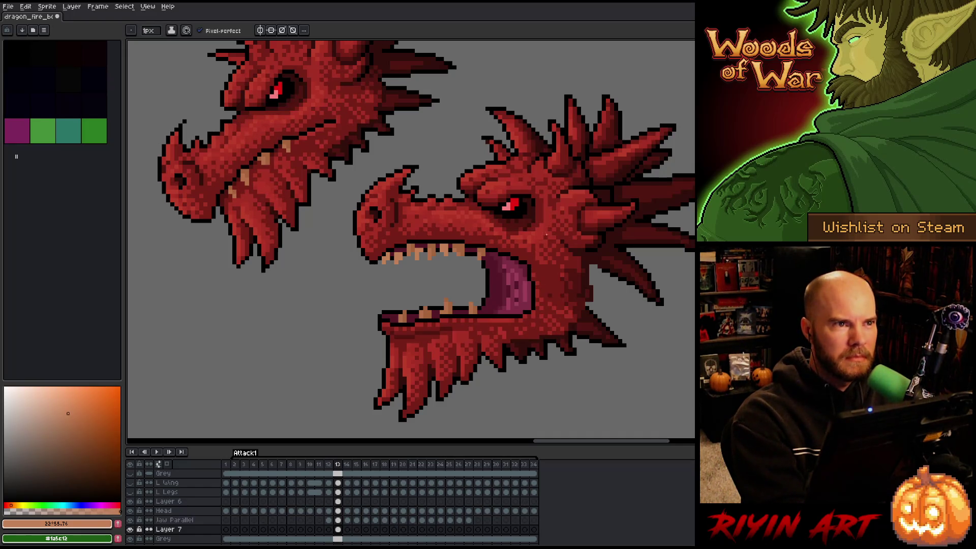
drag(388, 307, 390, 314)
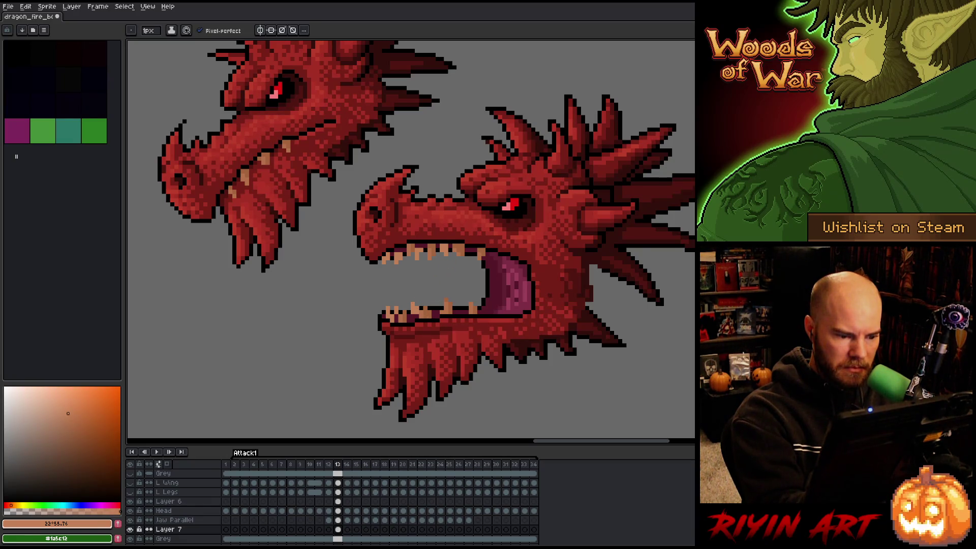
alt+click(428, 315)
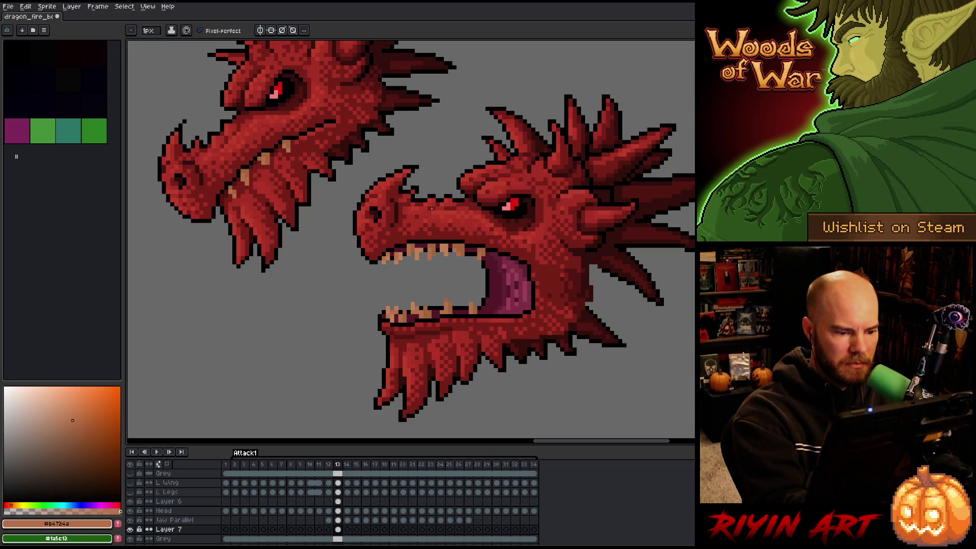
Add #b4724a and lighter #c38057 highlight pixels to the lower teeth, then save.
click(68, 414)
click(73, 420)
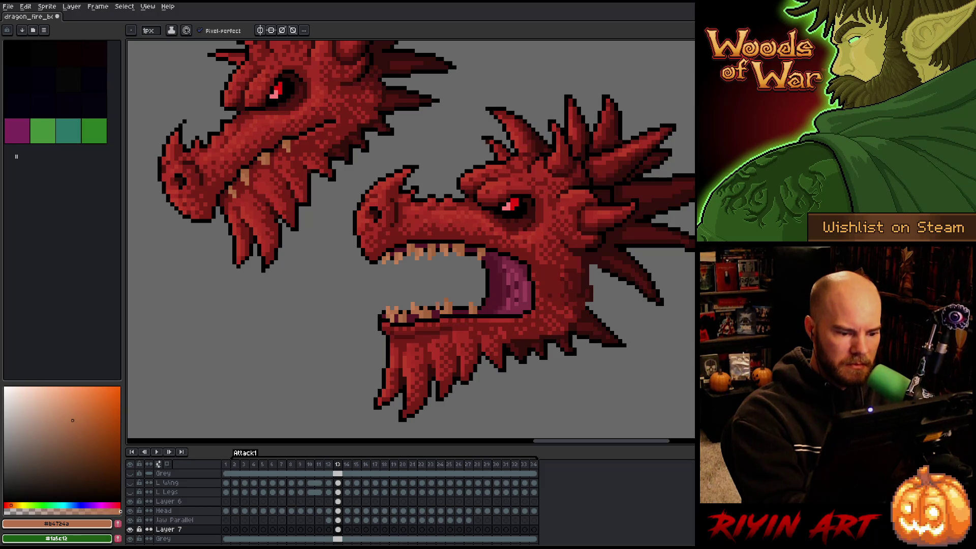
alt+click(436, 304)
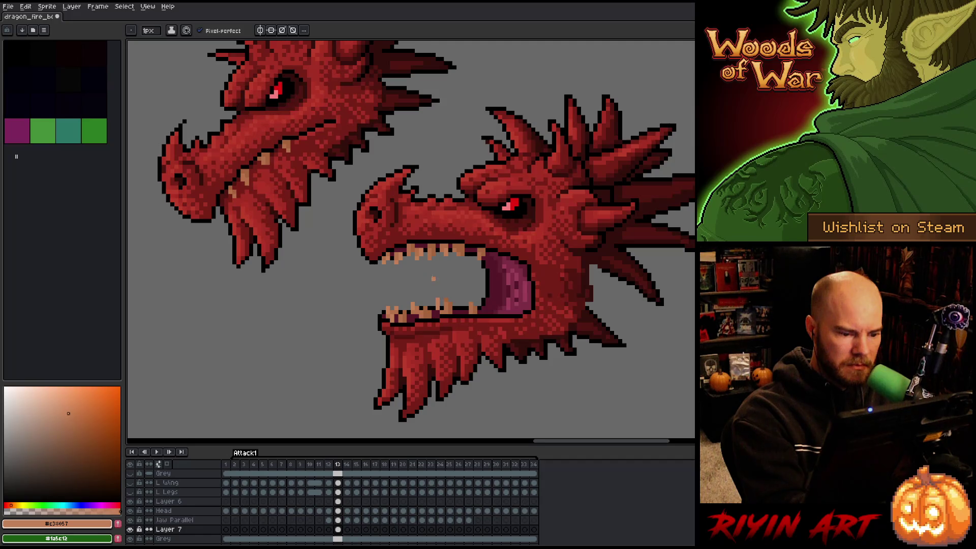
alt+click(437, 300)
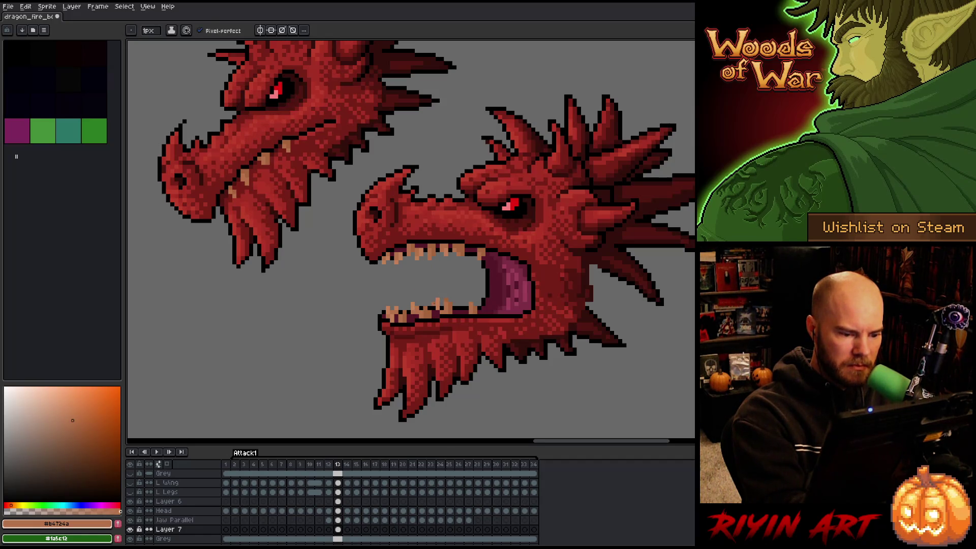
click(461, 300)
alt+click(461, 303)
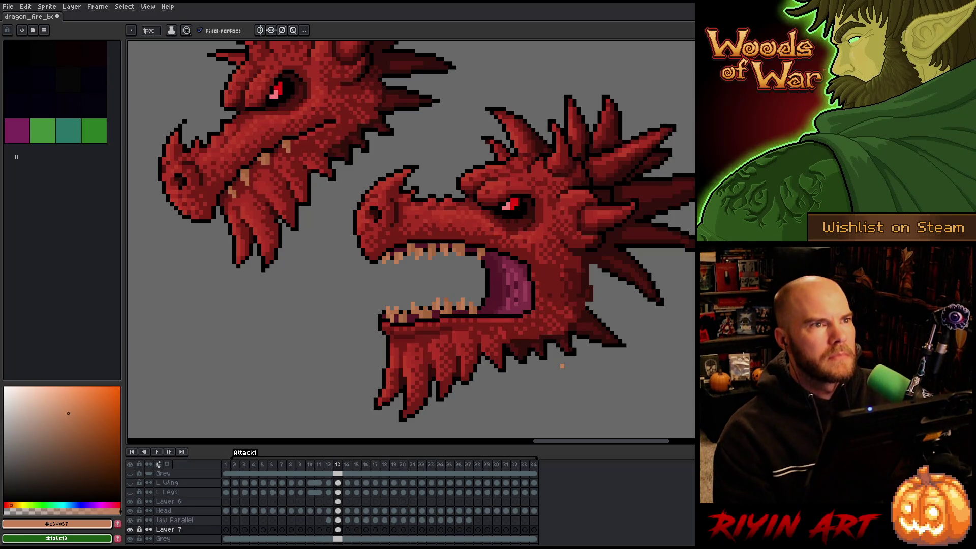
key(ctrl+s)
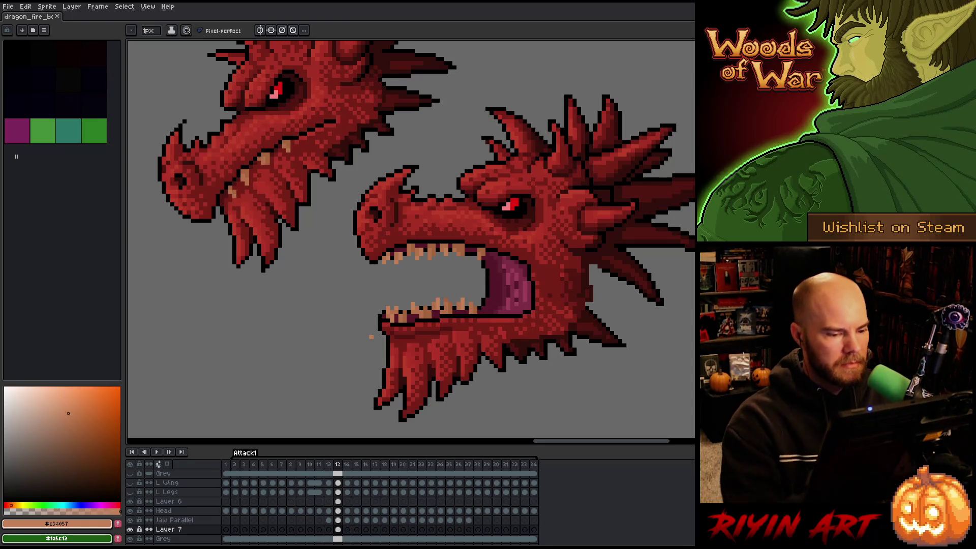
alt+click(381, 329)
Fill the gum area of the mouth with pink using the Paint Bucket.
drag(73, 411, 54, 403)
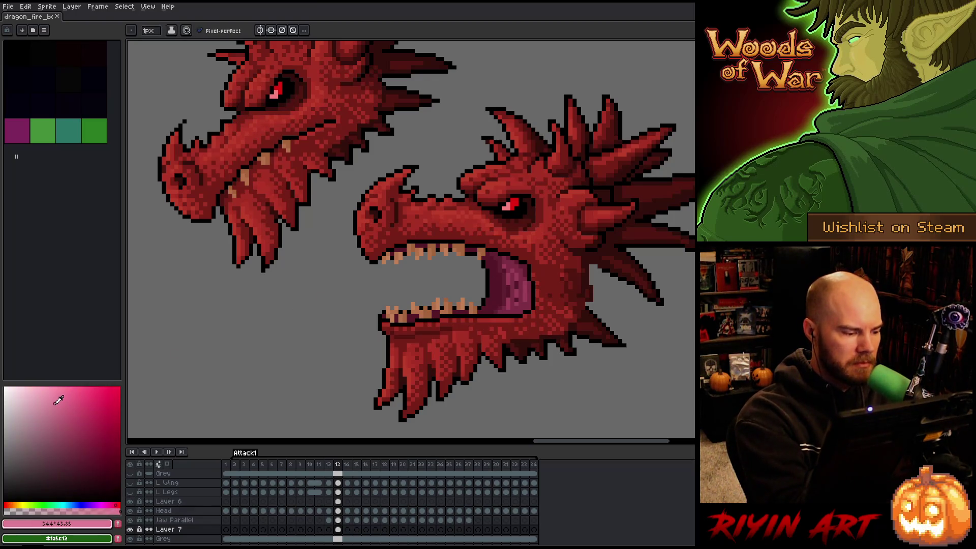
key(g)
click(496, 285)
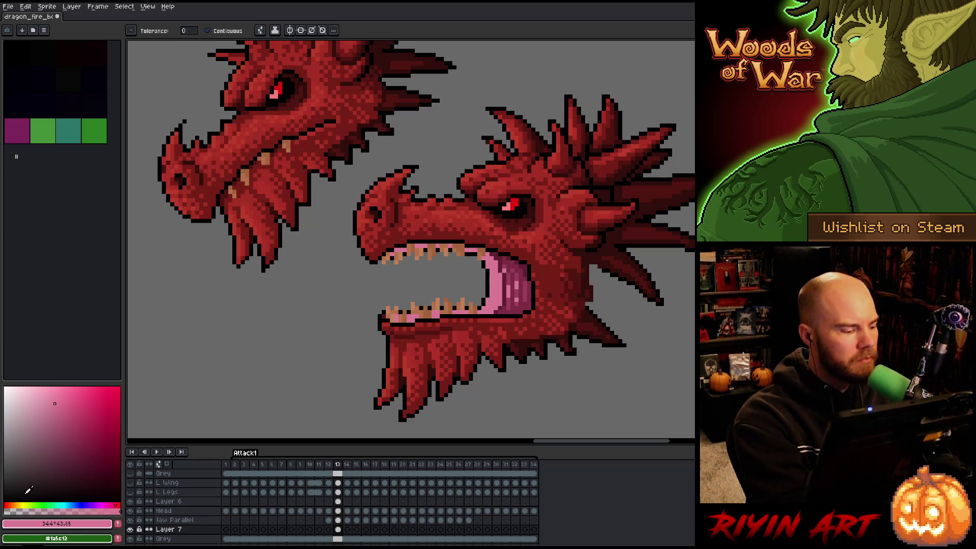
key(b)
Shift the colour's hue toward orange and hide the Head layer to show the mouth alone.
drag(23, 503, 7, 505)
key(g)
key(b)
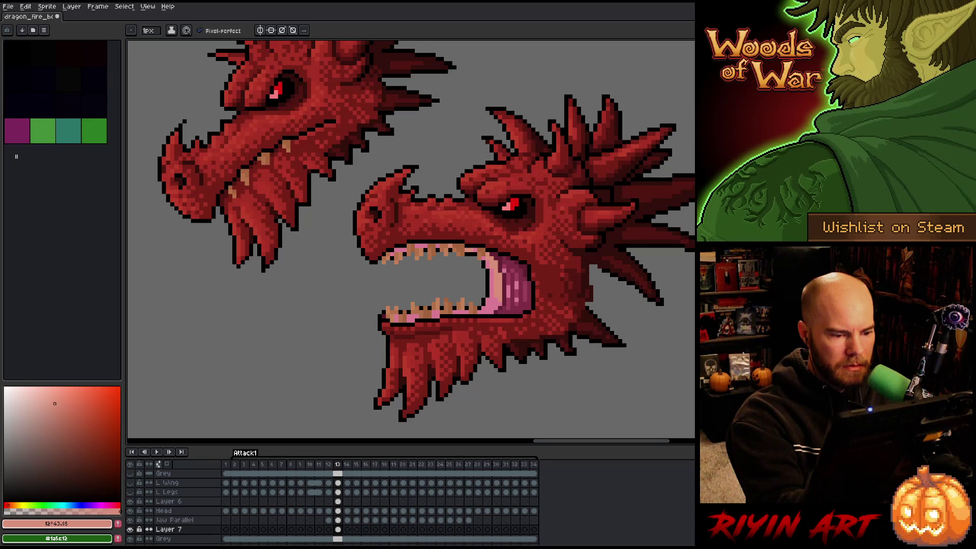
click(130, 511)
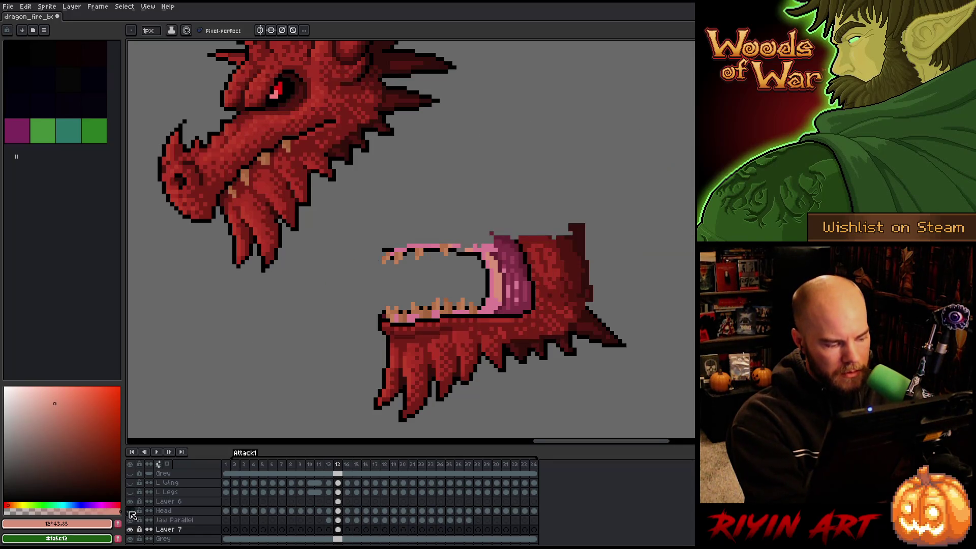
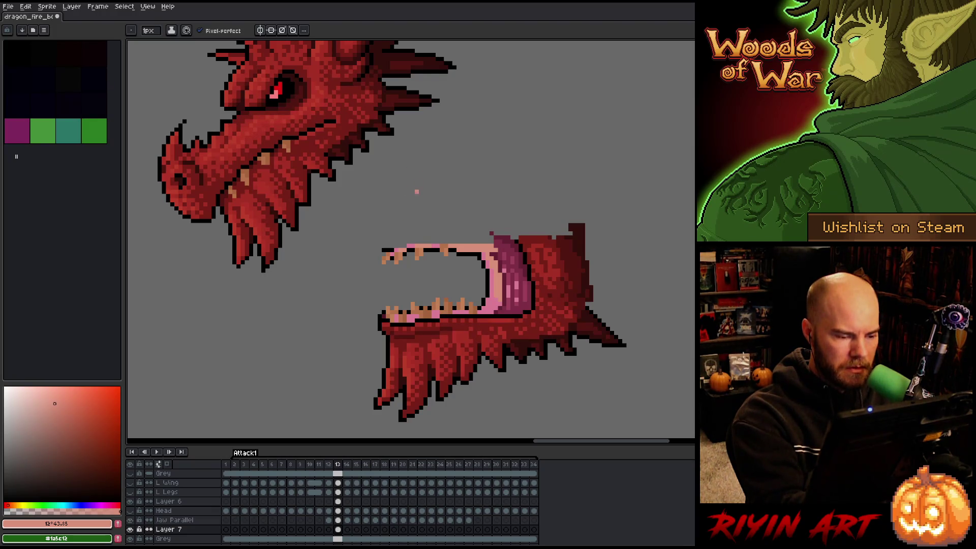
Sample the pink and salmon mouth colours, then hide the red Jaw Parallel layer.
key(e)
key(b)
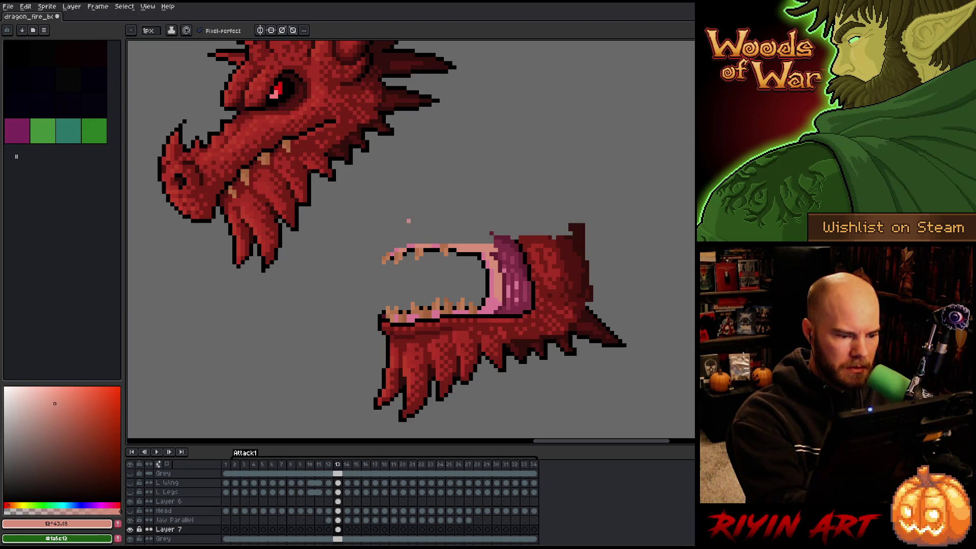
alt+click(391, 248)
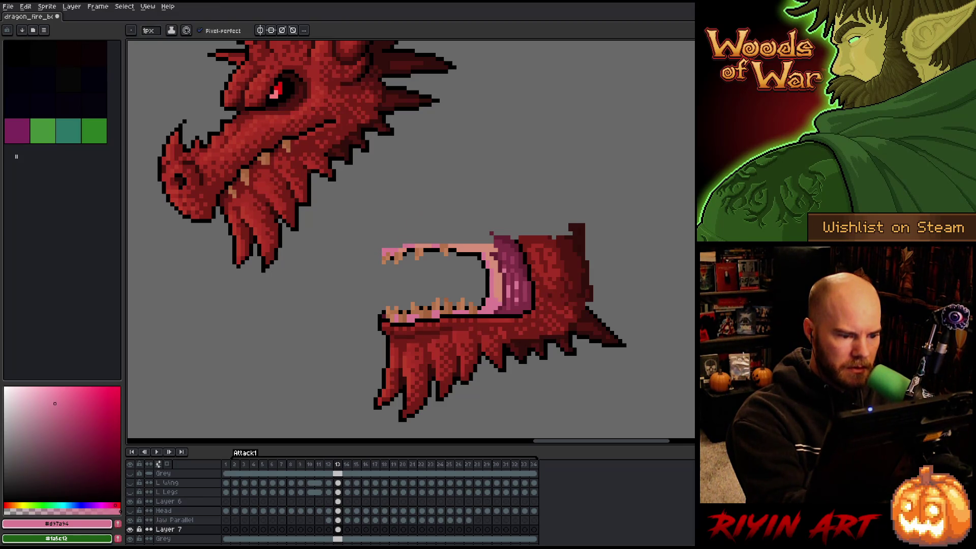
alt+click(409, 252)
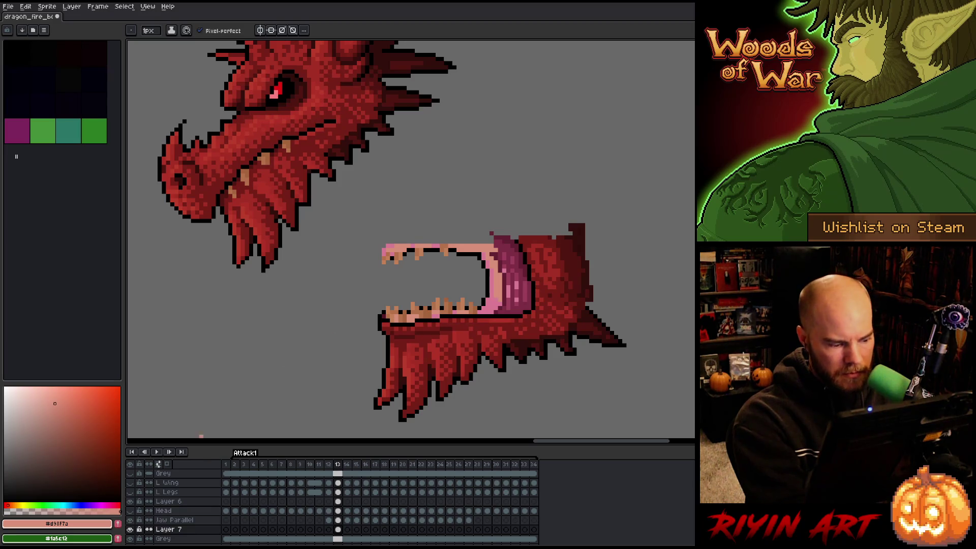
click(130, 520)
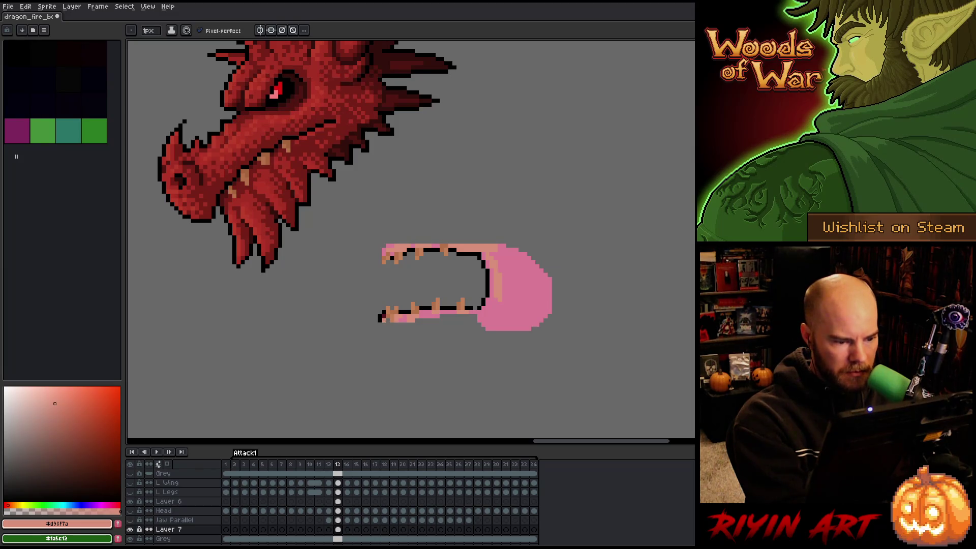
Paint salmon strokes along the lower jaw and its inner edge.
alt+click(384, 319)
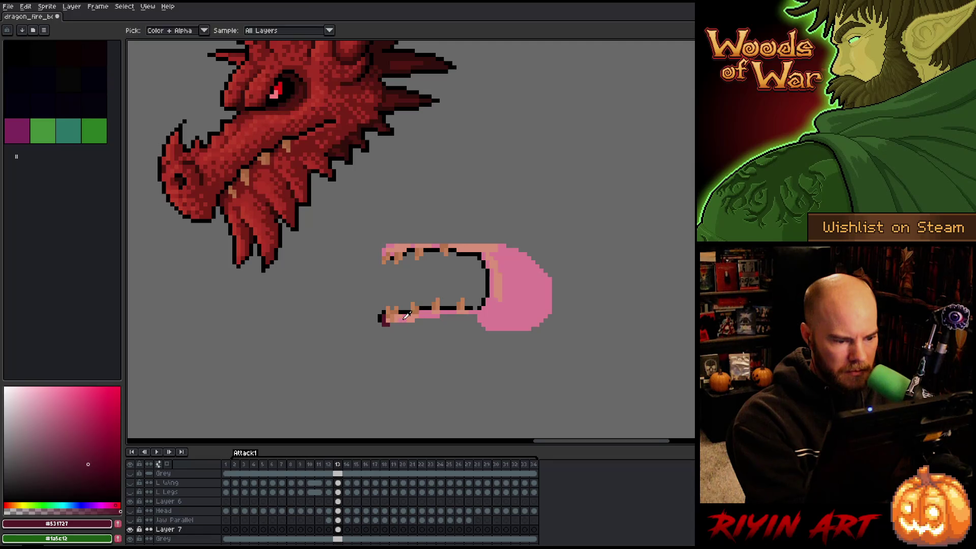
alt+click(405, 319)
alt+click(391, 311)
drag(398, 325, 530, 328)
drag(439, 318, 451, 320)
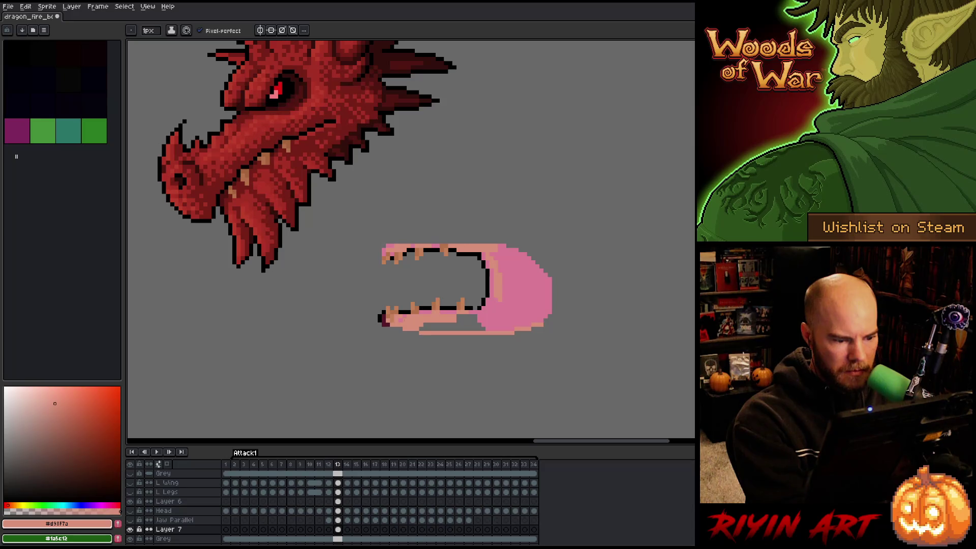
alt+click(430, 305)
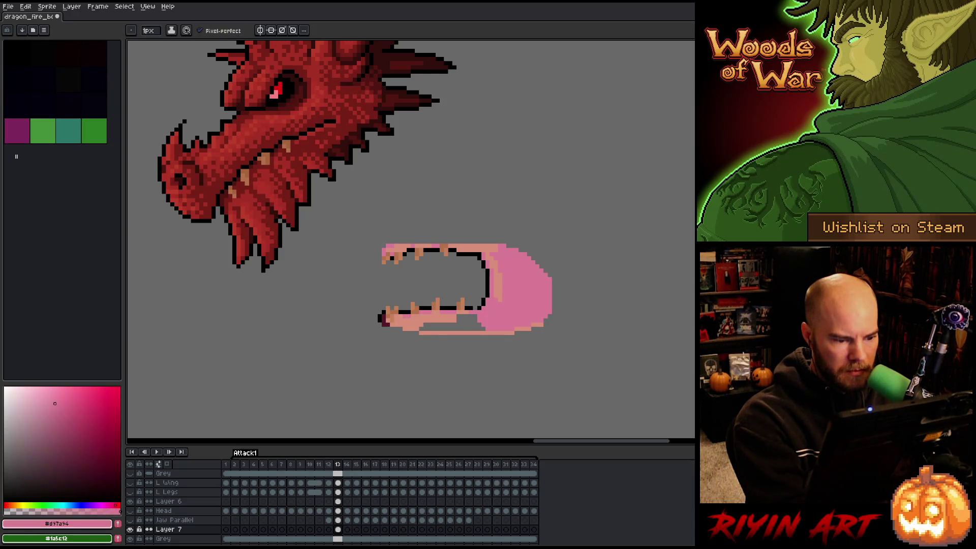
alt+click(410, 315)
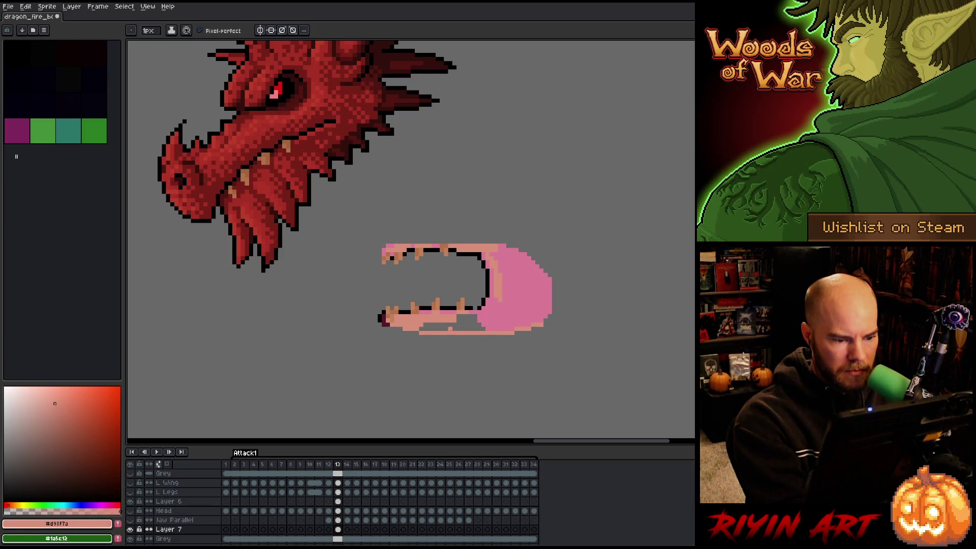
drag(463, 316, 485, 316)
Bucket-fill the lower jaw and the pink back of the jaw with salmon.
alt+click(475, 305)
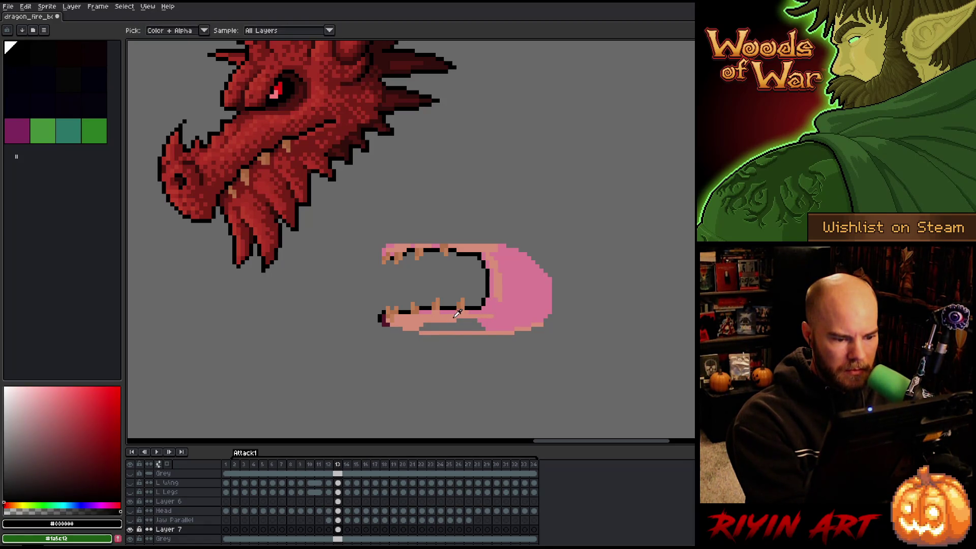
alt+click(474, 319)
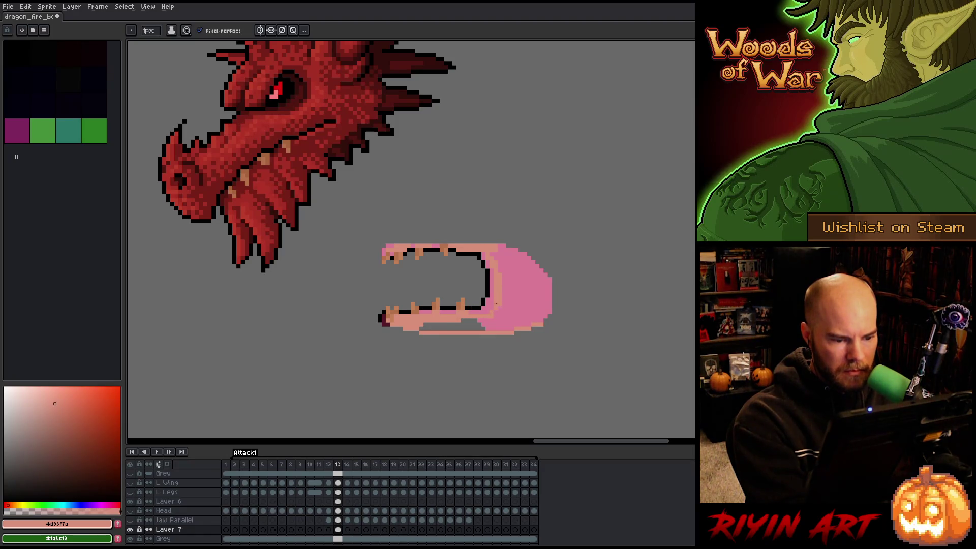
key(g)
click(471, 324)
click(516, 299)
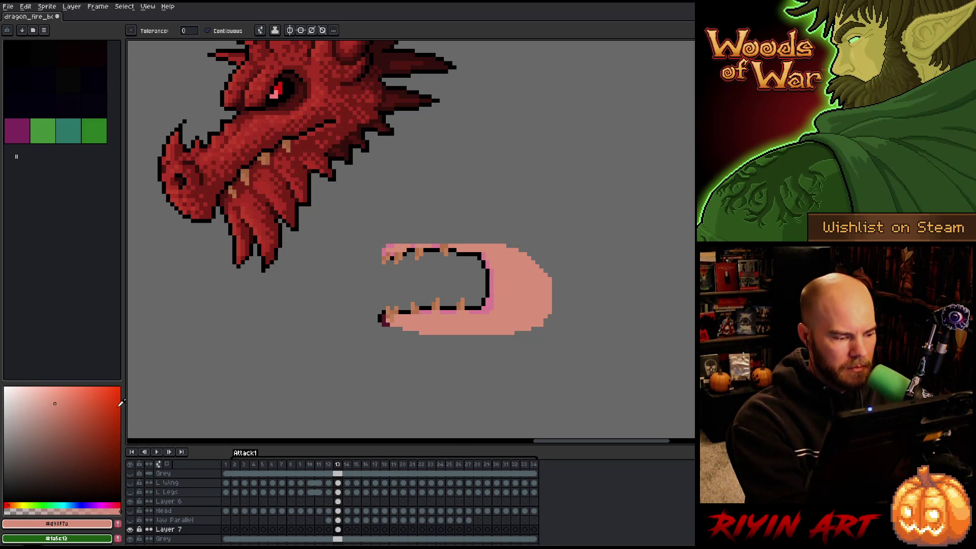
Add a lighter orange-salmon highlight along the jaw's inner curve and edges, filling its right part.
click(44, 393)
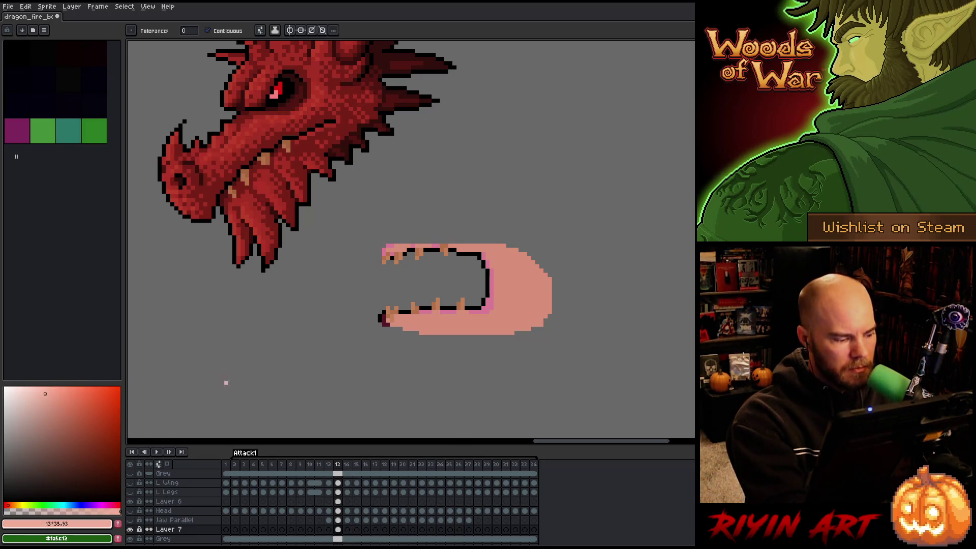
click(11, 505)
key(b)
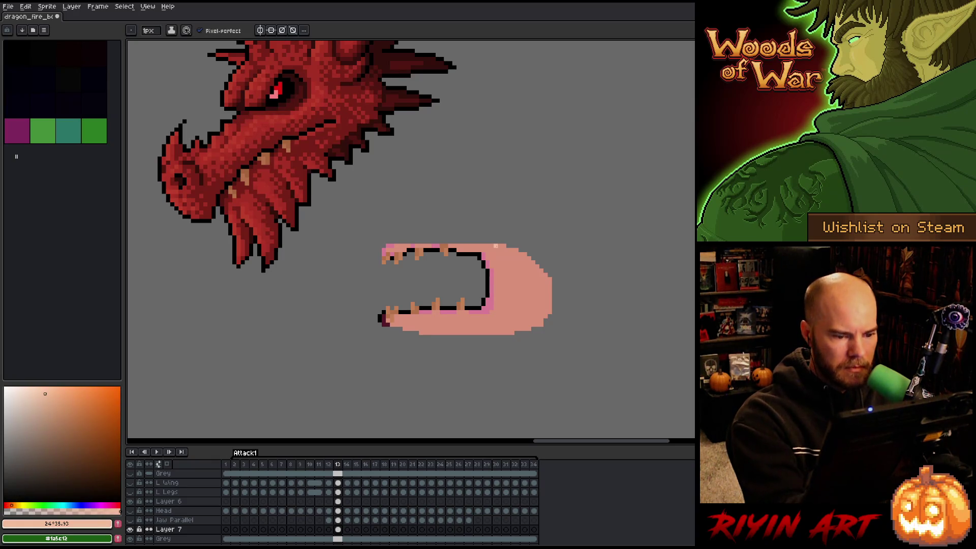
mouse_move(487, 248)
mouse_down()
mouse_move(509, 267)
mouse_move(503, 318)
mouse_up()
key(ctrl+z)
mouse_move(508, 282)
mouse_down()
mouse_move(502, 315)
mouse_move(460, 327)
mouse_move(493, 333)
mouse_up()
drag(470, 241, 488, 252)
drag(498, 253, 513, 267)
click(513, 273)
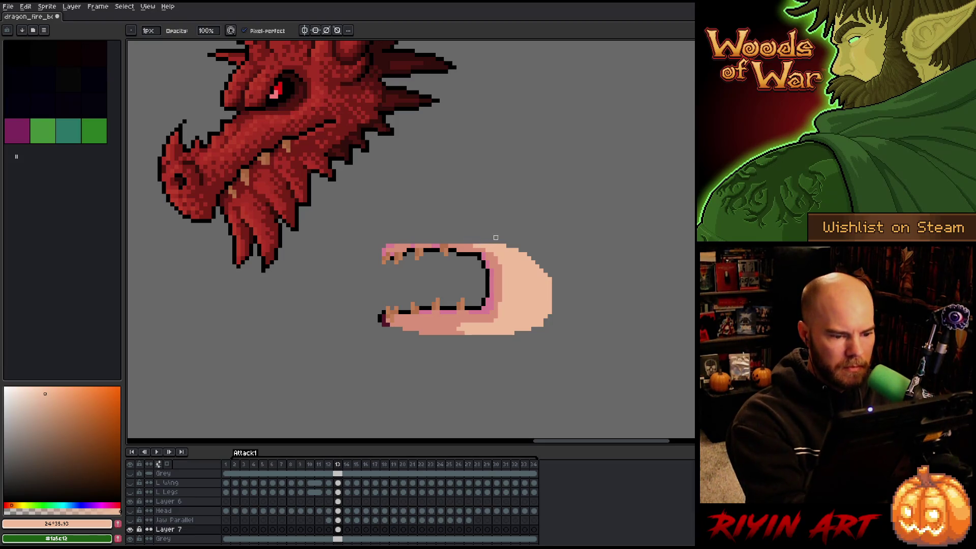
Add light peach highlights on the jaw's upper edge, right side and bottom-right edge.
click(28, 389)
click(502, 249)
mouse_move(503, 249)
mouse_down()
mouse_move(513, 318)
mouse_move(512, 305)
mouse_move(489, 329)
mouse_move(504, 327)
mouse_move(520, 281)
mouse_up()
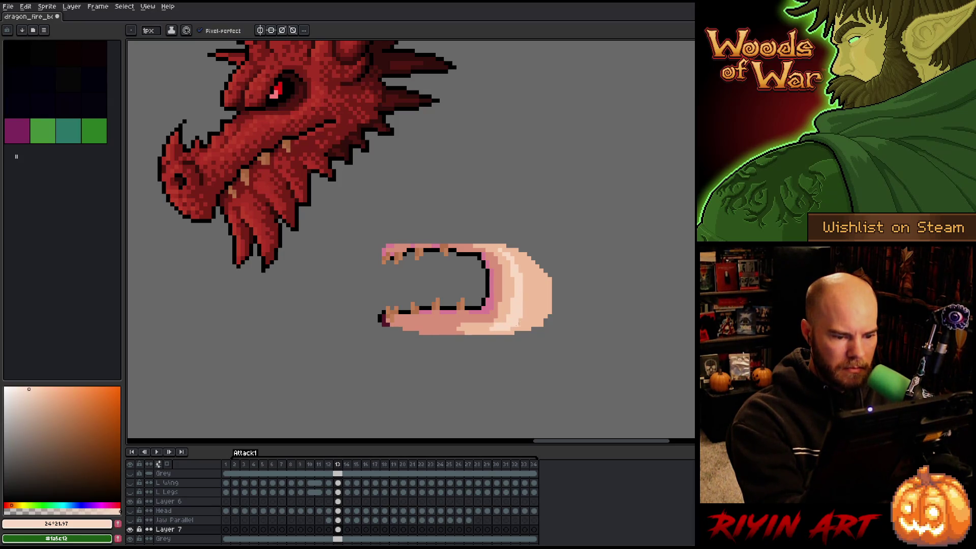
drag(498, 331, 517, 333)
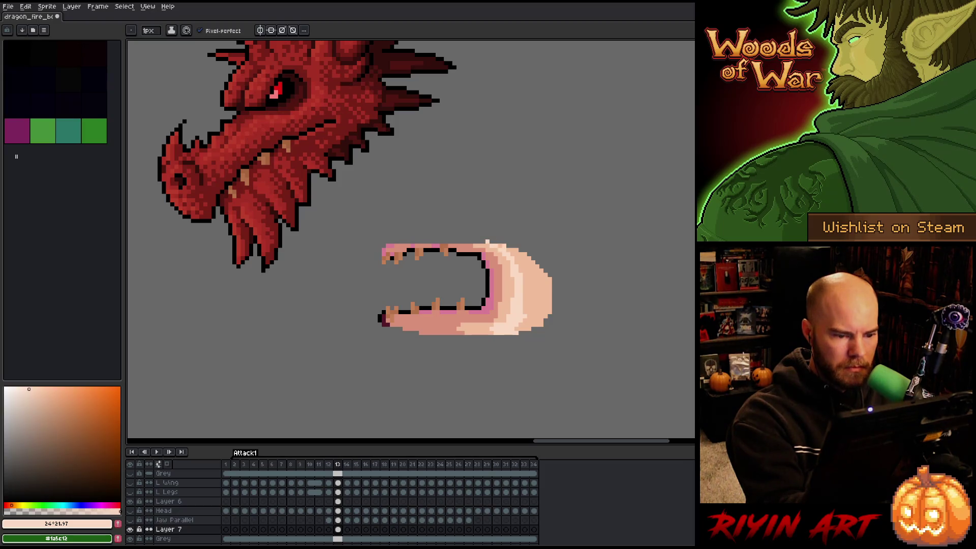
click(509, 249)
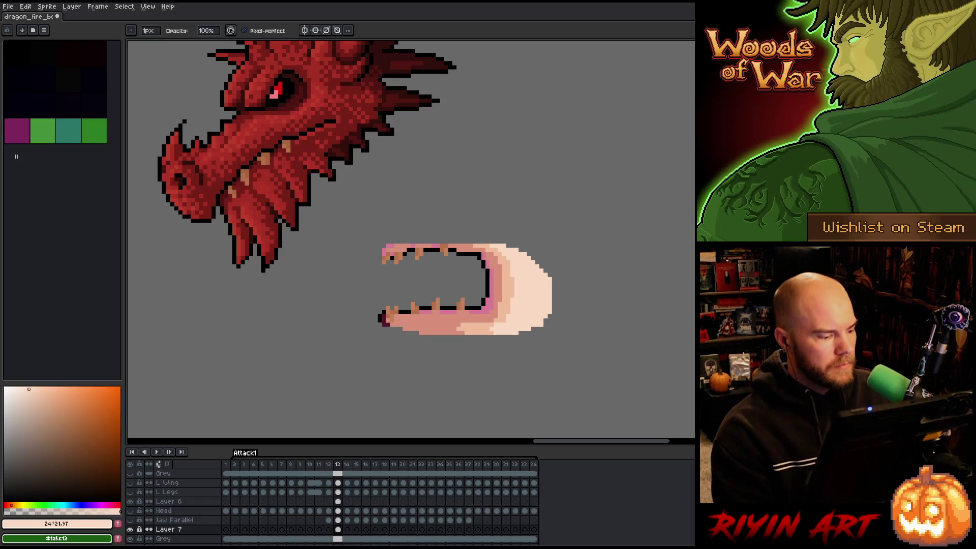
Preview the mouth layer alone, then show the red Jaw Parallel layer again.
alt+click(132, 529)
alt+click(131, 530)
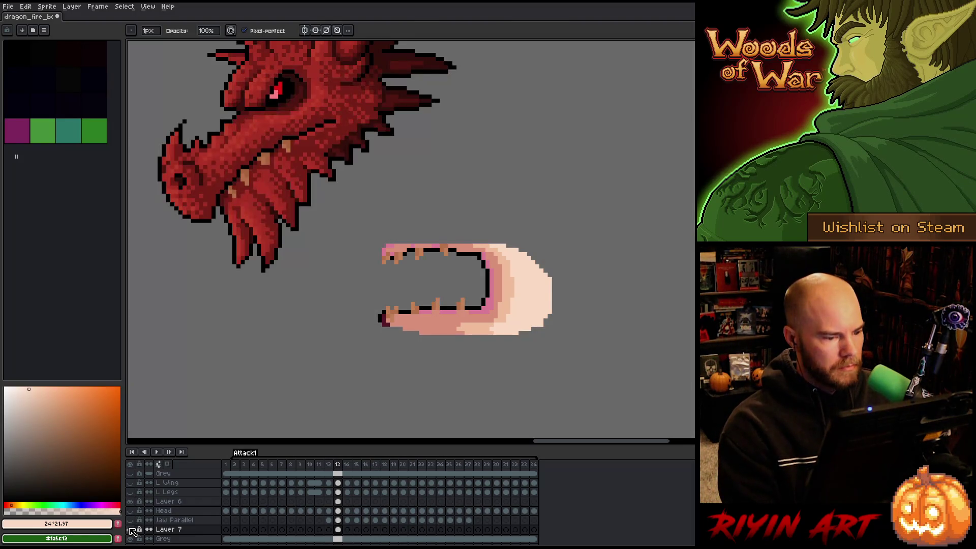
click(130, 521)
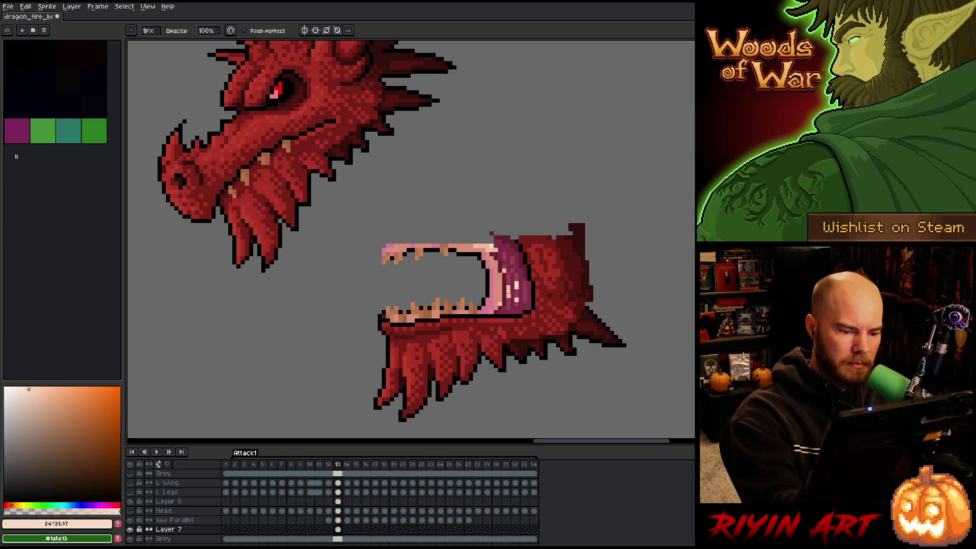
Paint light pink along the inner mouth edge, then show the Head layer again.
alt+click(500, 297)
drag(501, 294, 500, 272)
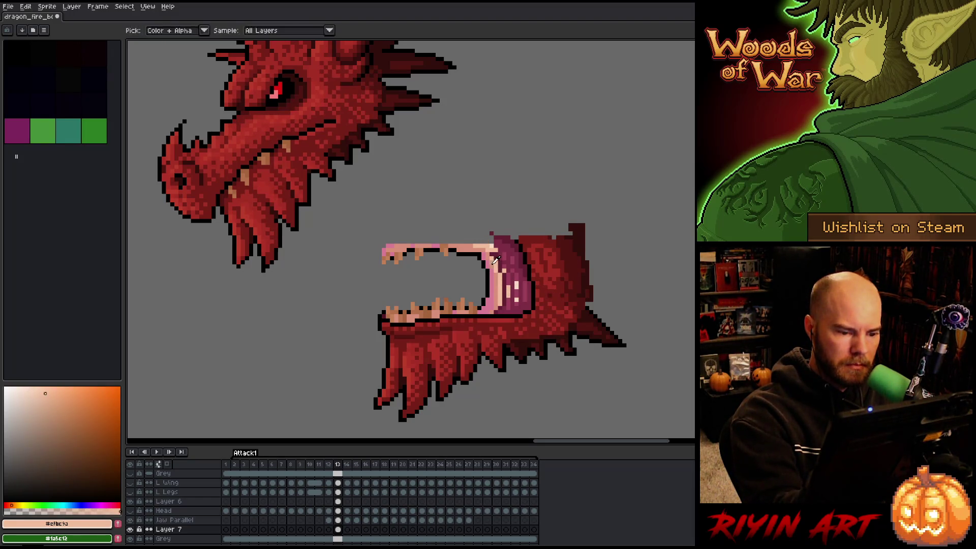
alt+click(496, 259)
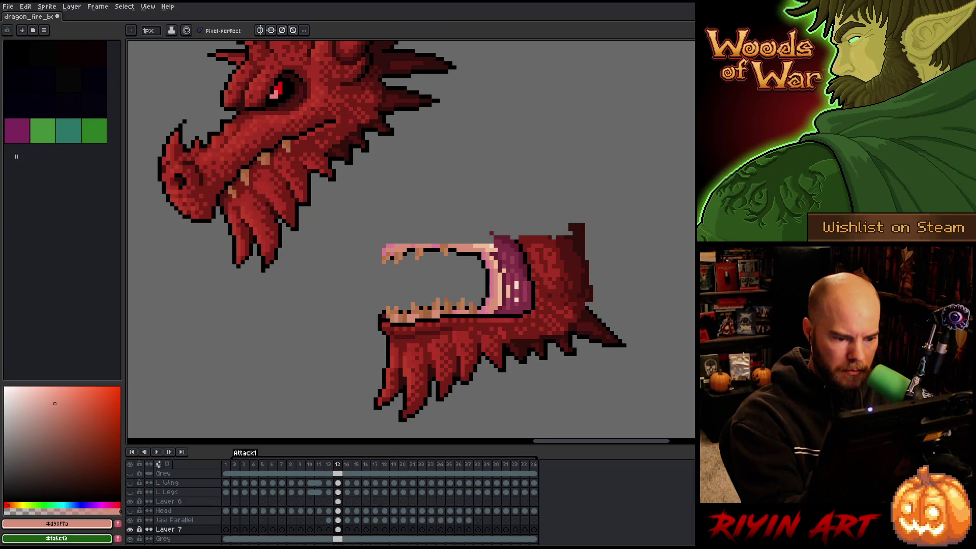
alt+click(496, 303)
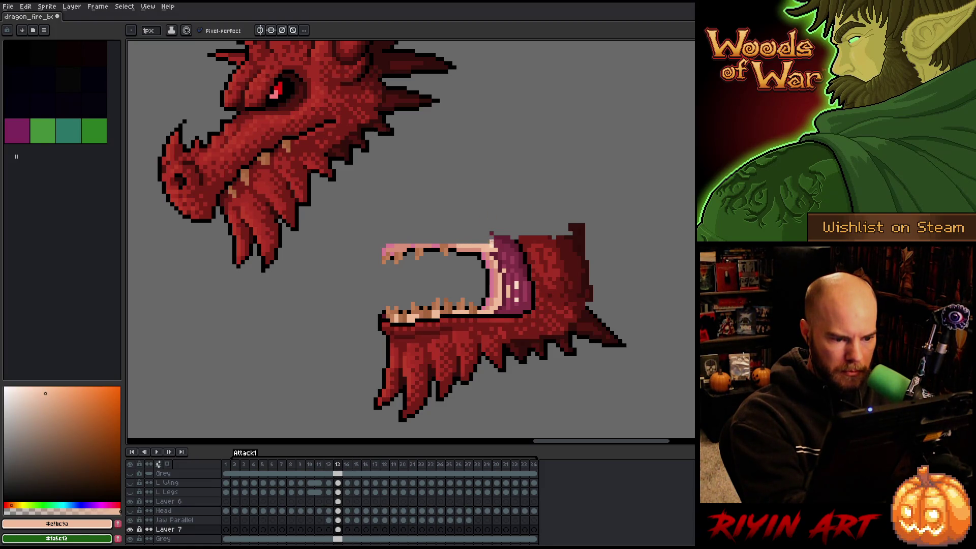
alt+click(485, 251)
key(alt)
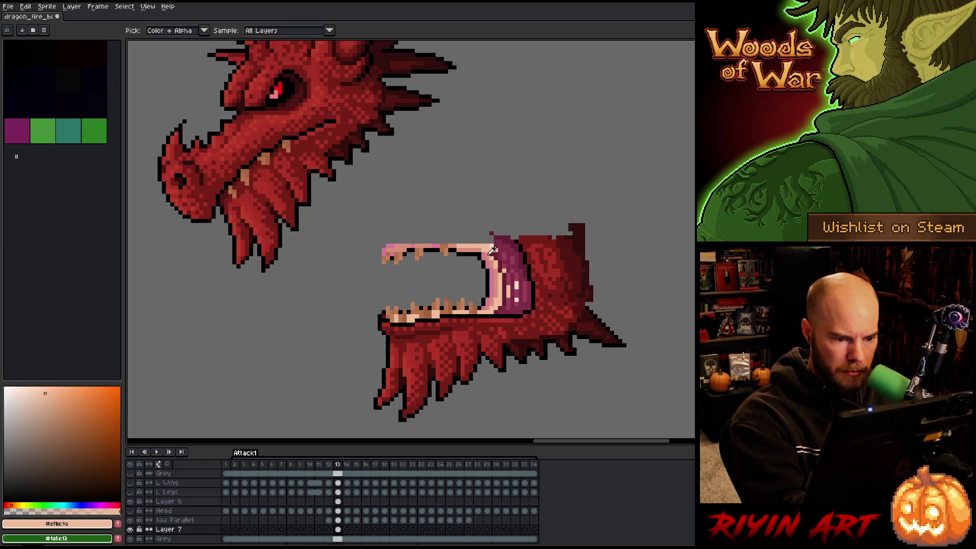
alt+click(500, 230)
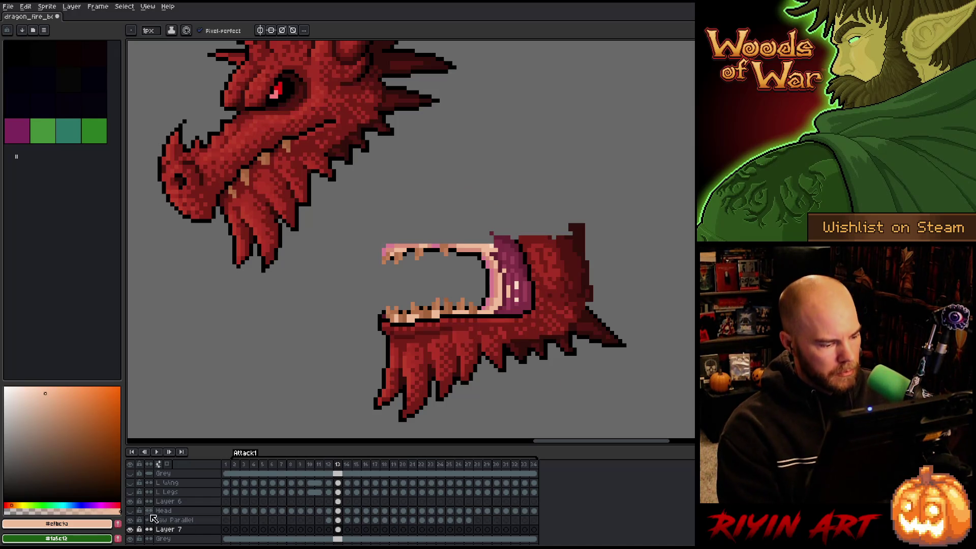
click(130, 510)
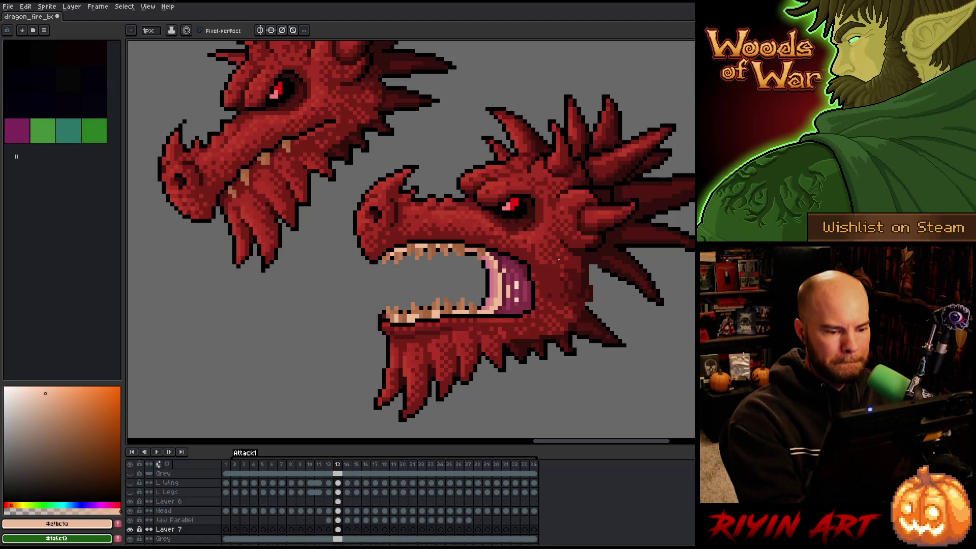
Sample the mouth pink and briefly hide the mouth layer to compare.
alt+click(483, 297)
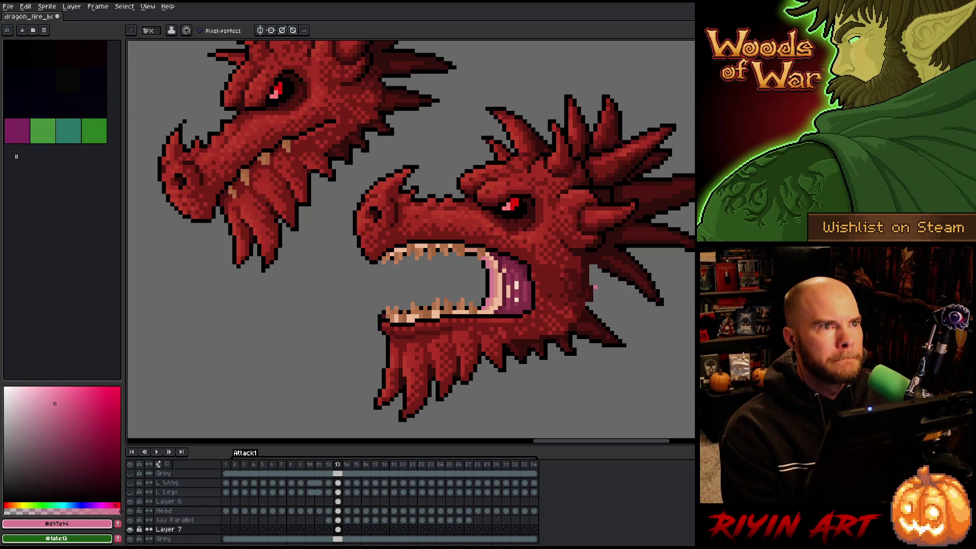
scroll(352, 312, down, 3)
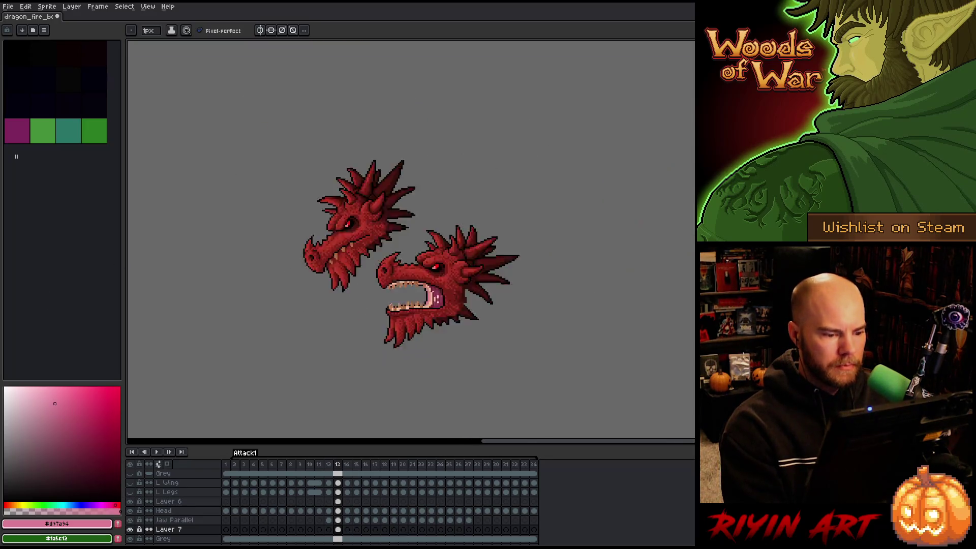
scroll(352, 312, up, 1)
scroll(410, 302, up, 1)
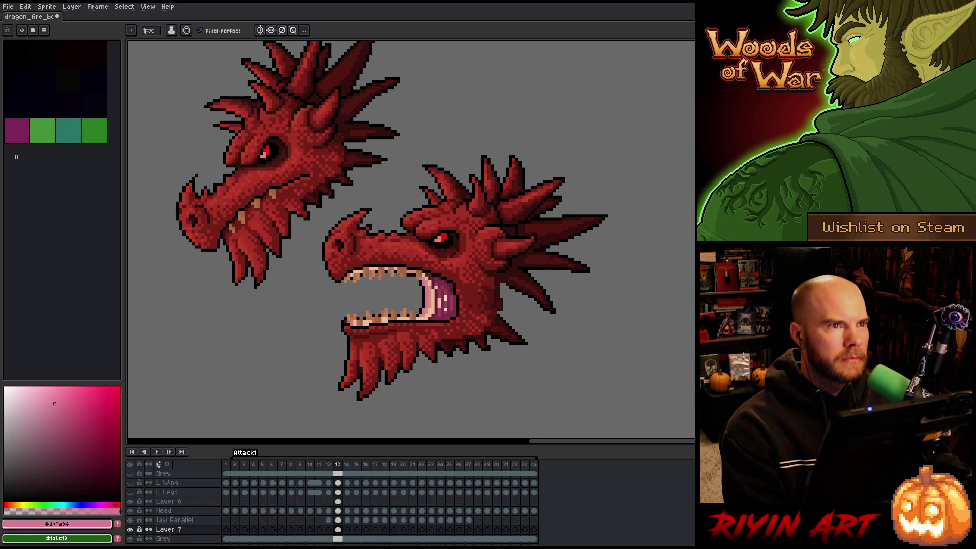
scroll(379, 335, down, 1)
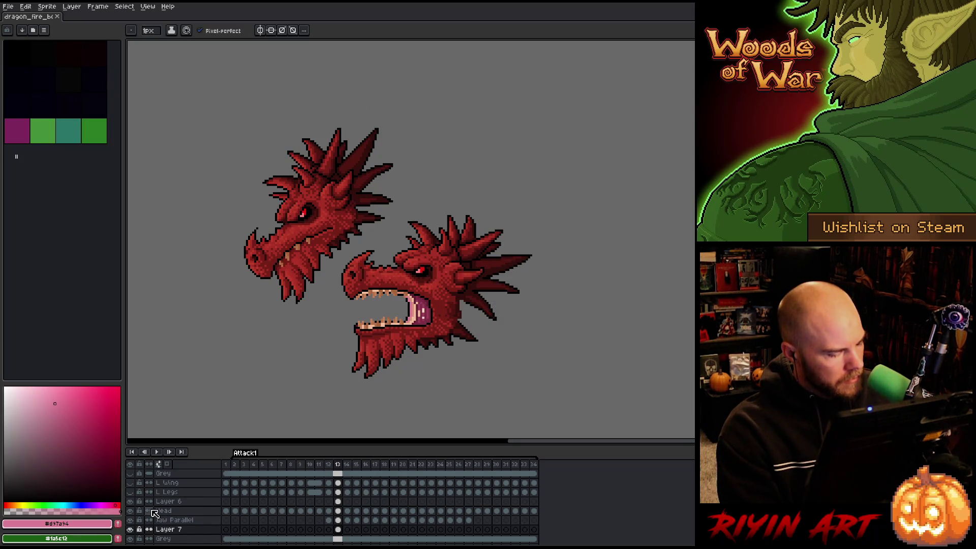
click(131, 529)
click(130, 530)
Rename Layer 7 to 'Back Jaw' and hide the Grey backdrop layer.
double_click(169, 530)
text(B)
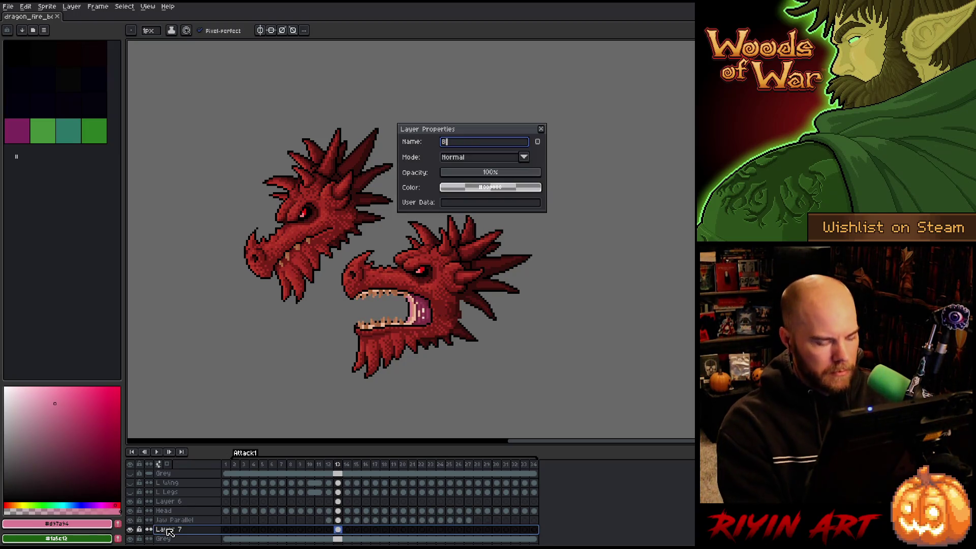
text(ack Jaw)
key(Return)
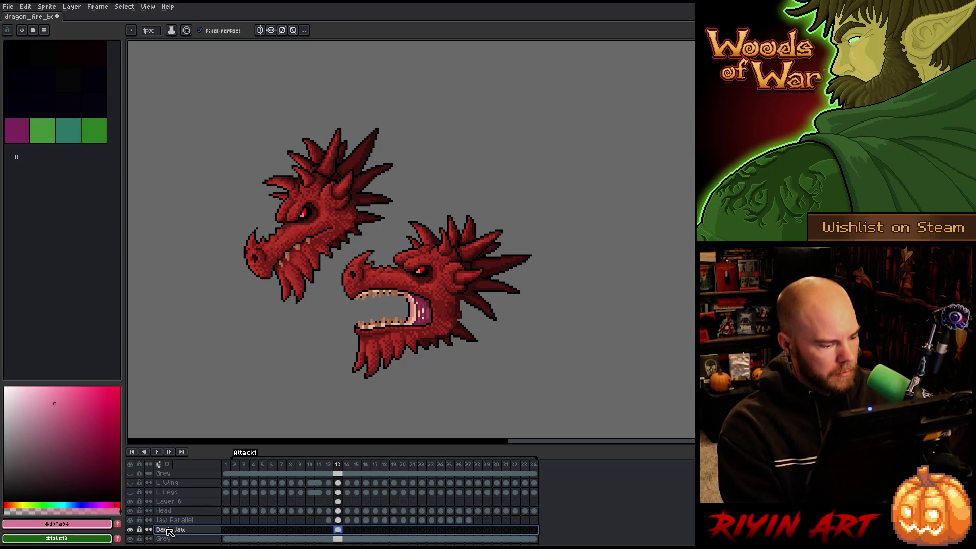
scroll(173, 530, down, 1)
scroll(175, 531, down, 1)
click(130, 520)
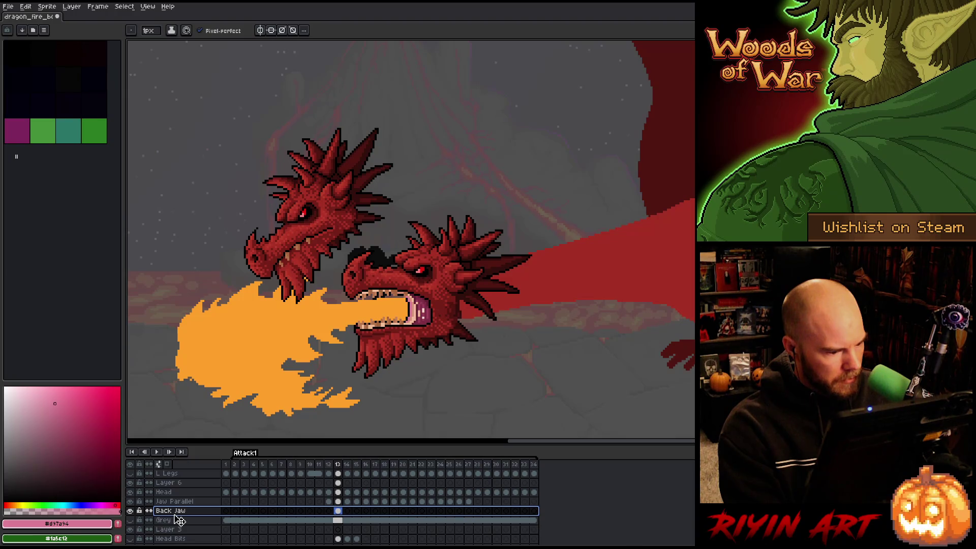
Move the Back Jaw layer below Blue Fire in the layer list.
scroll(178, 519, down, 1)
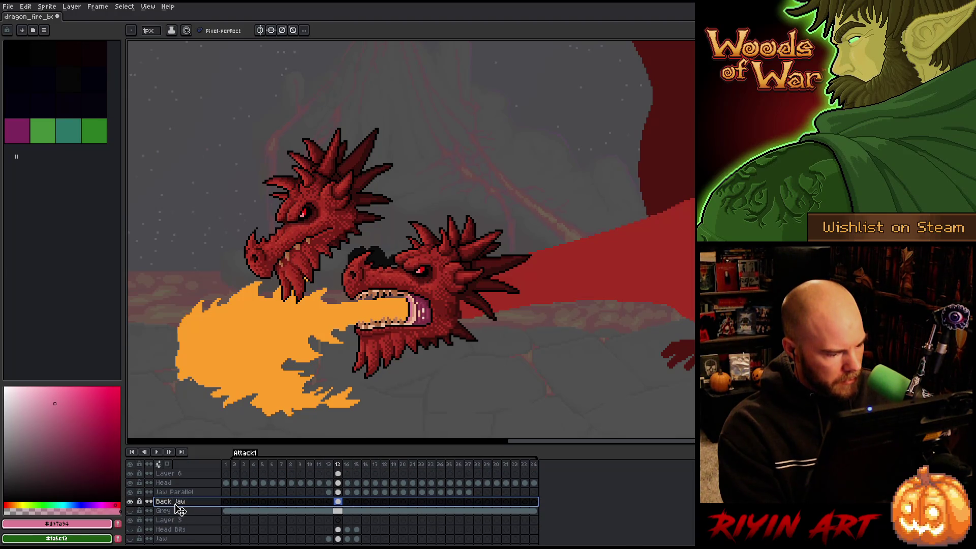
scroll(178, 509, down, 1)
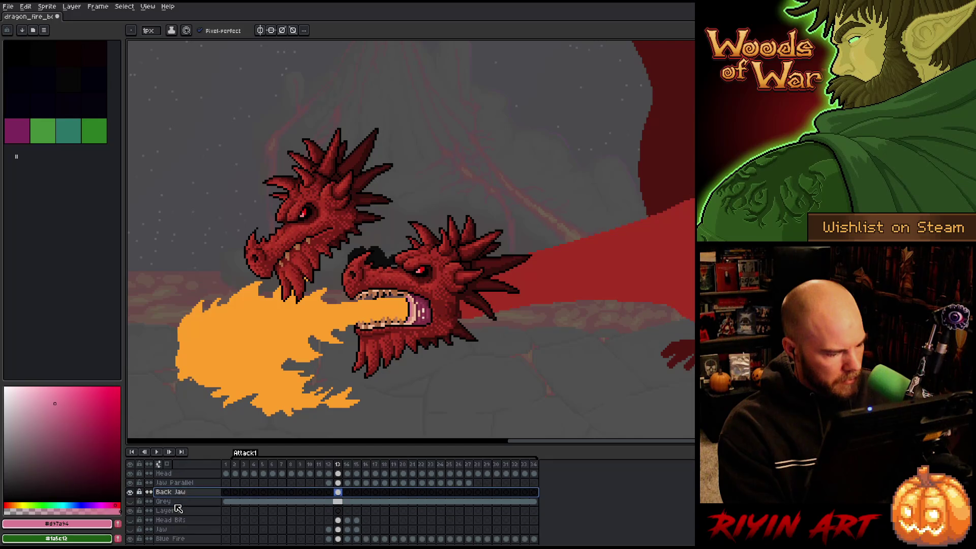
scroll(178, 509, down, 1)
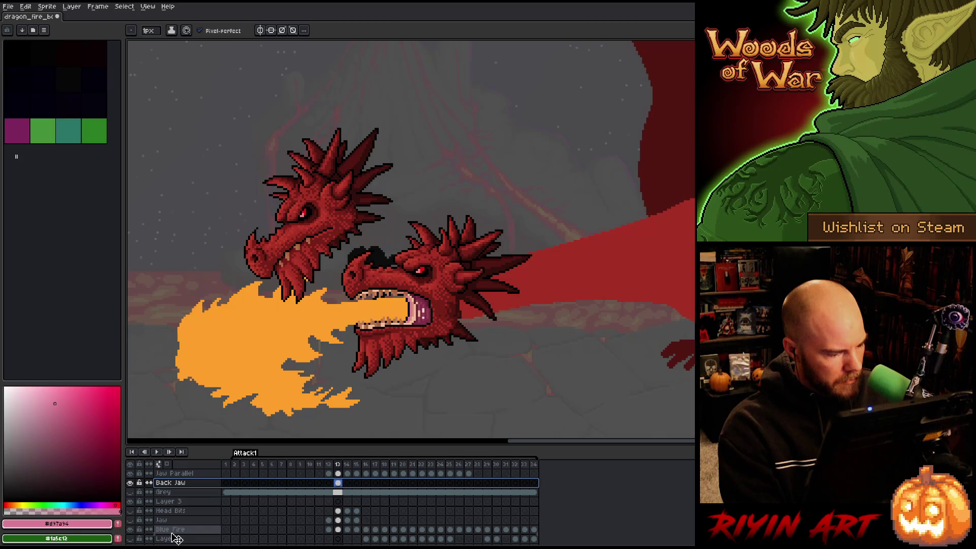
drag(173, 538, 173, 538)
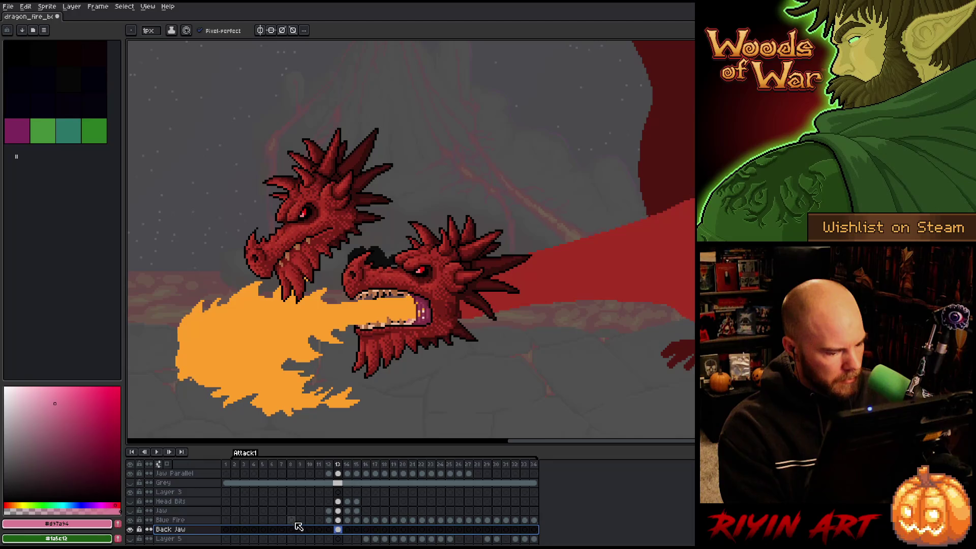
Compare frames 12 and 13, then delete the extra upper-left dragon head from Layer 6's frame 13.
click(339, 521)
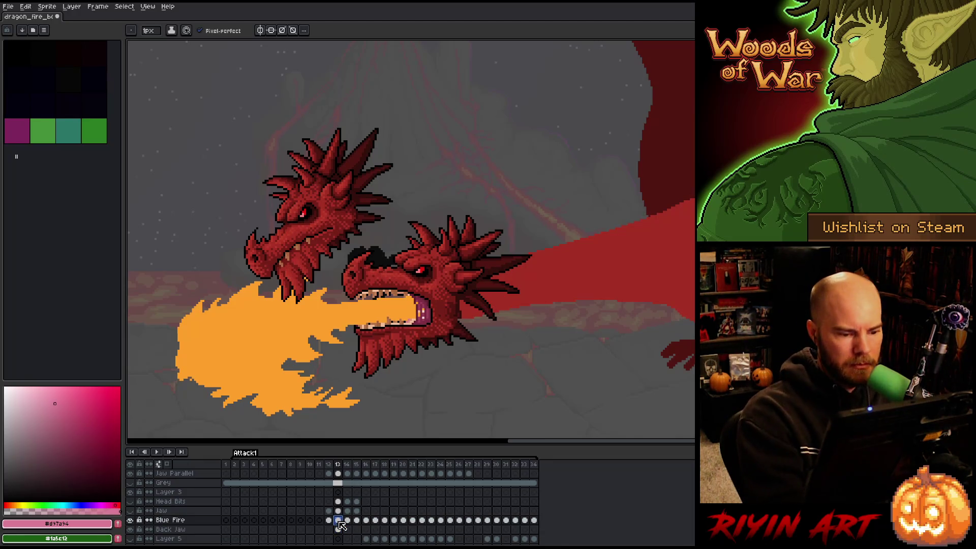
alt+click(265, 351)
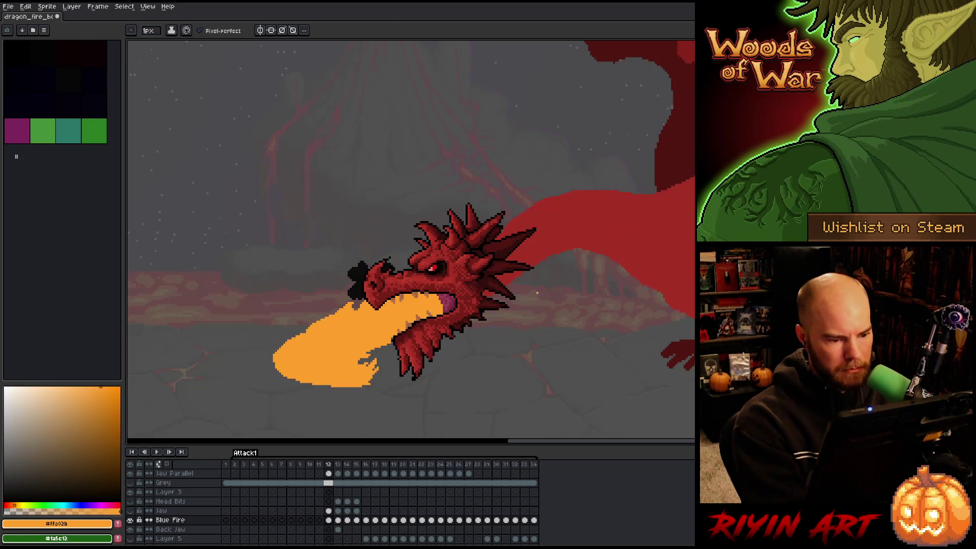
key(Left)
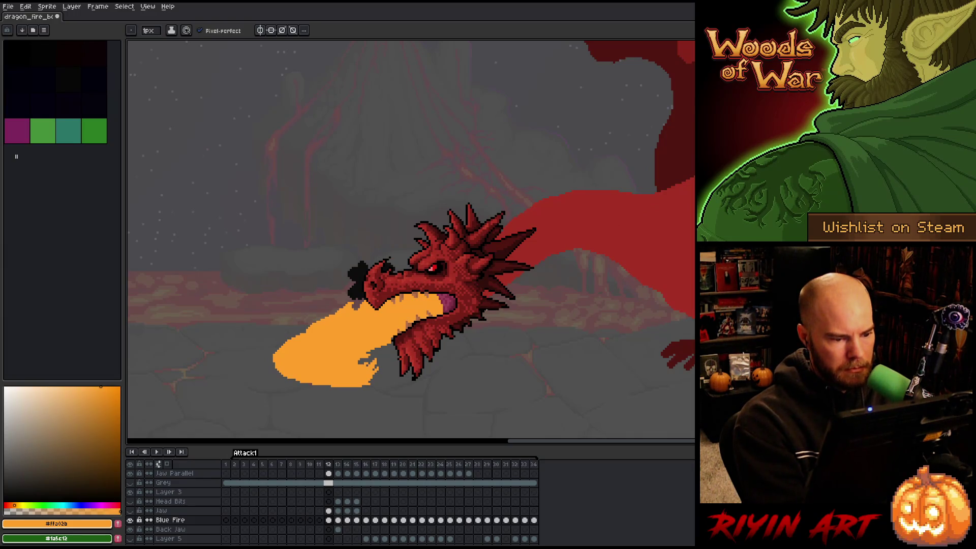
key(Right)
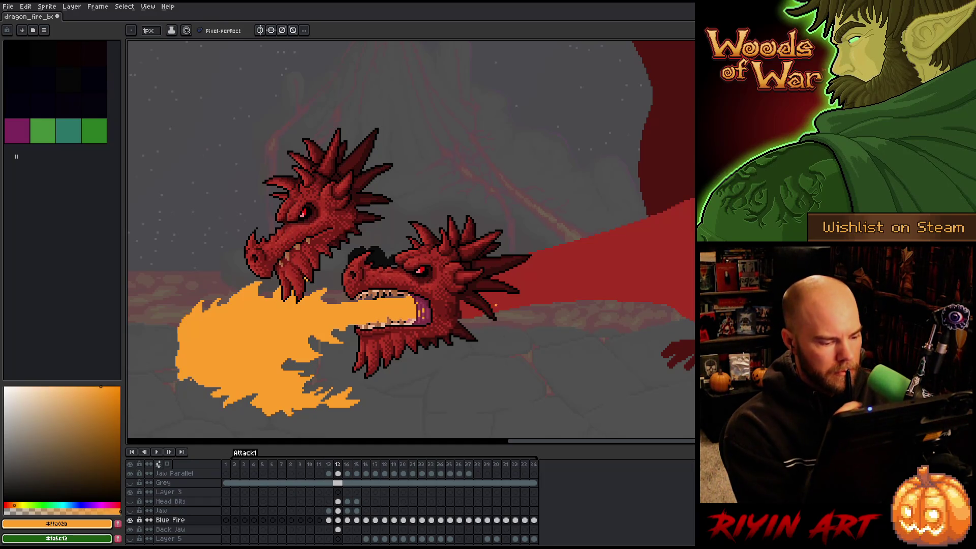
key(comma)
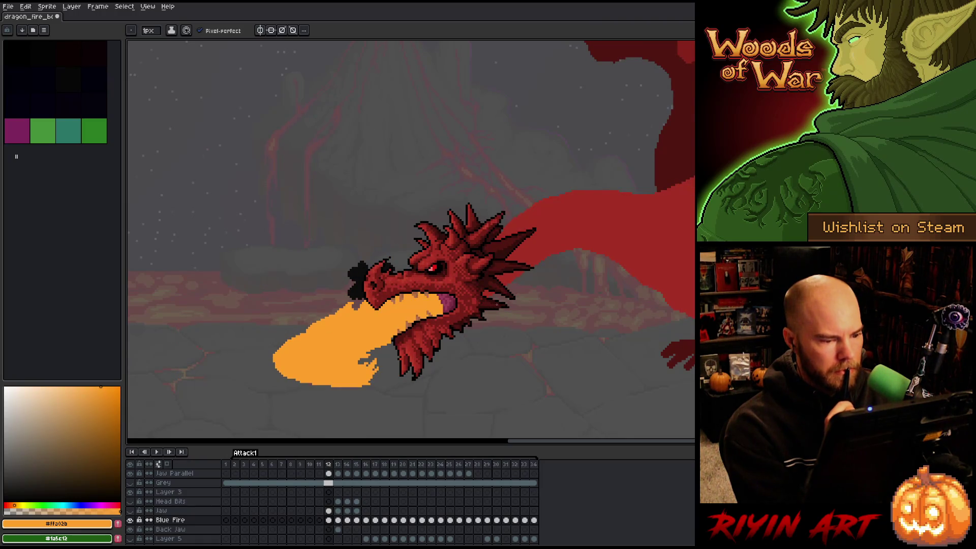
key(period)
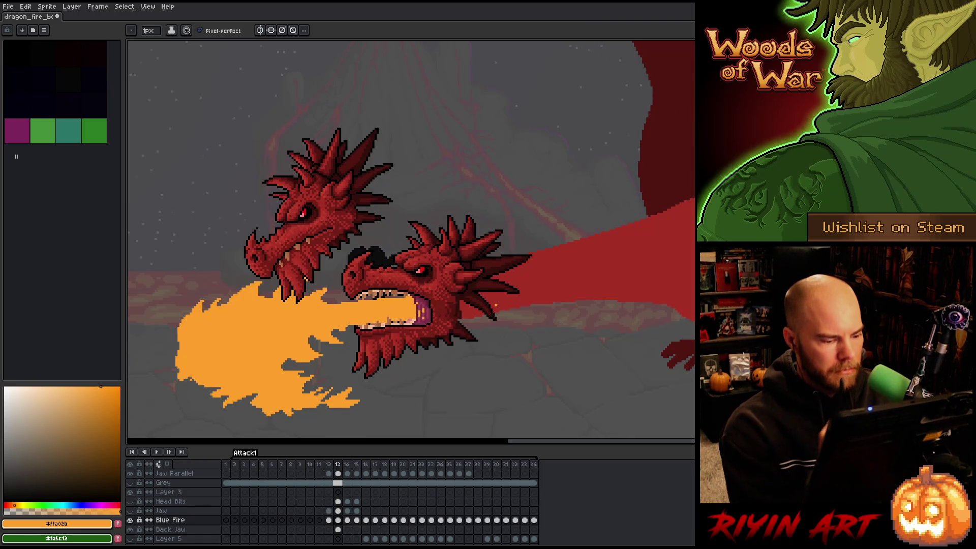
scroll(318, 511, up, 2)
scroll(318, 511, up, 1)
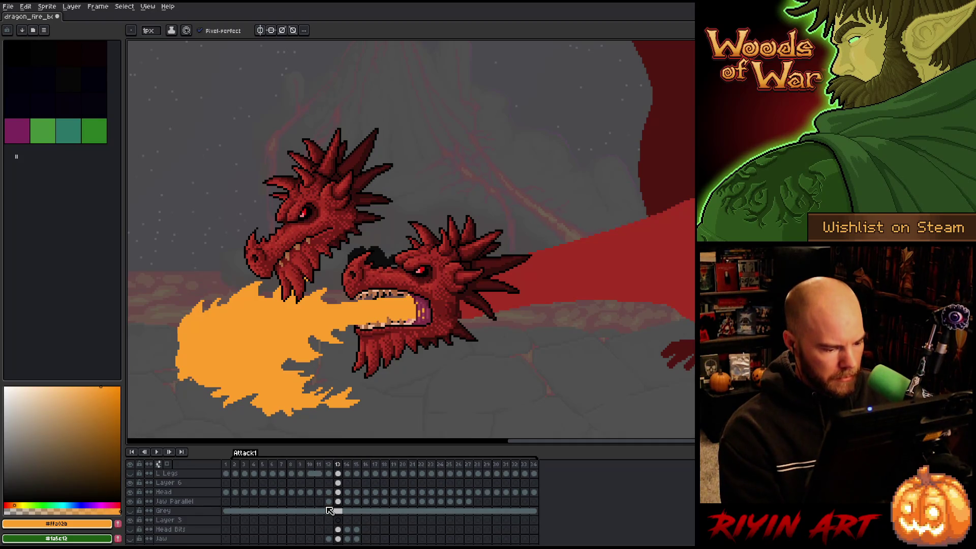
click(338, 482)
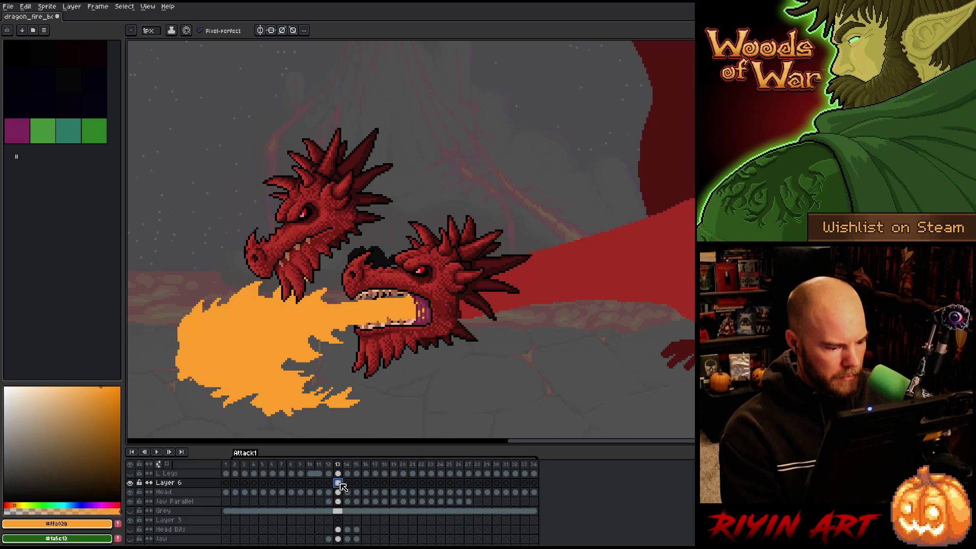
key(Delete)
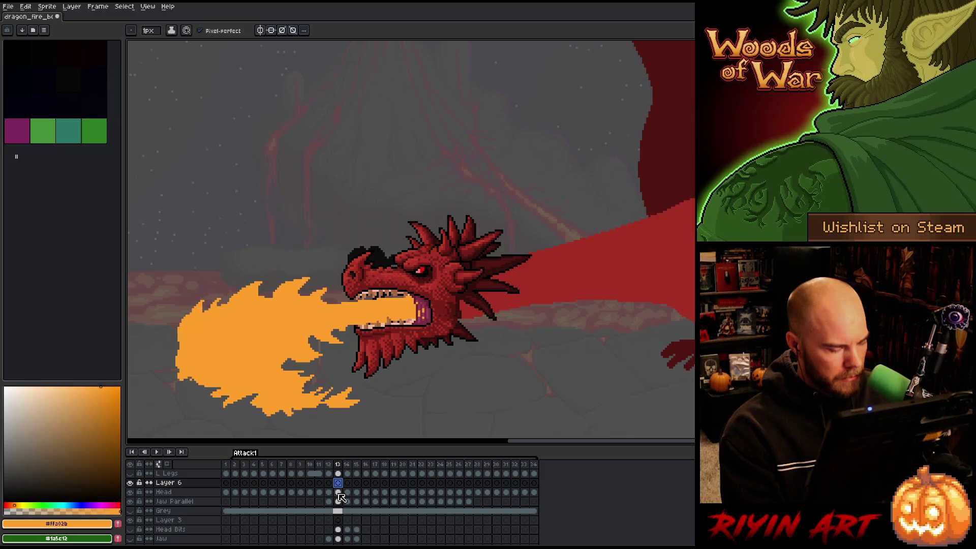
Move Back Jaw between Jaw Parallel and Grey.
scroll(340, 497, down, 4)
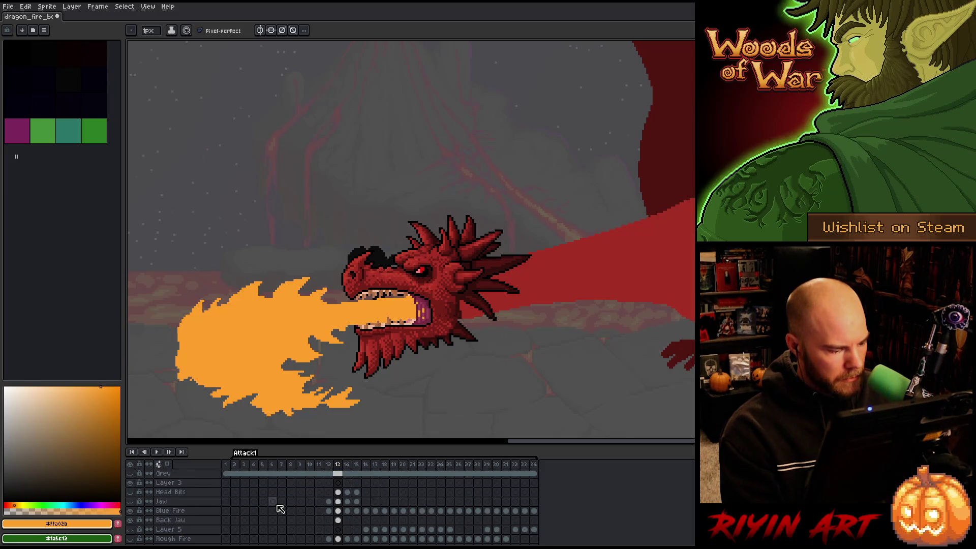
click(181, 520)
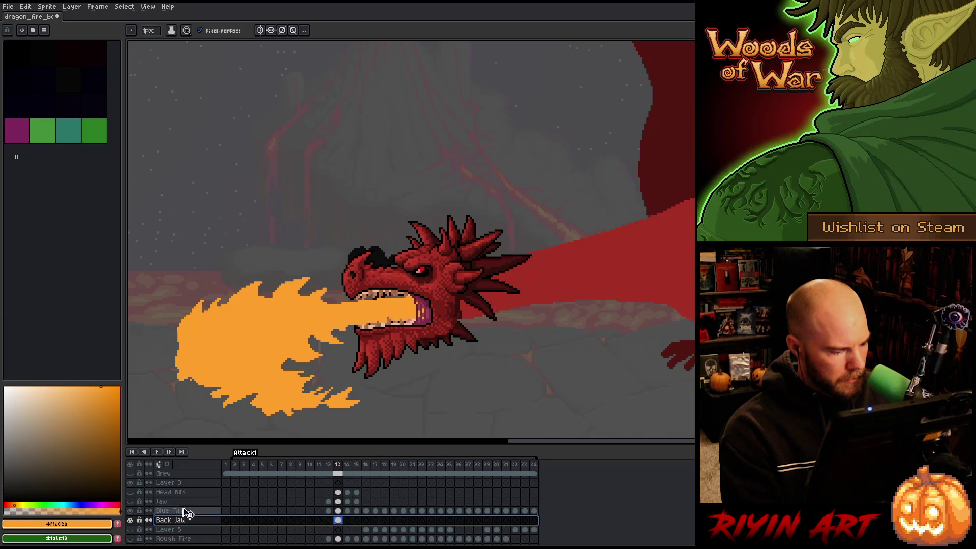
scroll(181, 483, up, 3)
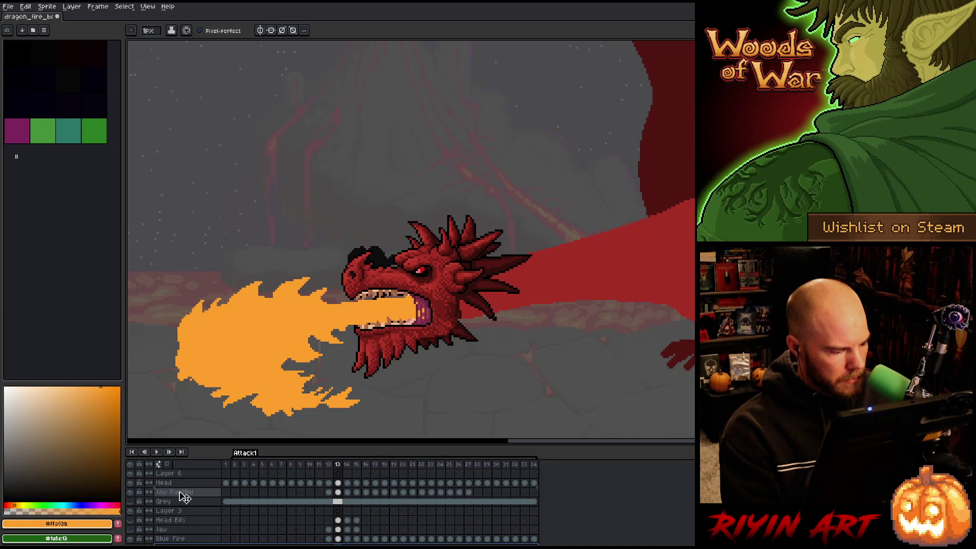
drag(183, 501, 183, 501)
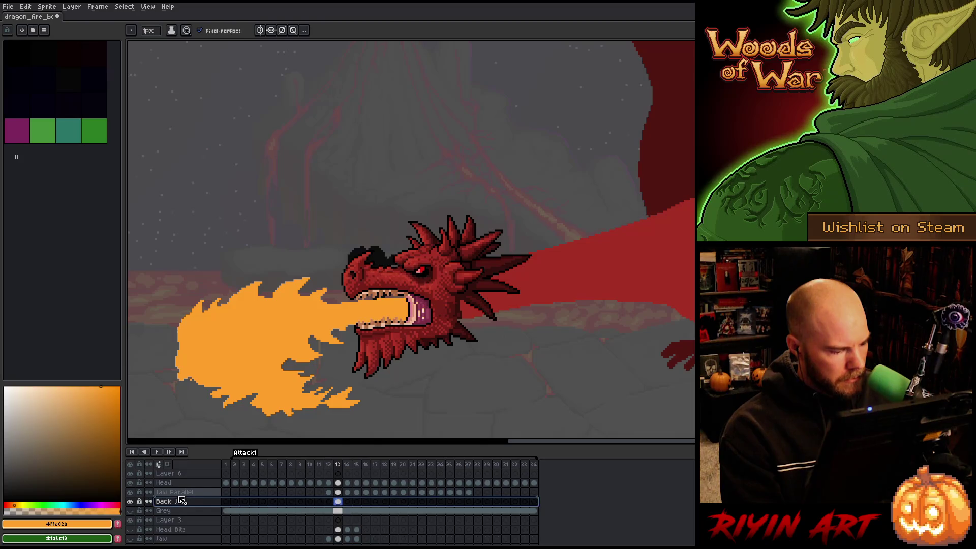
Add a new empty Layer 7 above Layer 6 and select the cels from frame 14 onward.
drag(338, 483, 339, 504)
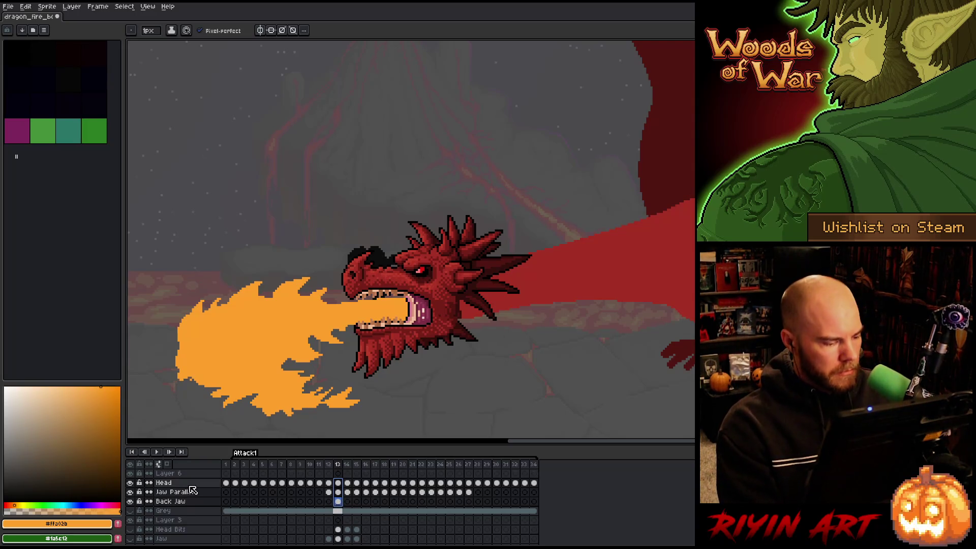
key(Up)
key(Up)
key(Up)
scroll(193, 492, up, 1)
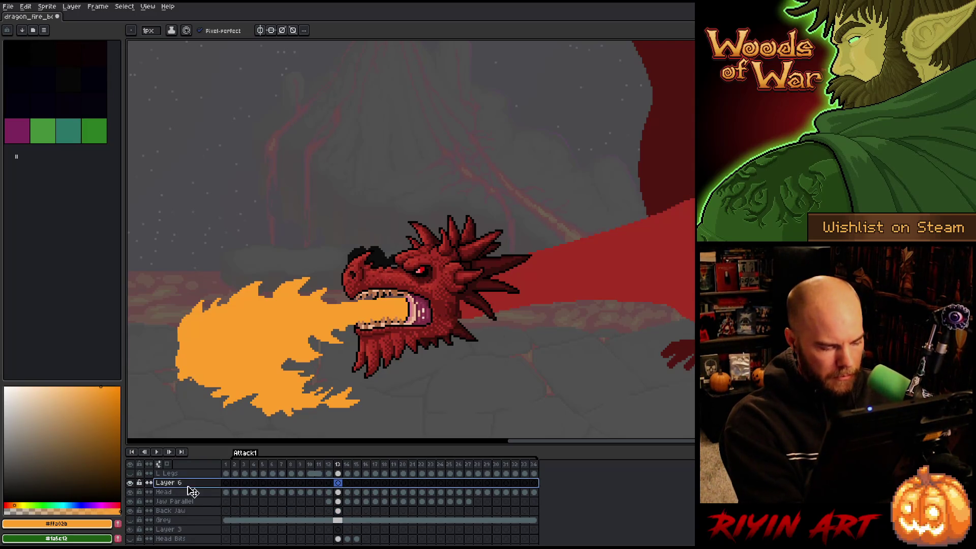
key(shift+n)
click(347, 510)
mouse_move(356, 514)
mouse_down()
mouse_move(480, 506)
mouse_move(450, 506)
mouse_move(441, 489)
mouse_up()
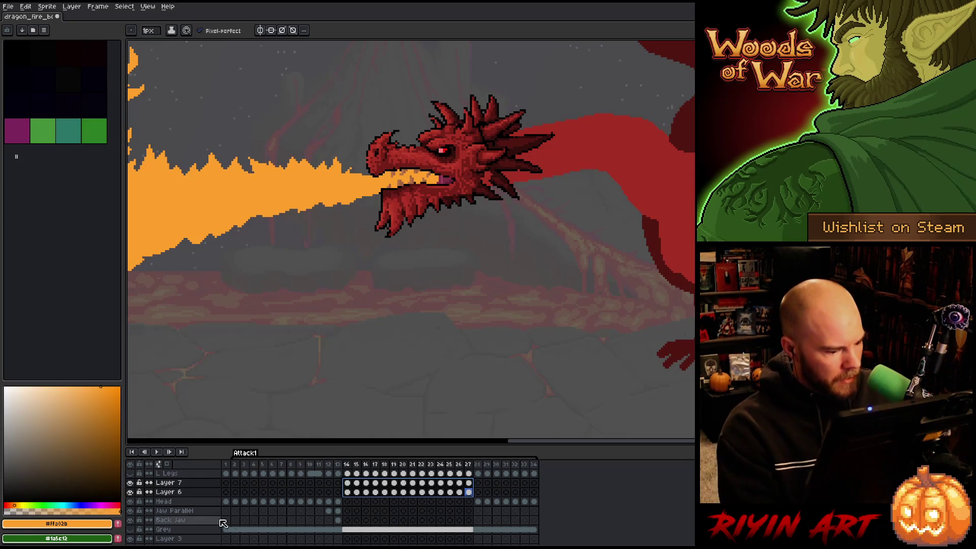
Set Layer 7 opacity to about 45% and Layer 6 to 39%, then hide the Grey layer.
double_click(172, 484)
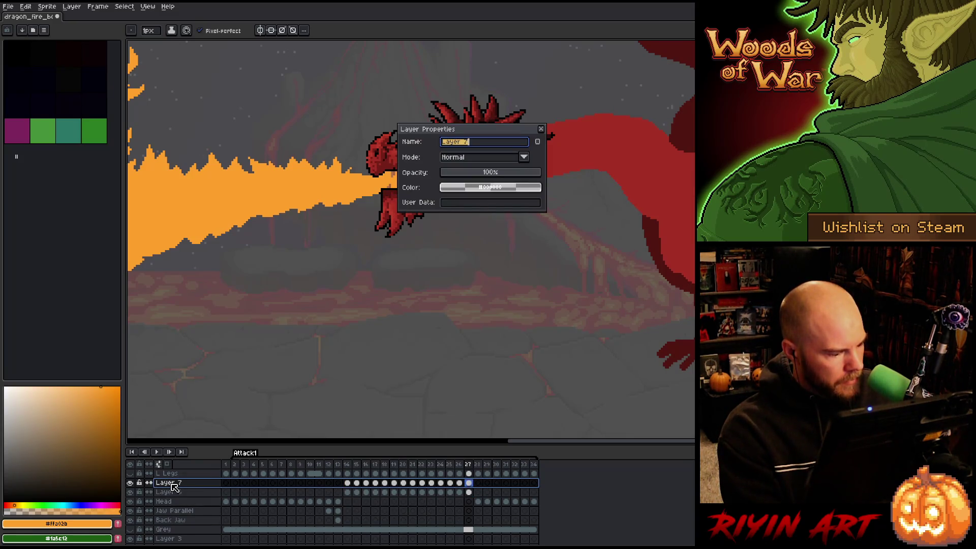
click(492, 173)
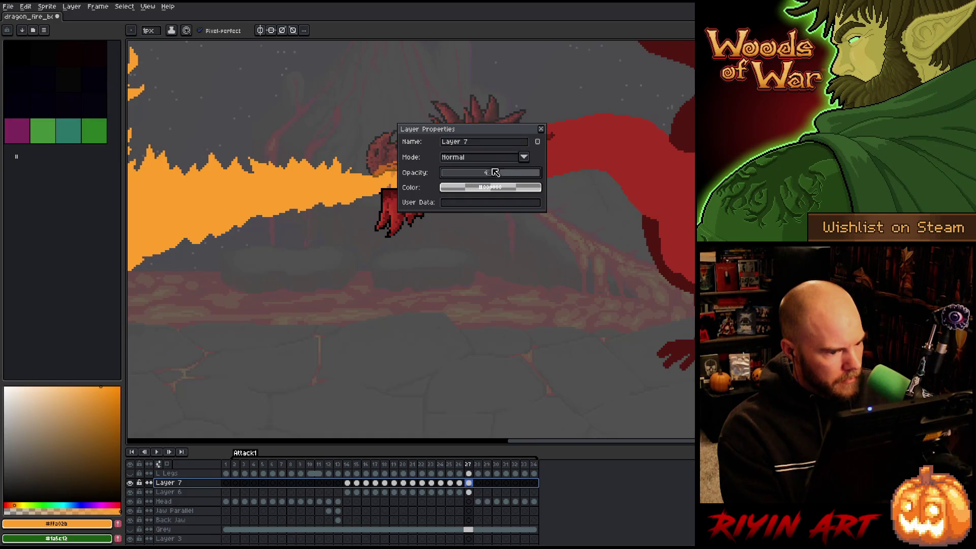
click(542, 129)
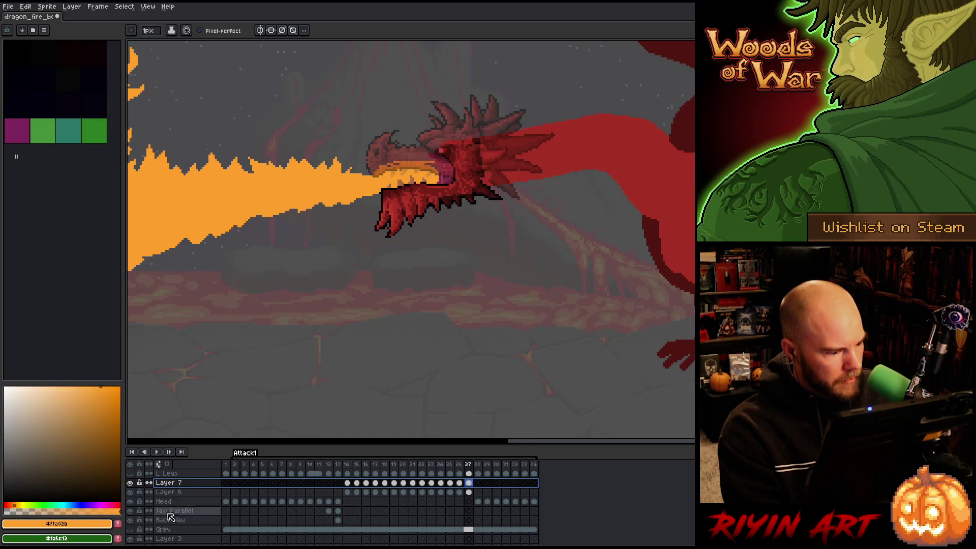
double_click(179, 493)
click(482, 173)
click(541, 131)
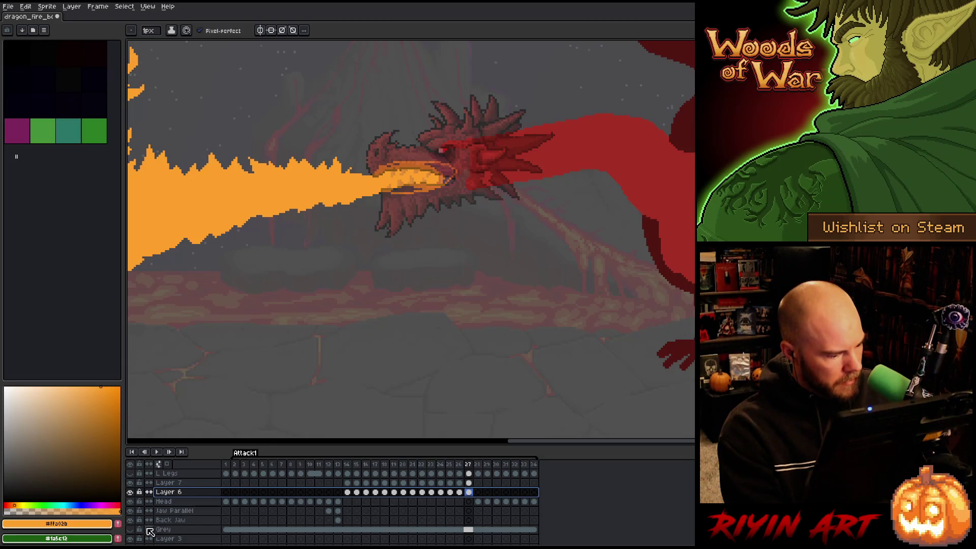
click(130, 530)
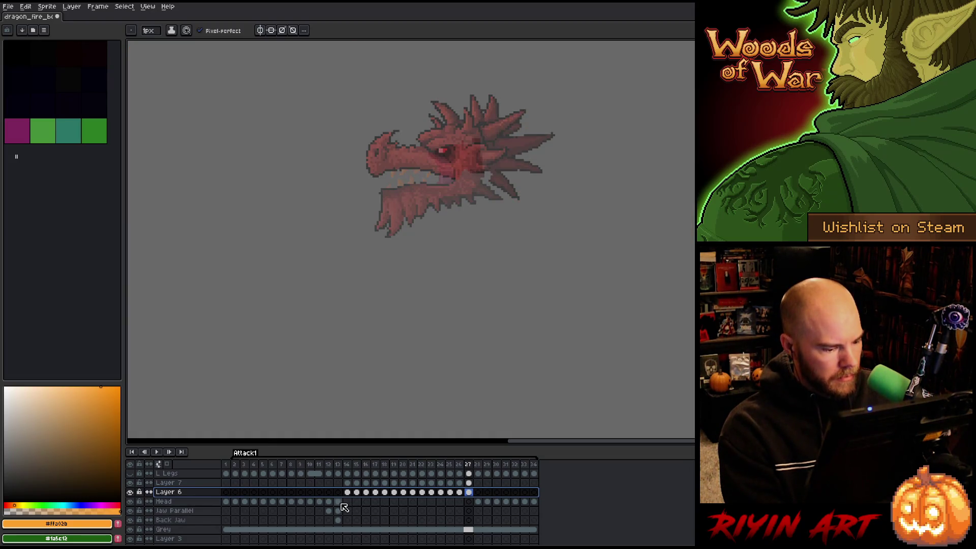
Copy frame 13's Head, Jaw Parallel and Back Jaw cels into frame 14 and shift them down about 12 px.
drag(338, 501, 343, 521)
key(ctrl+c)
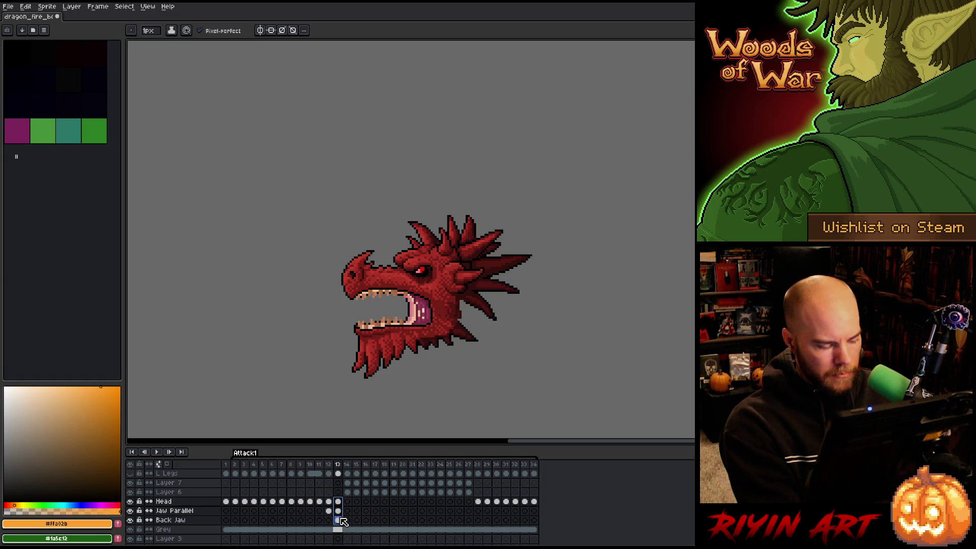
click(349, 503)
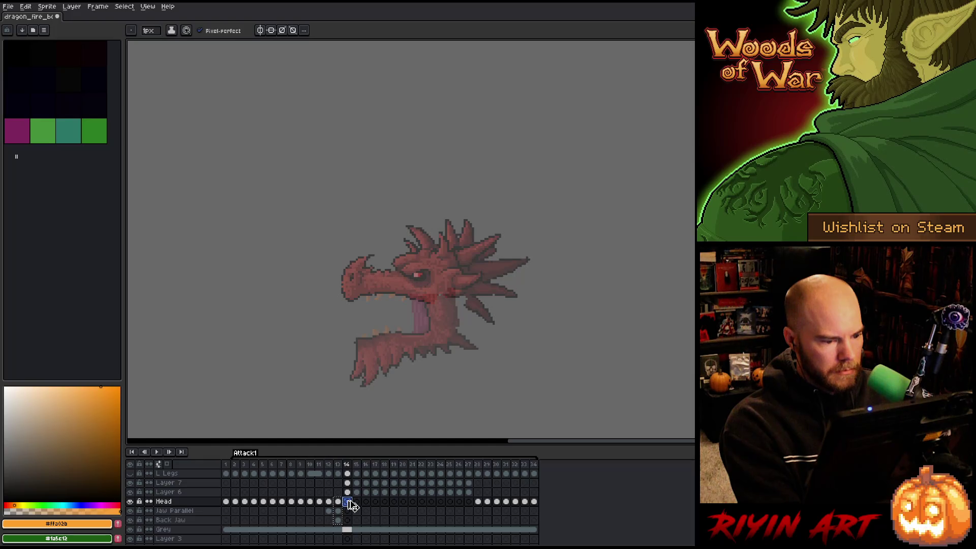
key(ctrl+v)
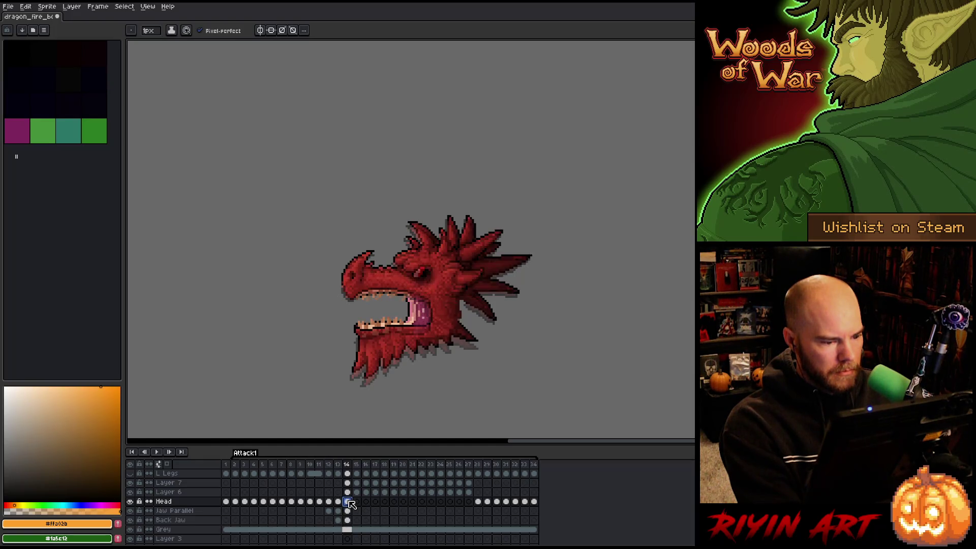
drag(351, 503, 348, 520)
key(v)
scroll(434, 249, up, 4)
drag(435, 249, 430, 258)
scroll(429, 258, down, 3)
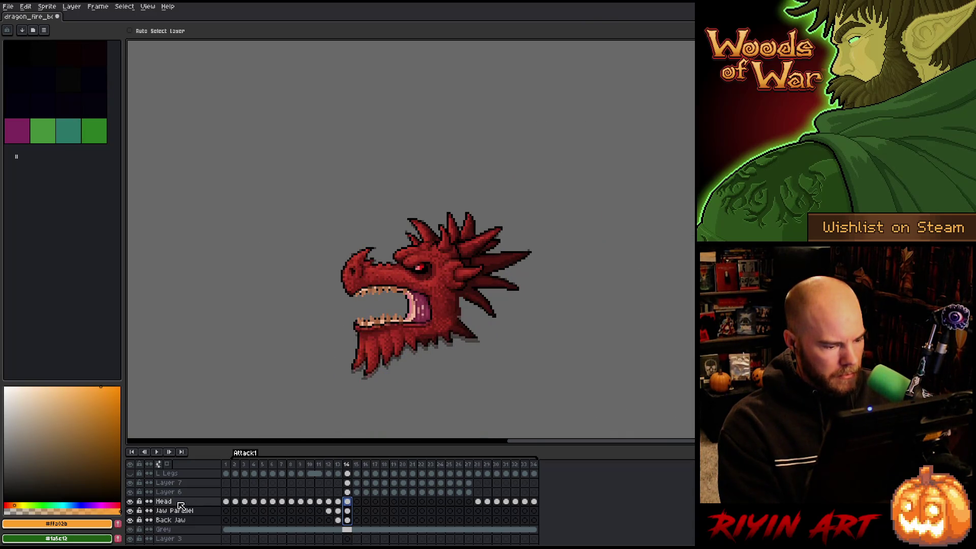
Toggle the Head layer and compare frames 13 and 14 to check alignment.
click(130, 501)
click(132, 501)
click(131, 502)
click(132, 501)
click(132, 502)
click(132, 501)
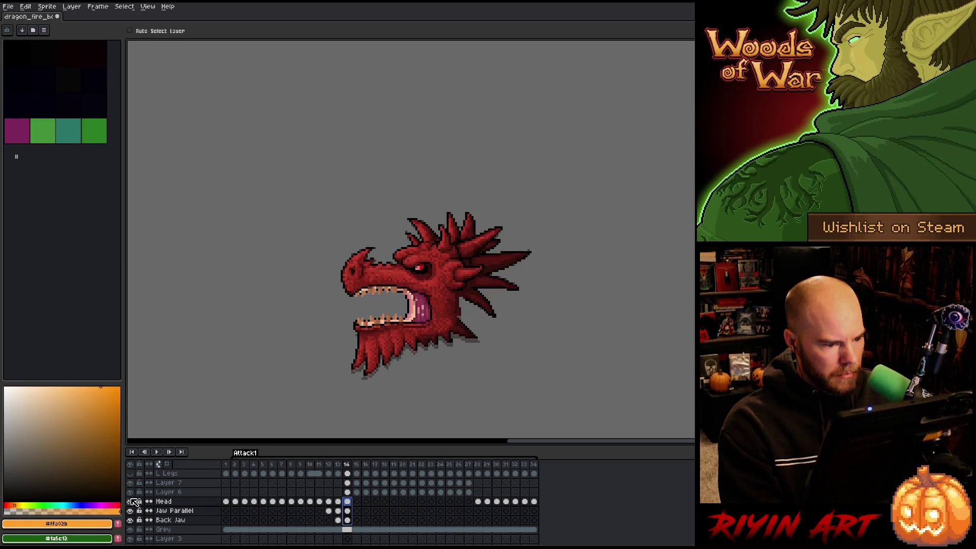
key(Left)
key(Right)
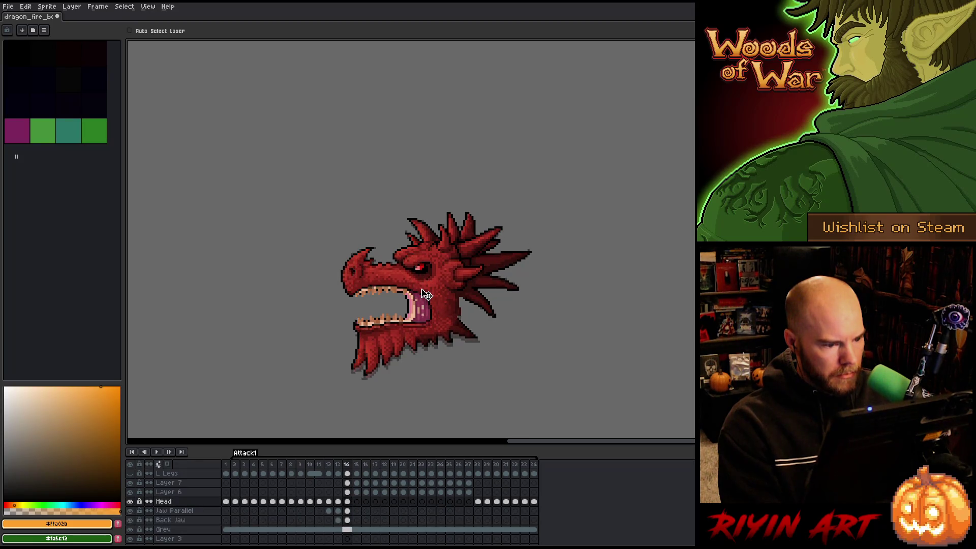
scroll(423, 294, up, 3)
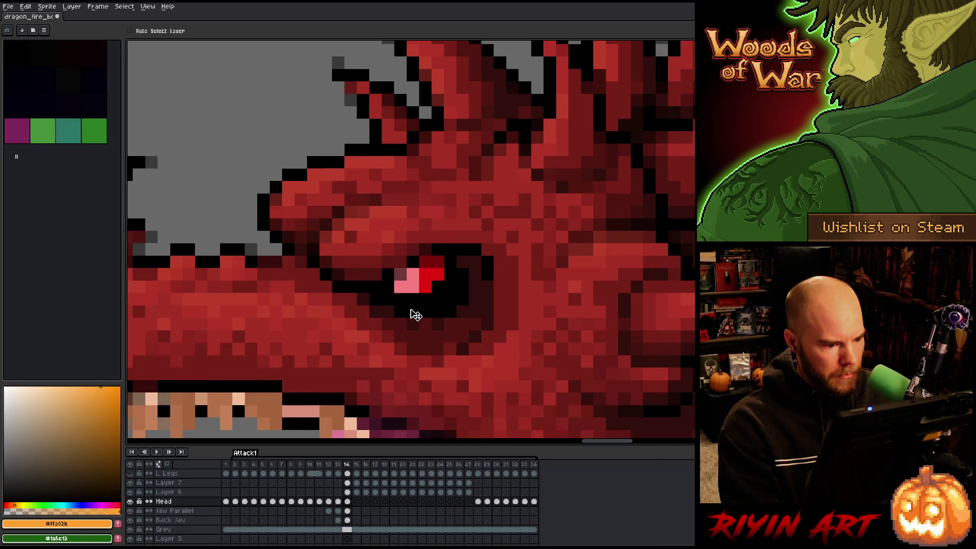
scroll(416, 315, down, 3)
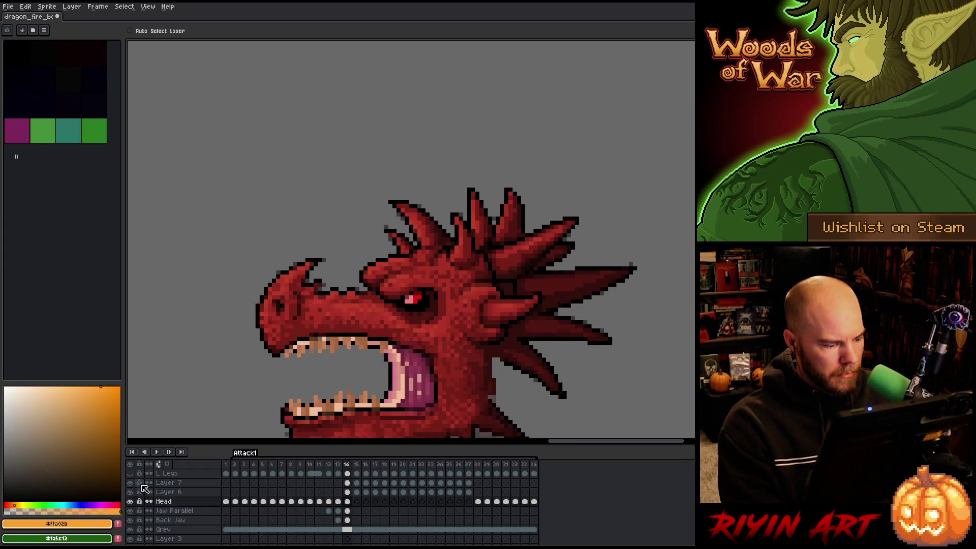
Move Layer 7 and Layer 6 together below Back Jaw, then make Head the active layer.
drag(165, 483, 171, 492)
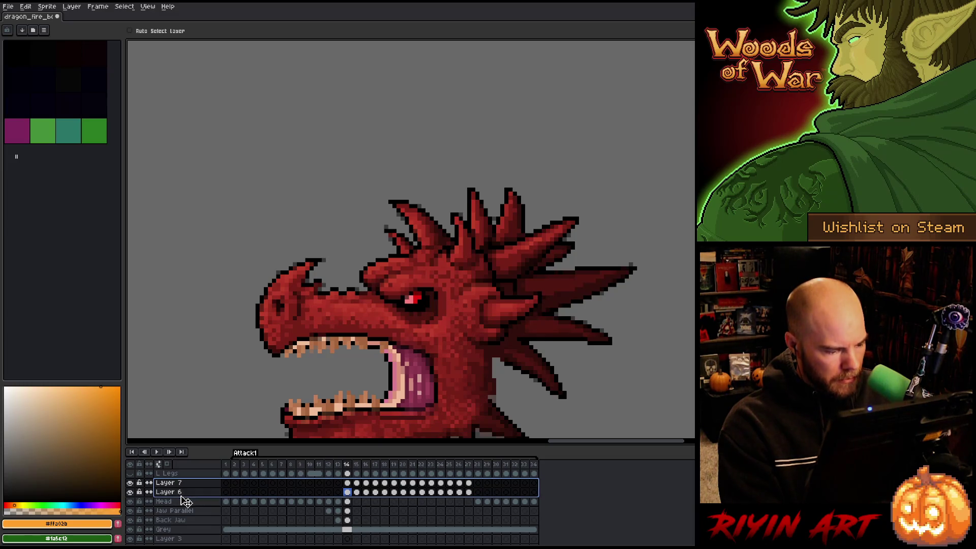
drag(187, 526, 186, 525)
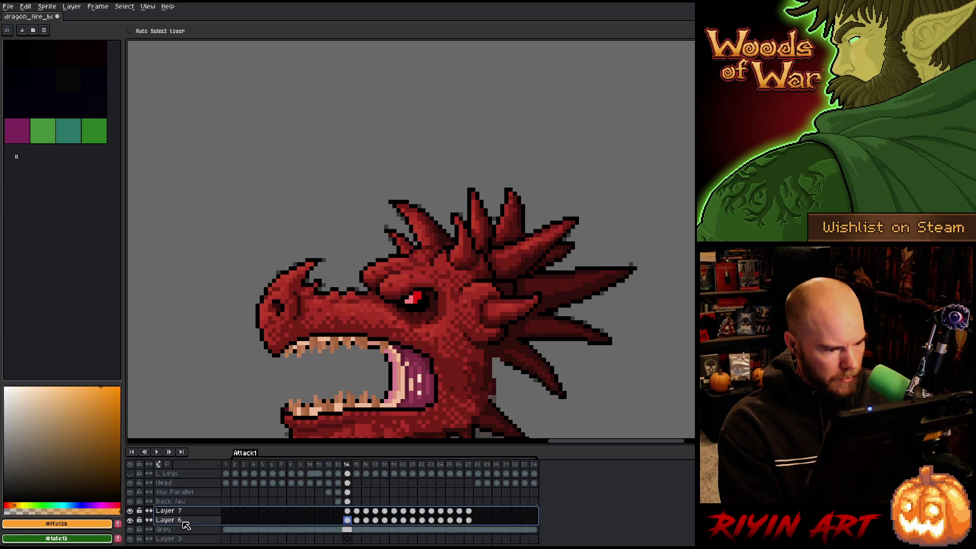
scroll(264, 422, down, 1)
click(178, 483)
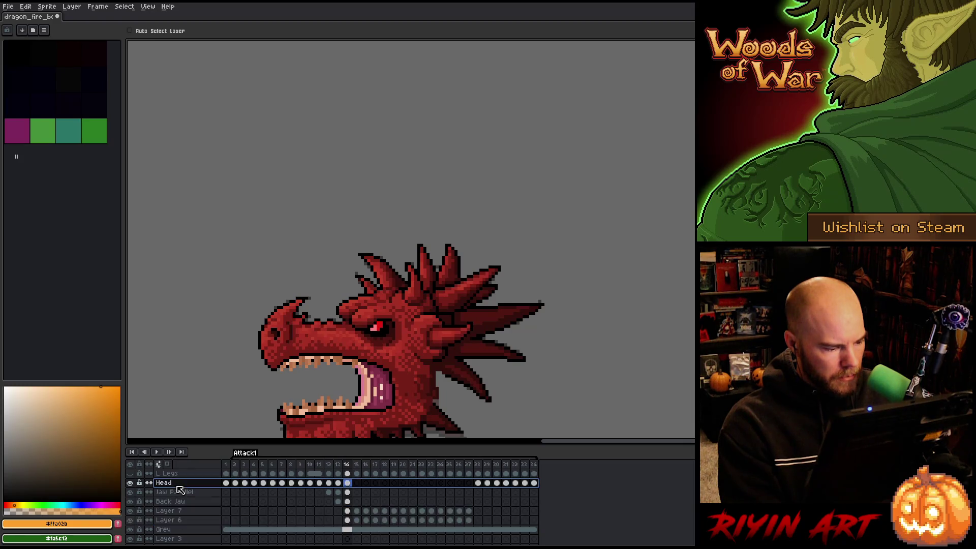
scroll(179, 489, up, 1)
scroll(327, 327, down, 1)
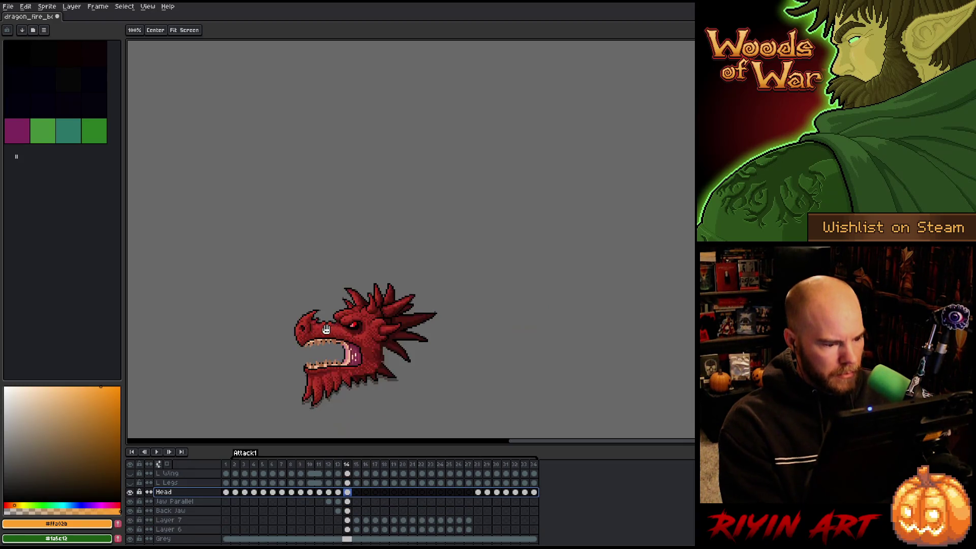
Toggle the Head layer's visibility repeatedly to inspect the jaw beneath it.
scroll(327, 328, up, 5)
scroll(424, 298, down, 1)
click(132, 492)
click(132, 492)
click(132, 492)
click(131, 492)
click(131, 492)
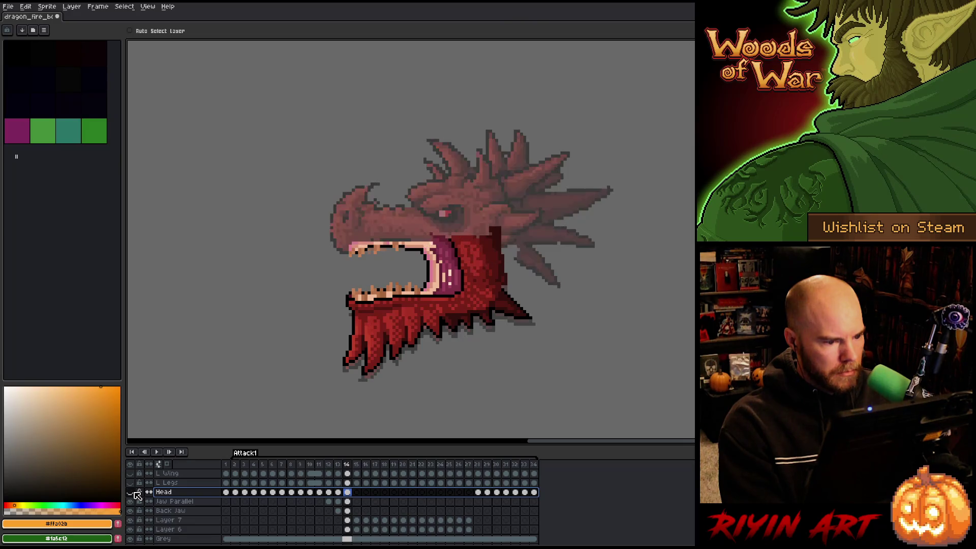
click(131, 492)
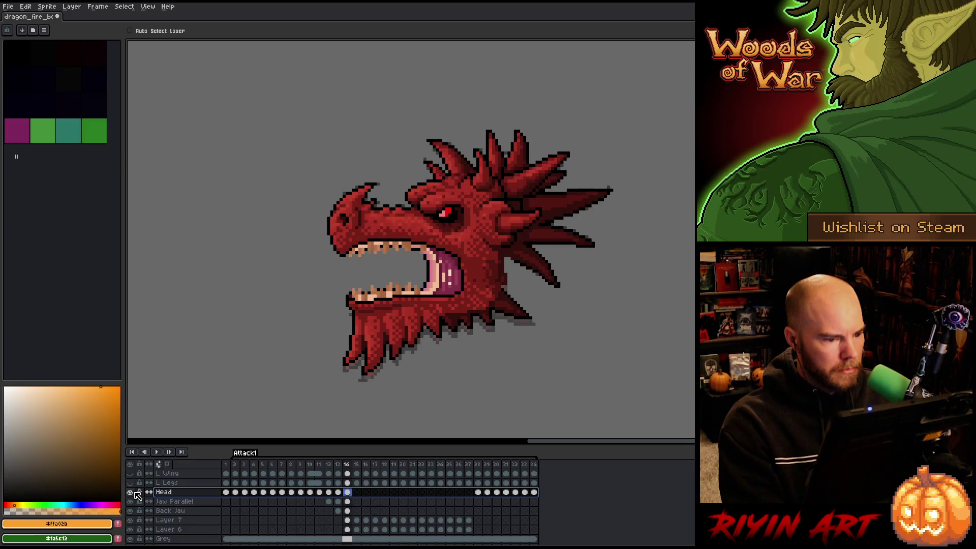
click(132, 492)
click(131, 492)
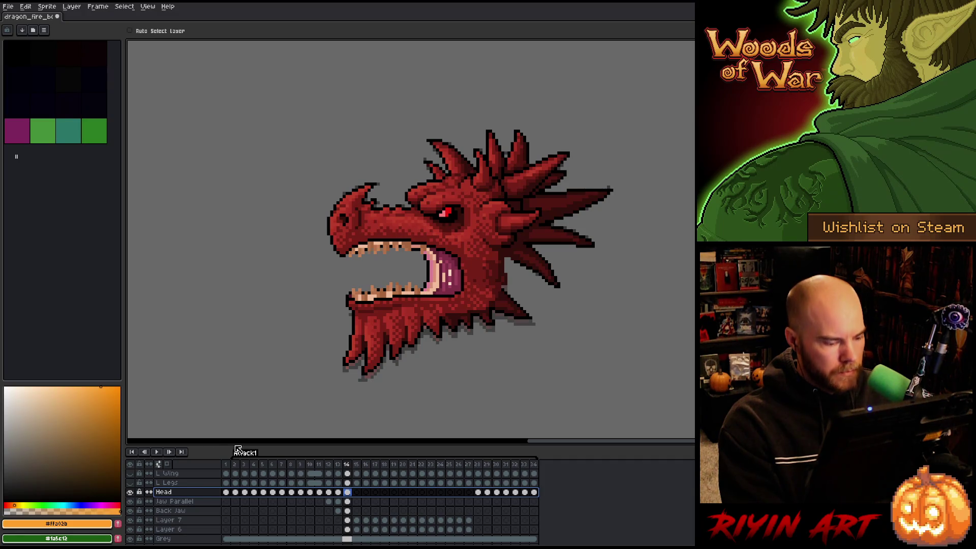
Move the Jaw Parallel lower jaw on frame 14 down about 10 px.
click(350, 493)
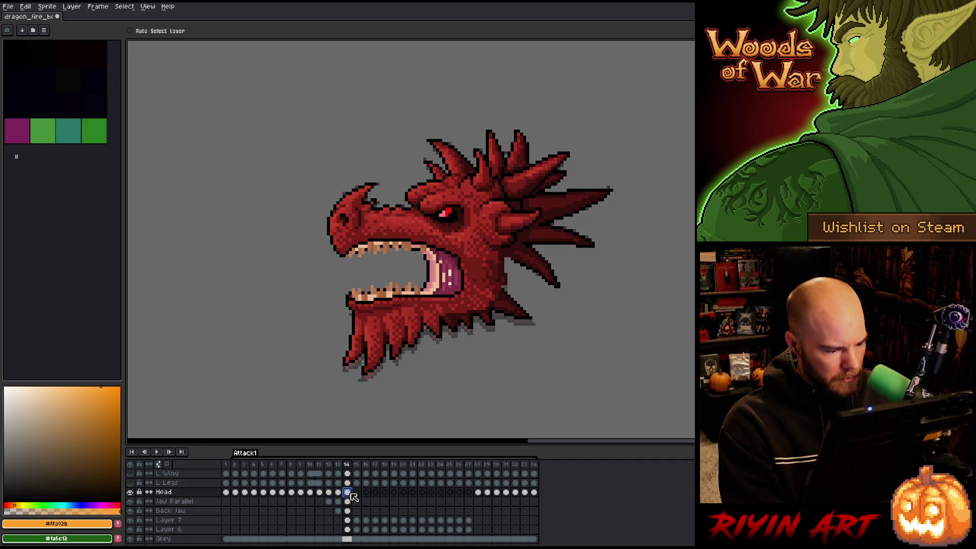
click(347, 501)
shift+click(350, 510)
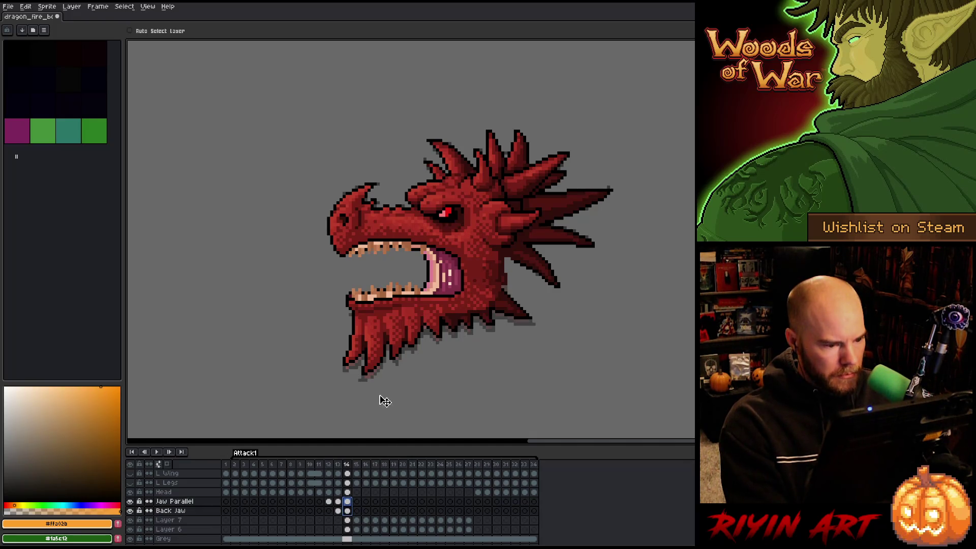
click(351, 503)
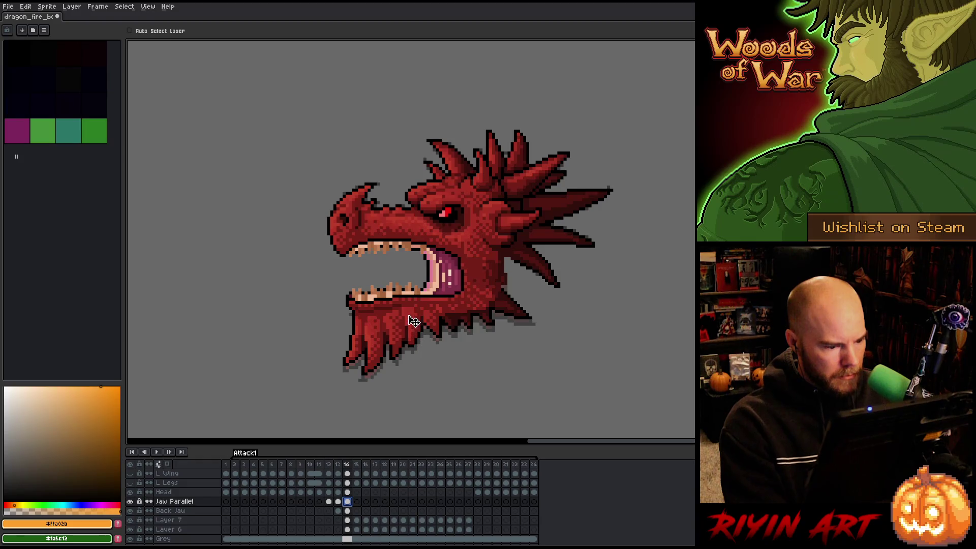
drag(413, 320, 414, 326)
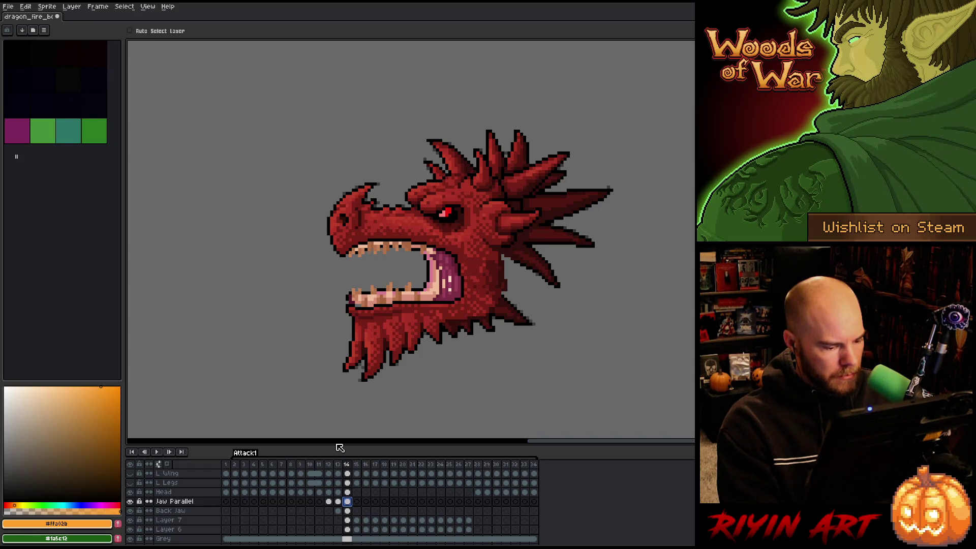
click(347, 510)
Marquee the Back Jaw lower jaw, nudge it down one pixel, and check the alignment.
key(m)
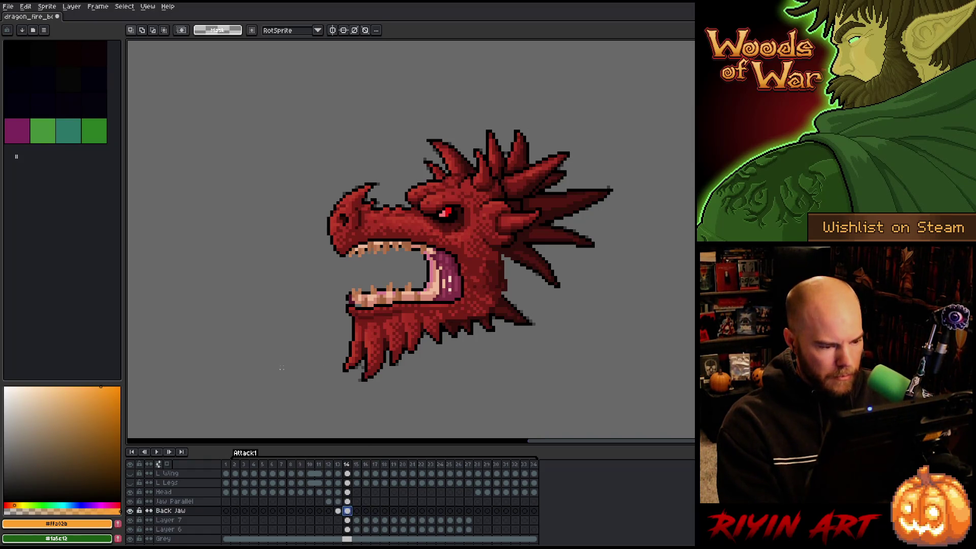
drag(263, 410, 567, 270)
key(Down)
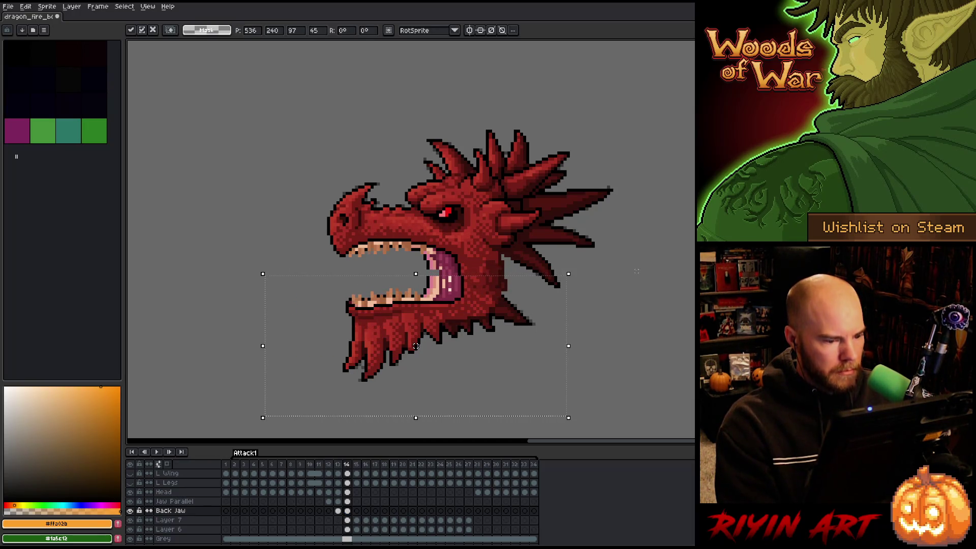
key(ctrl+d)
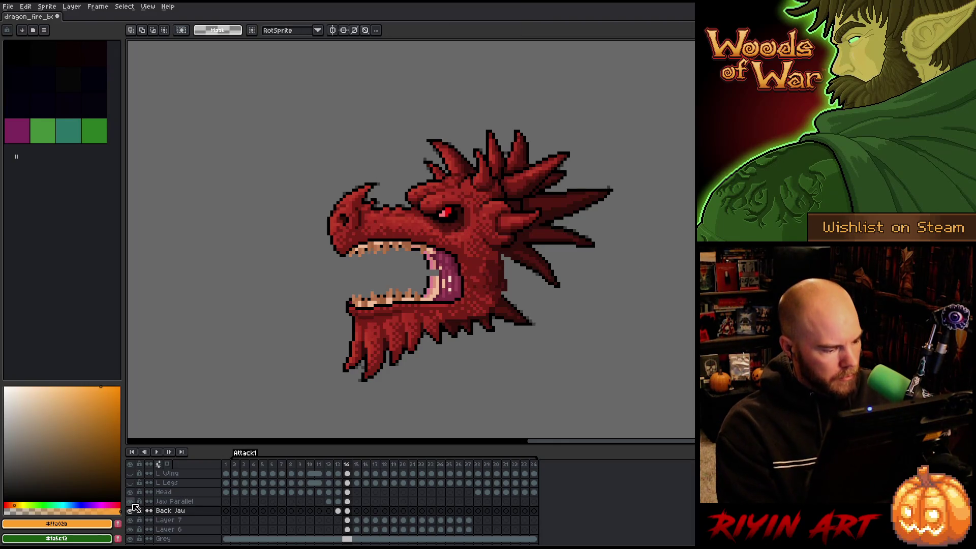
click(133, 507)
click(133, 506)
Repaint a pixel inside the mouth on Jaw Parallel in dark red #632133 and save.
scroll(366, 302, up, 2)
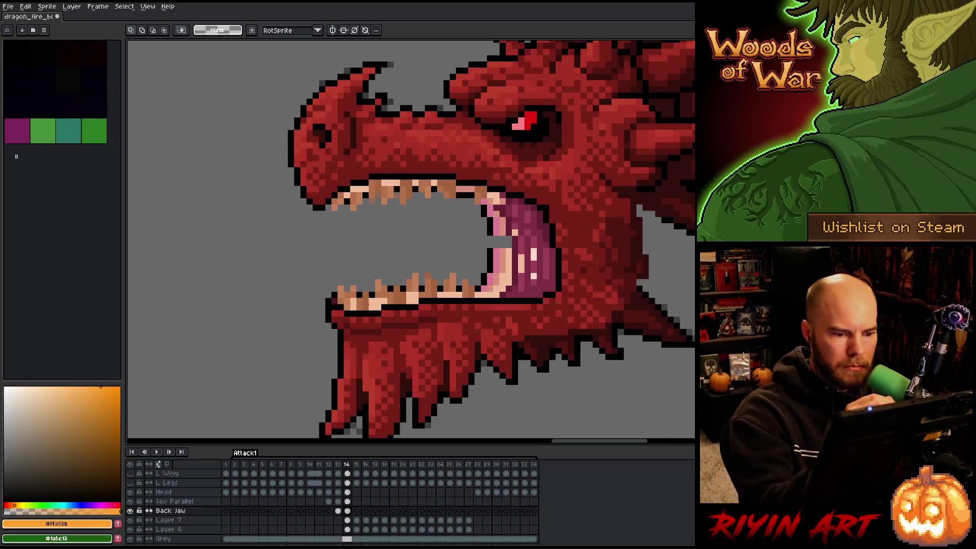
alt+click(497, 195)
key(b)
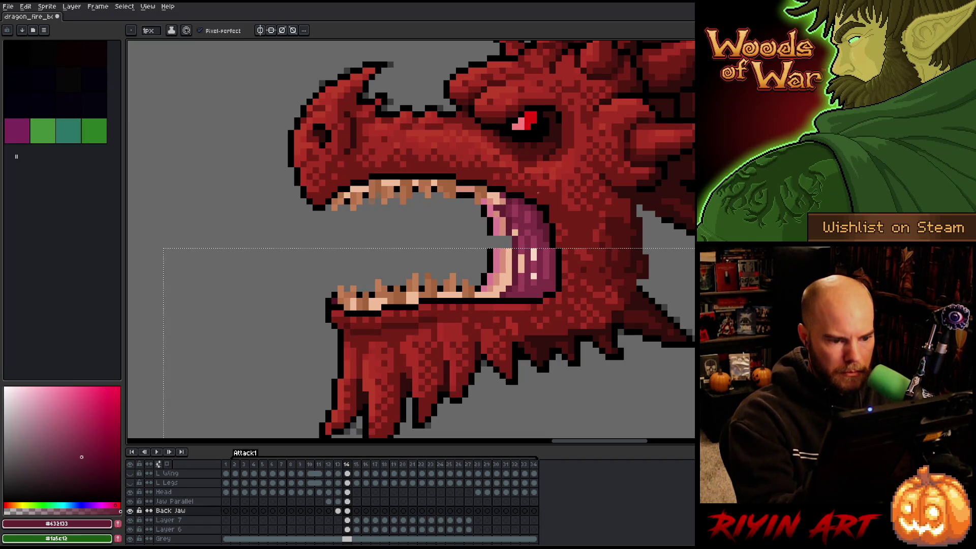
key(ctrl+s)
click(347, 501)
click(515, 230)
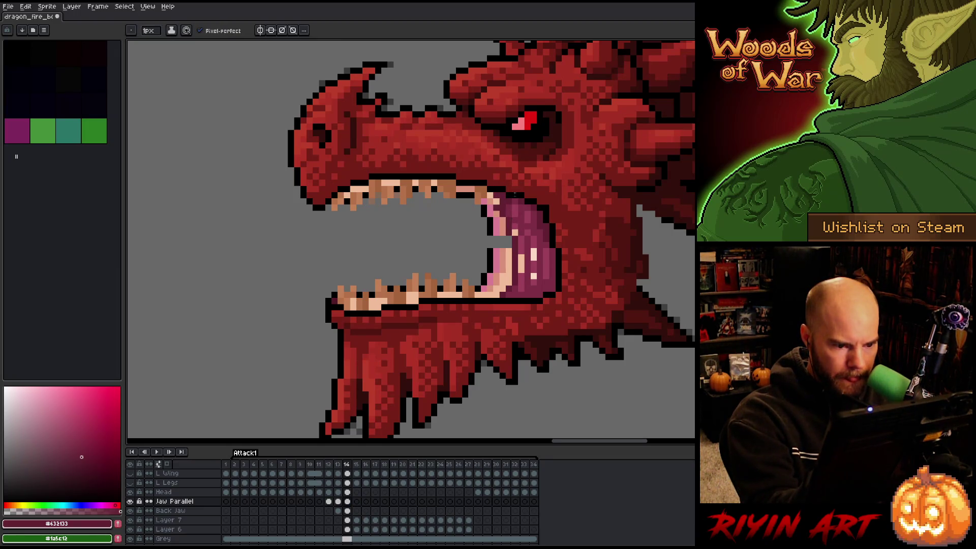
key(ctrl+s)
Toggle the Jaw Parallel layer's visibility to compare, leaving it hidden.
click(134, 501)
click(134, 502)
click(132, 502)
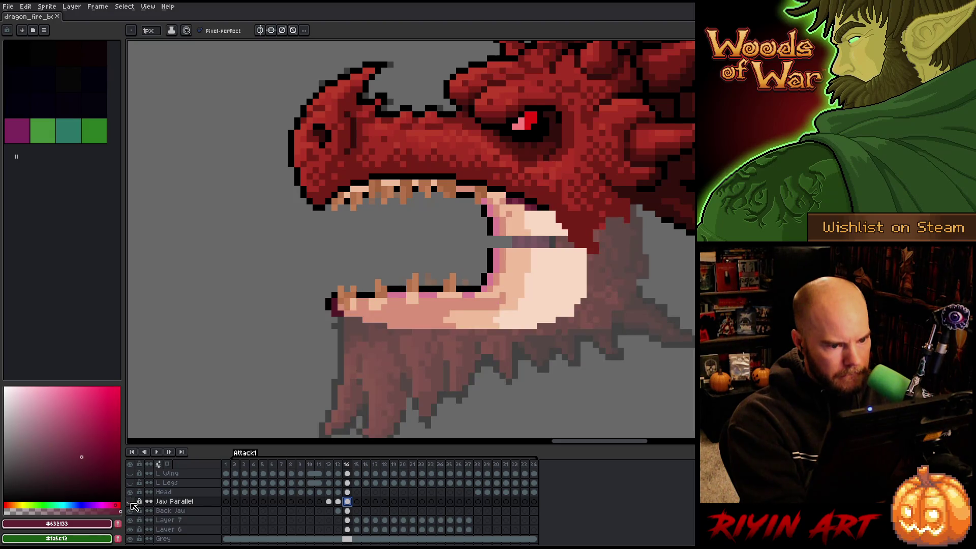
click(131, 502)
click(131, 503)
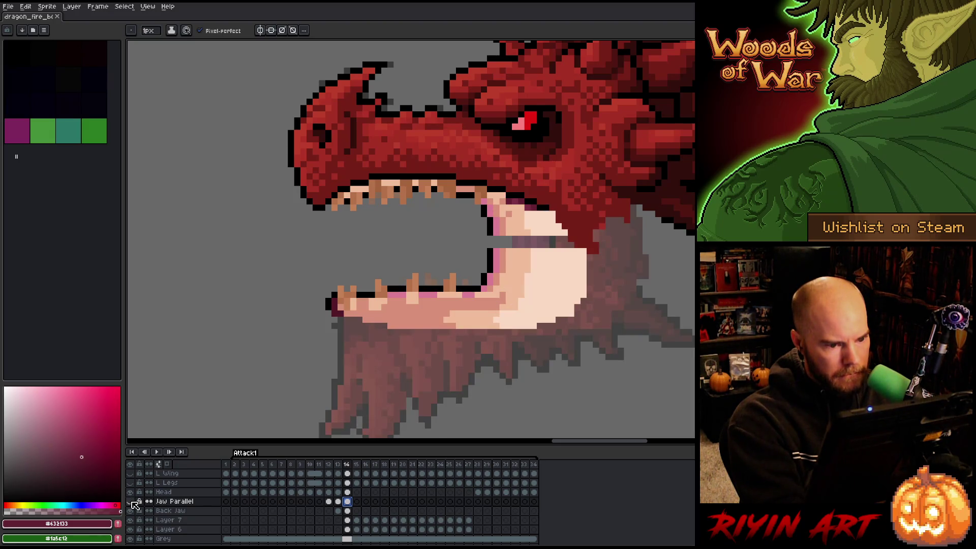
Solo the Jaw Parallel and Head layers in turn to check the Head against the jaw.
click(130, 503)
alt+click(133, 502)
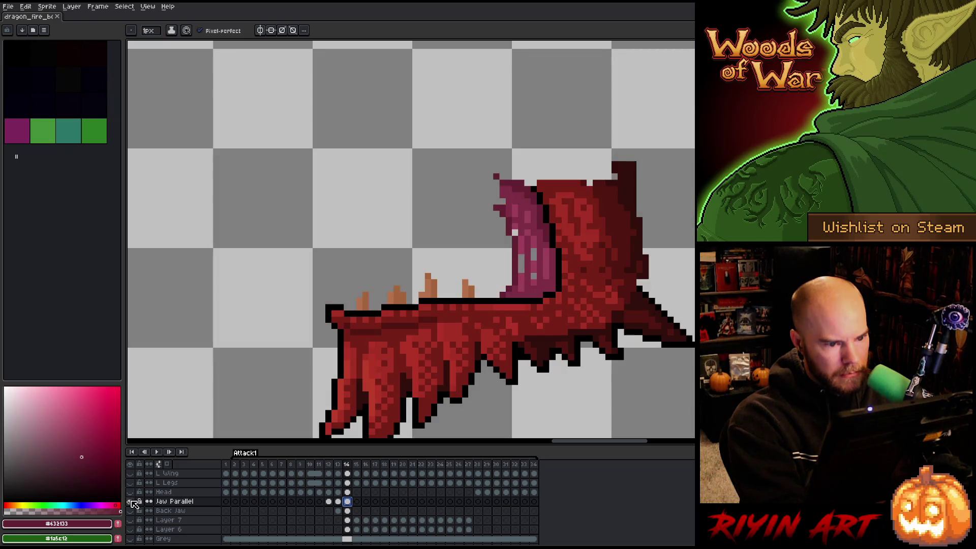
alt+click(132, 502)
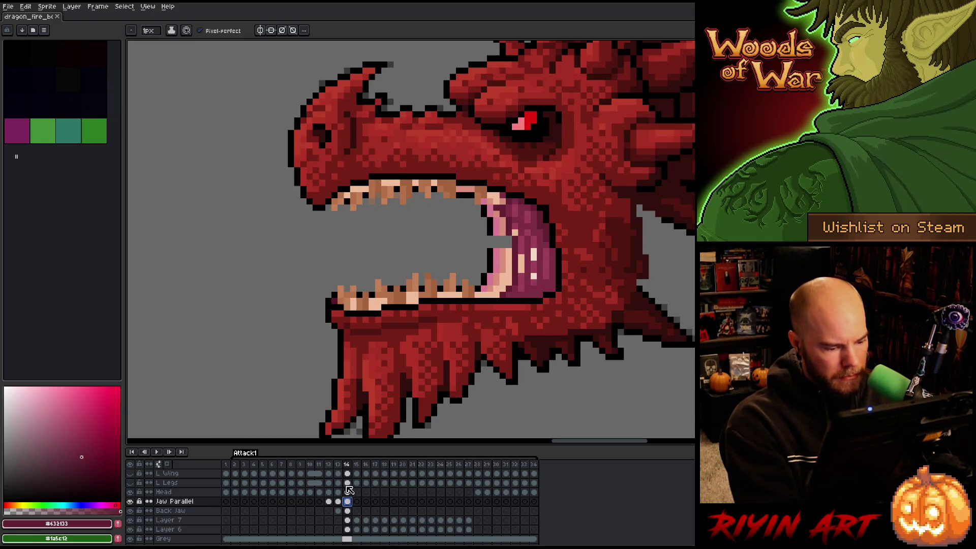
alt+click(131, 502)
click(131, 493)
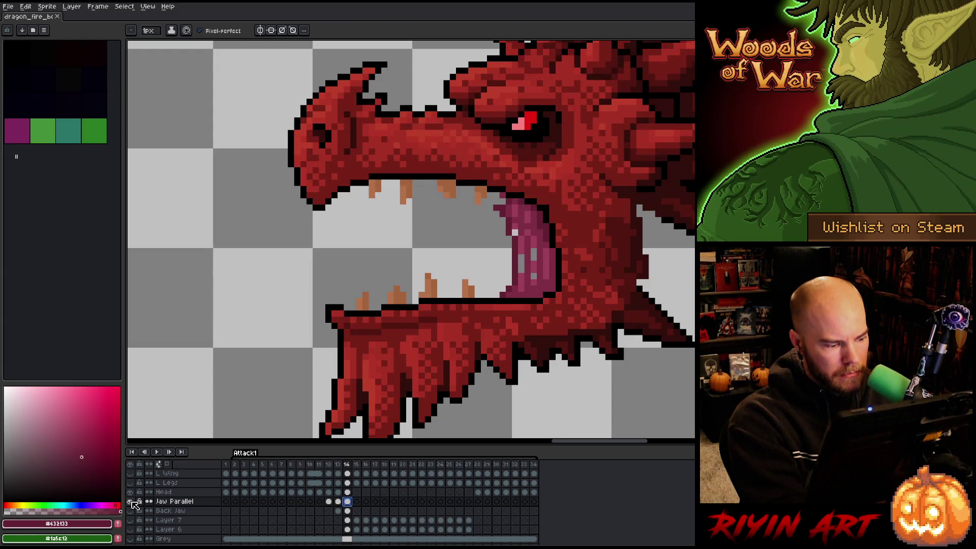
alt+click(132, 501)
alt+click(132, 492)
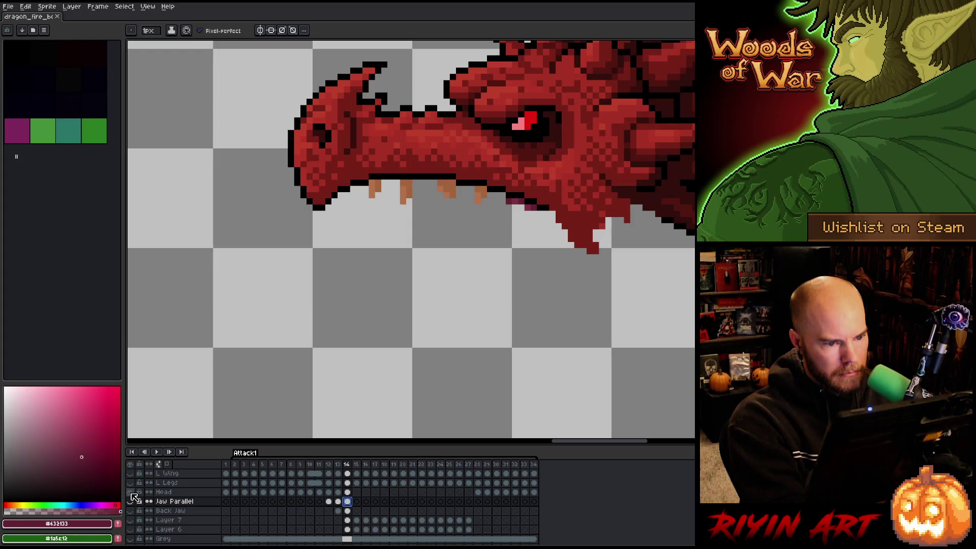
Erase the stray pink pixels under the upper jaw on Head frame 14, then show all layers.
click(348, 492)
key(e)
drag(537, 208, 525, 208)
click(521, 201)
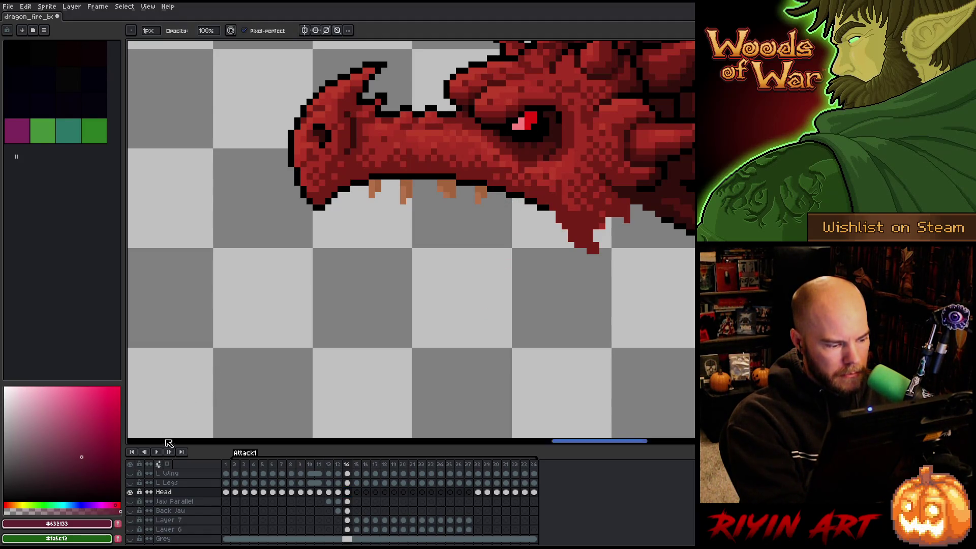
alt+click(131, 492)
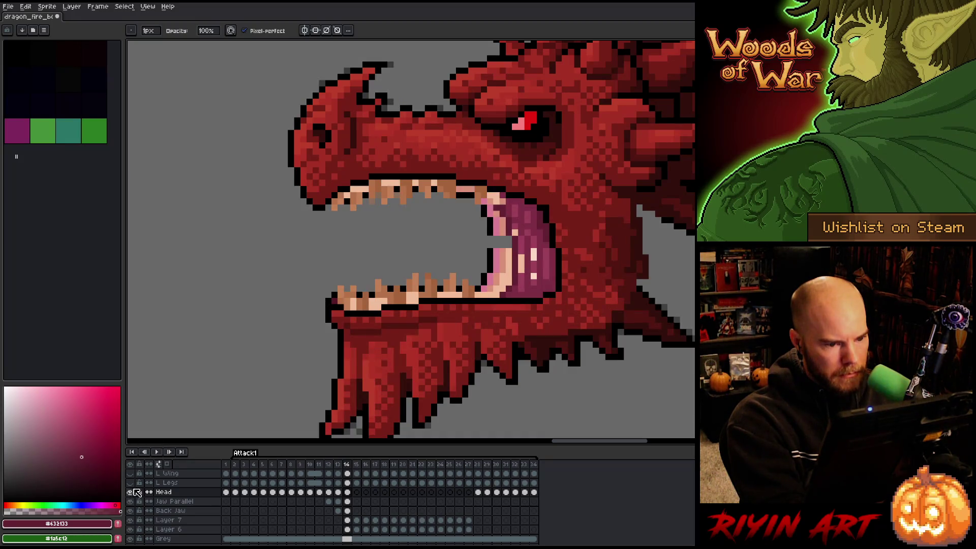
Inspect the Head and Jaw Parallel cels on frames 13 and 14, ending with the pencil tool.
click(339, 492)
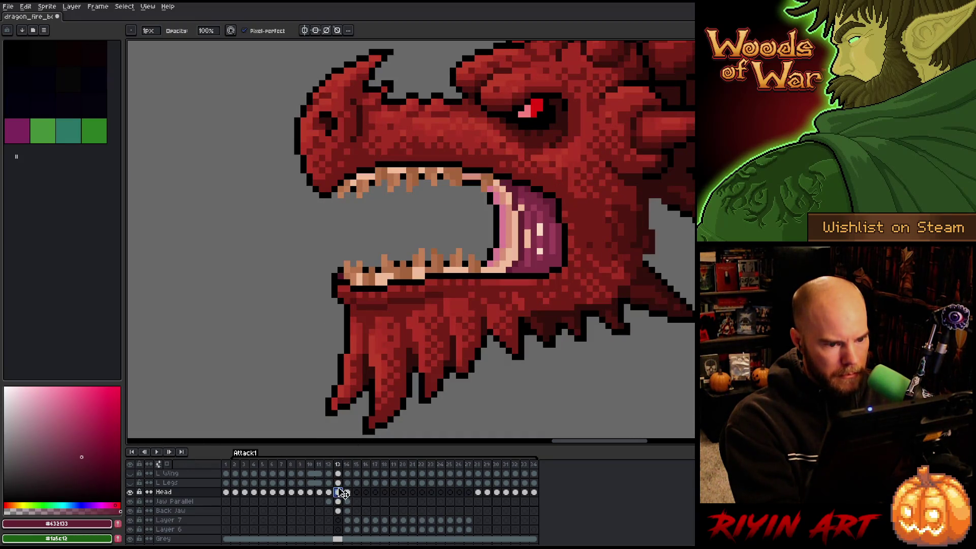
click(348, 502)
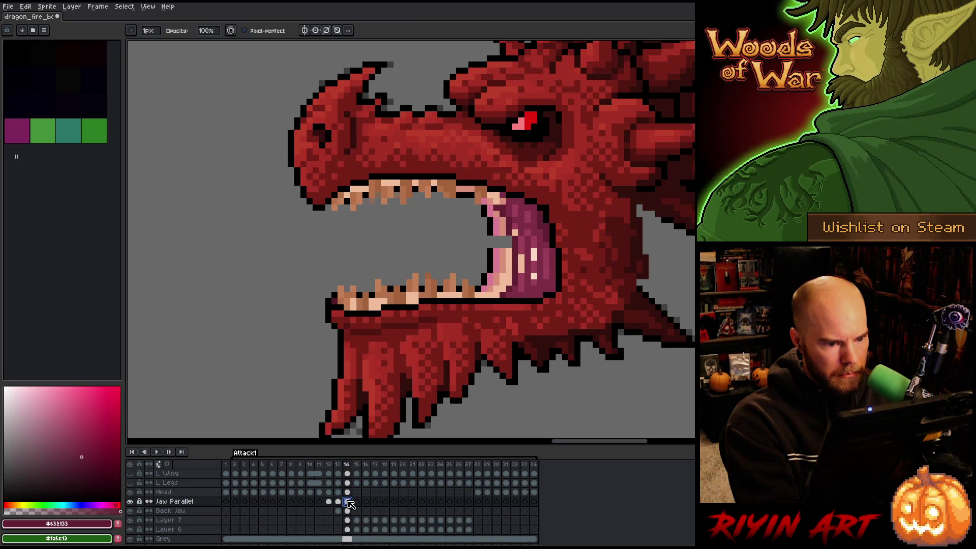
click(338, 492)
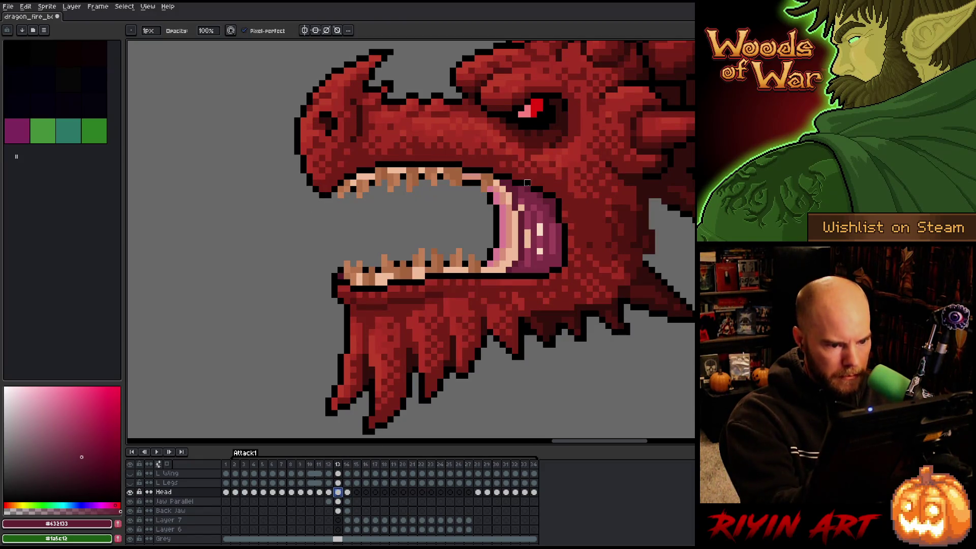
key(Escape)
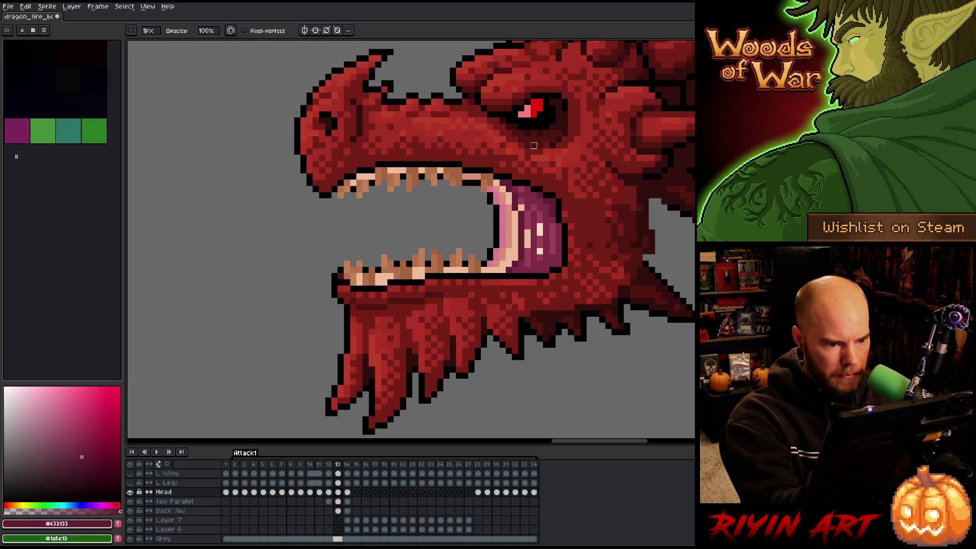
click(338, 502)
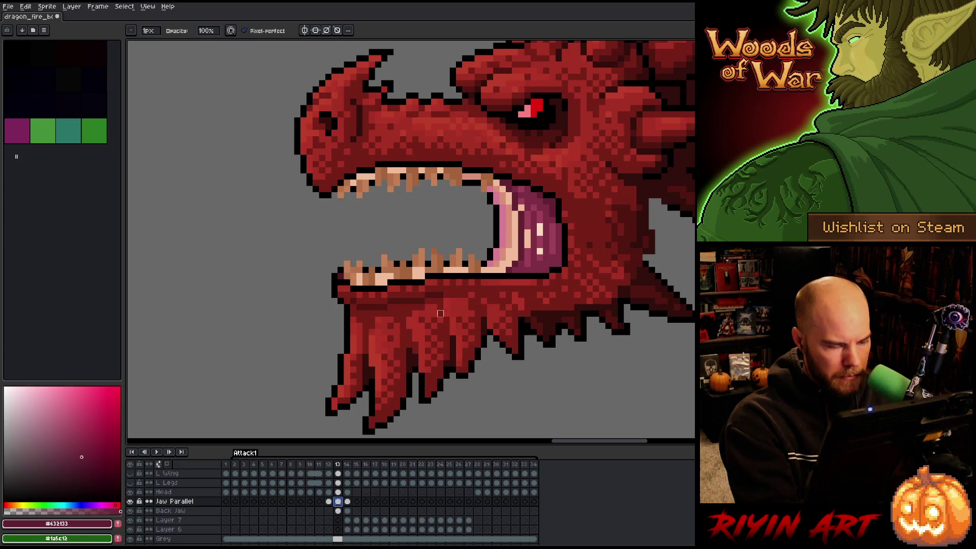
key(e)
key(Escape)
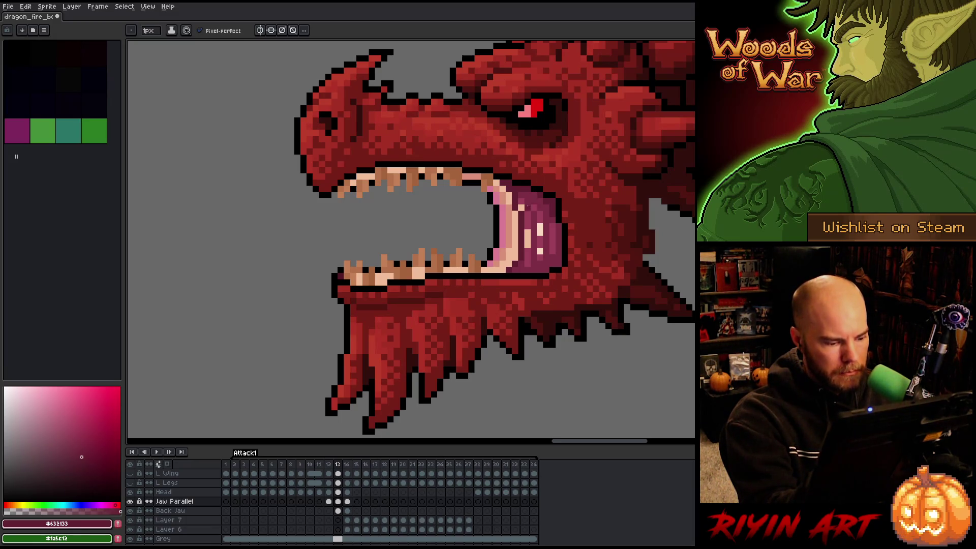
key(Up)
key(b)
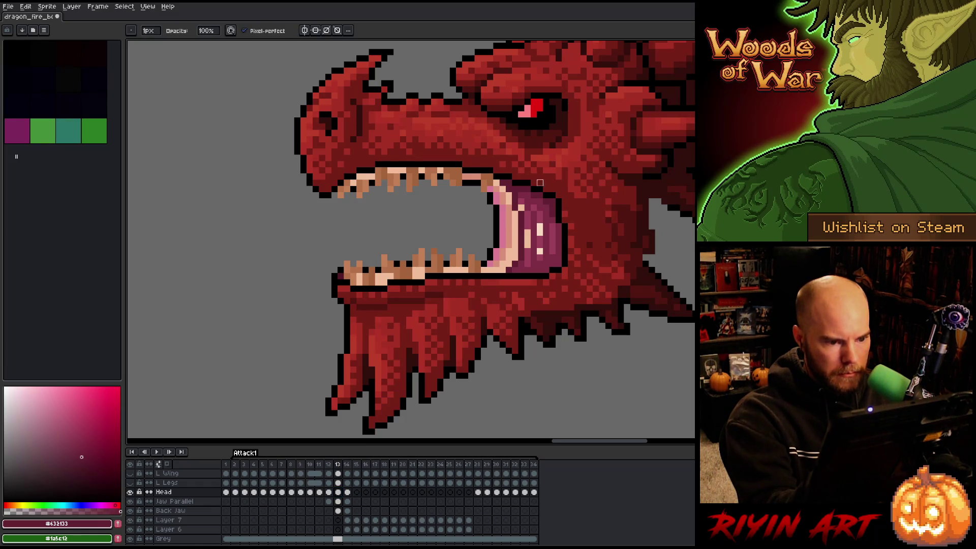
Recheck the Head layer alone, restore all layers, select Jaw Parallel frame 13, and save.
click(132, 500)
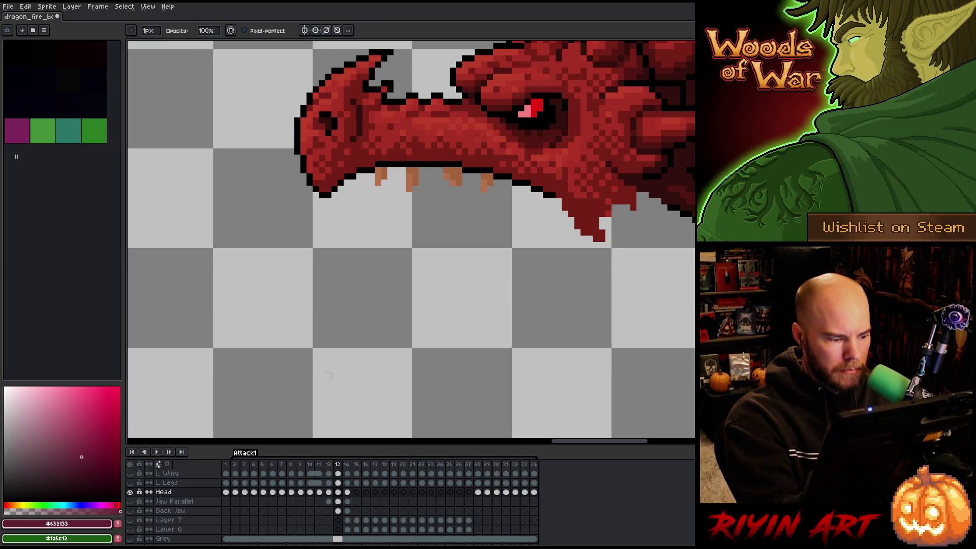
click(131, 502)
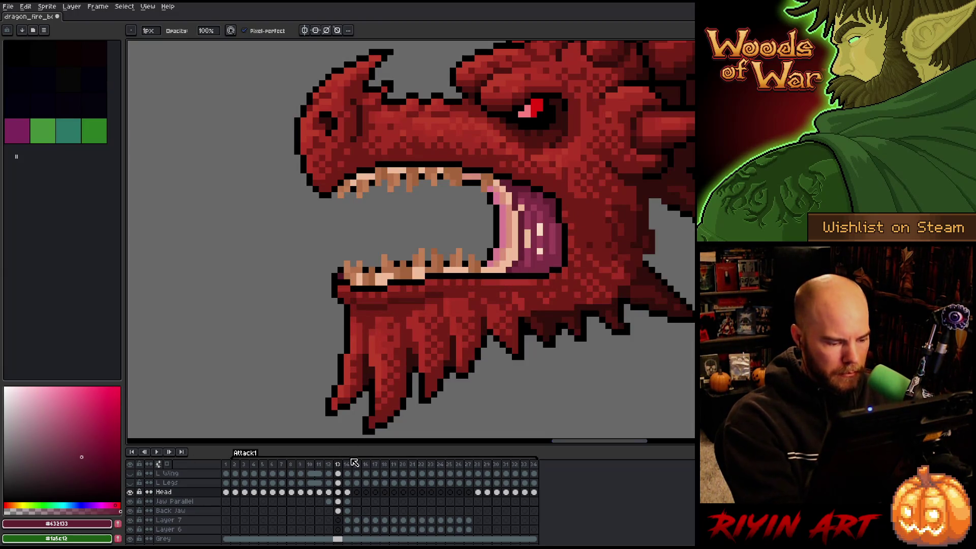
click(341, 502)
key(e)
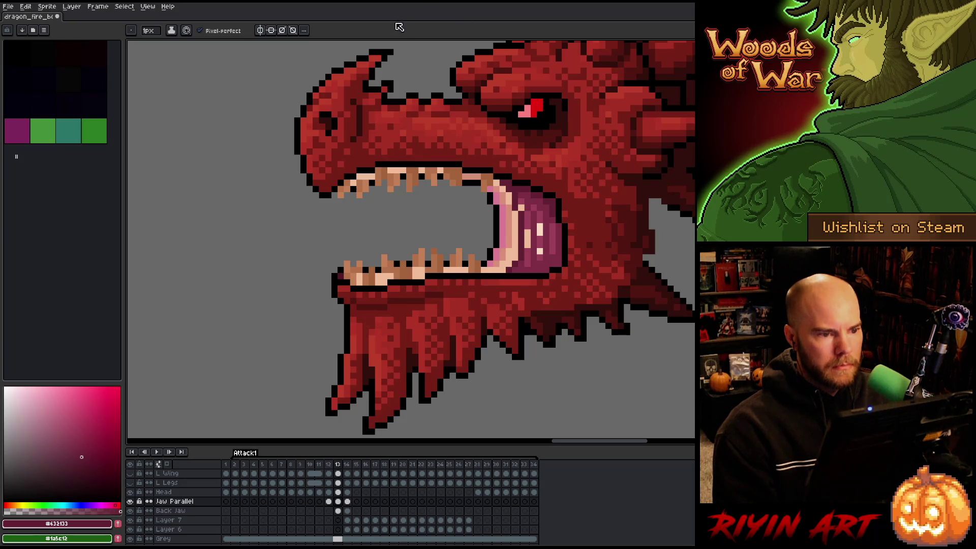
key(ctrl+s)
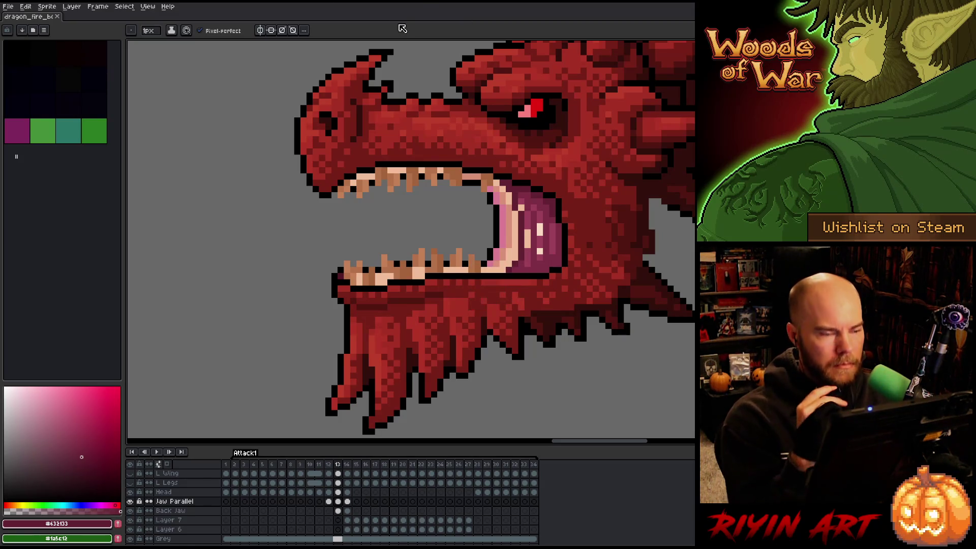
Compare the jaw on neighbouring frames, then place a pixel on the frame 14 jaw.
drag(586, 283, 540, 287)
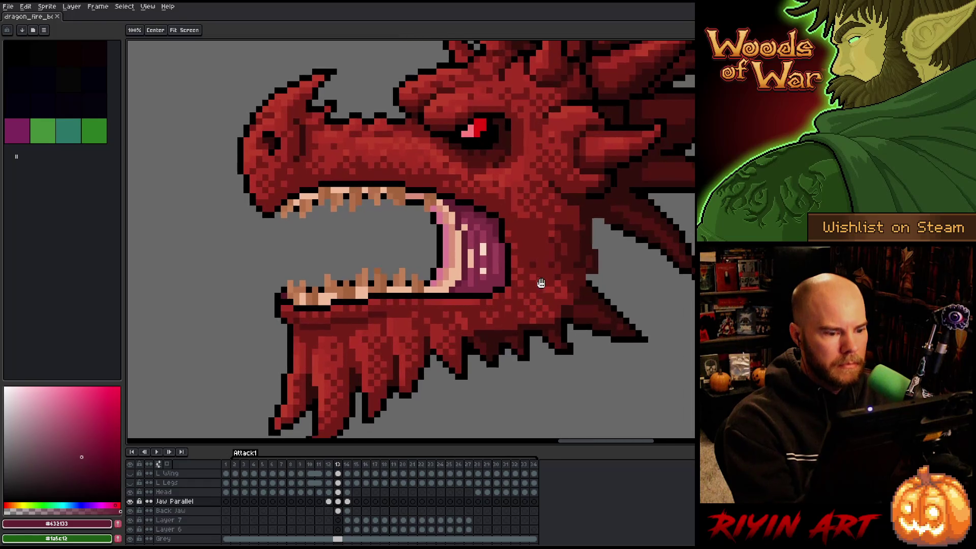
click(328, 501)
click(338, 502)
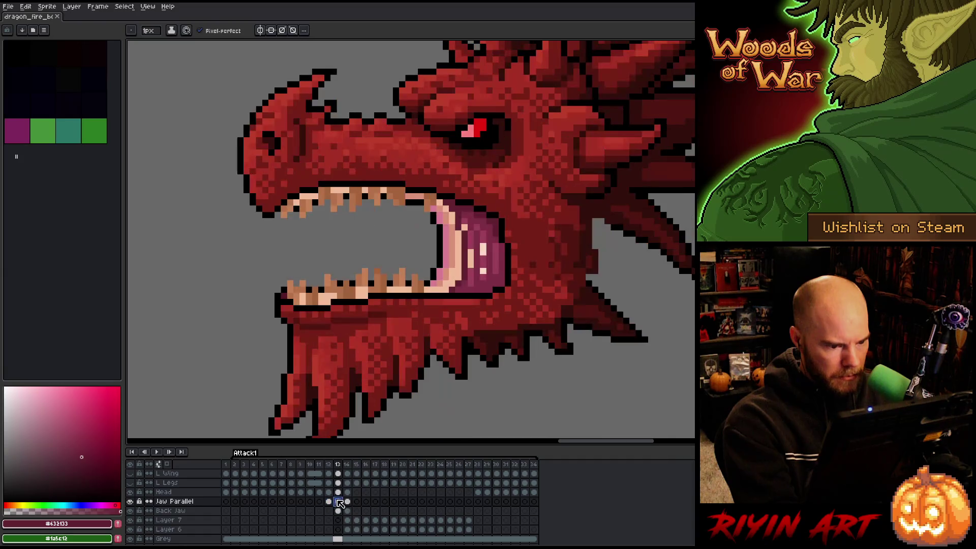
click(348, 502)
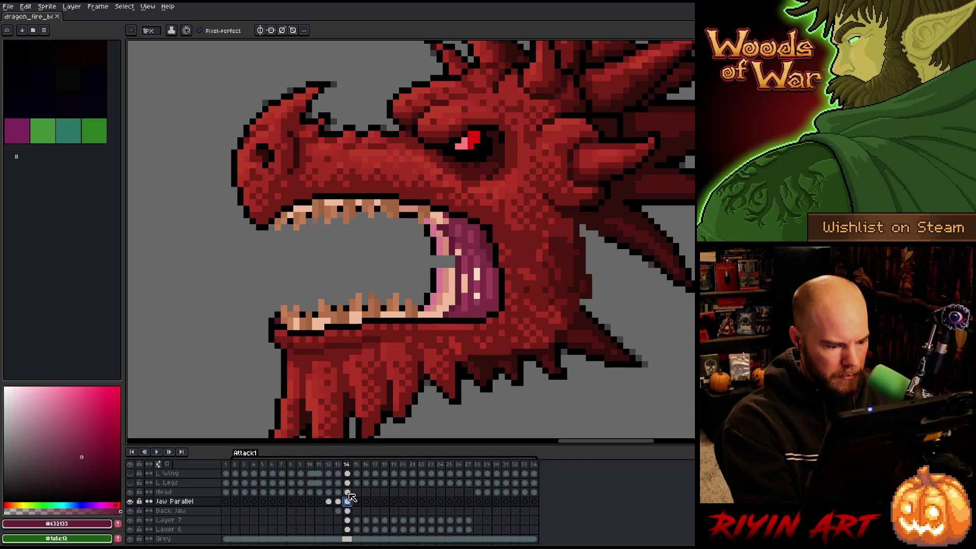
click(442, 216)
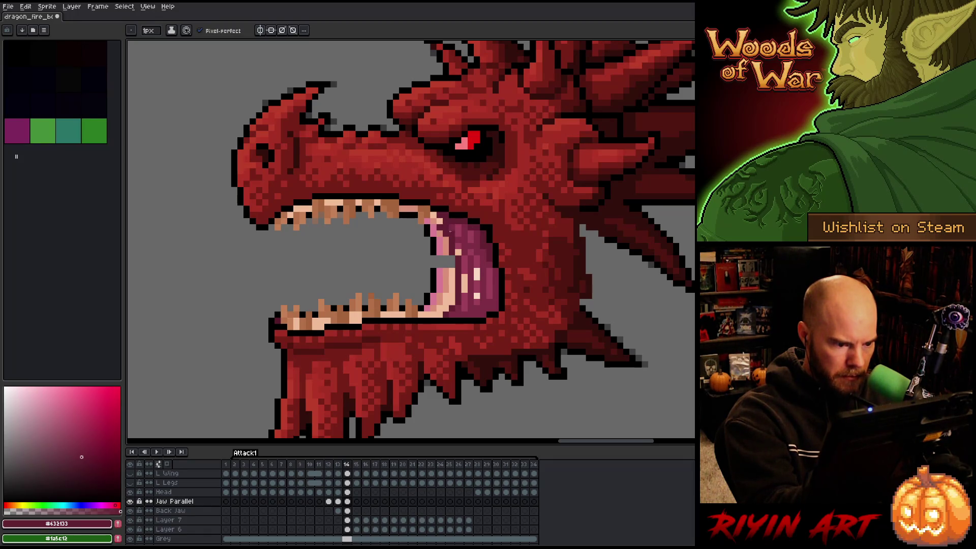
Flip between frames 13 and 14, then pick the tongue colour #7d2e44 for the pencil.
key(e)
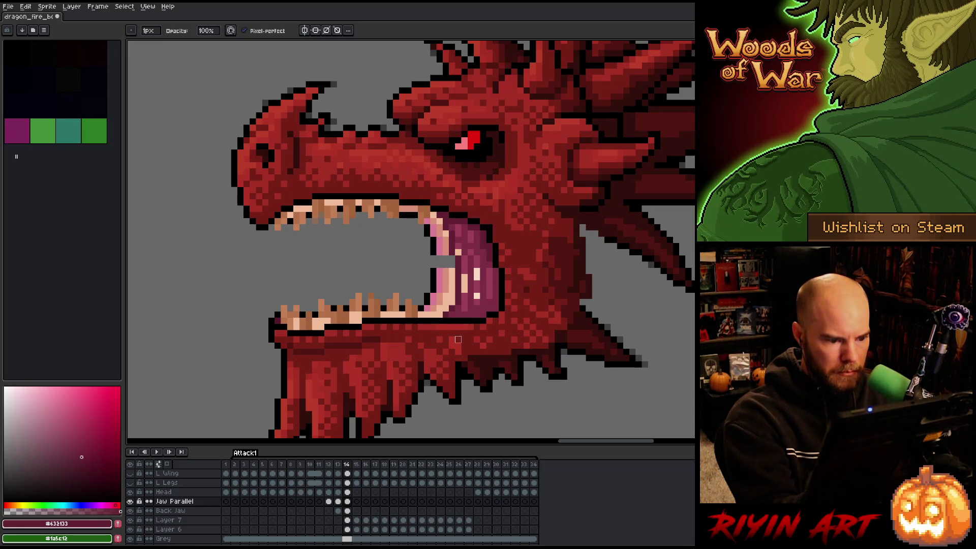
key(comma)
key(period)
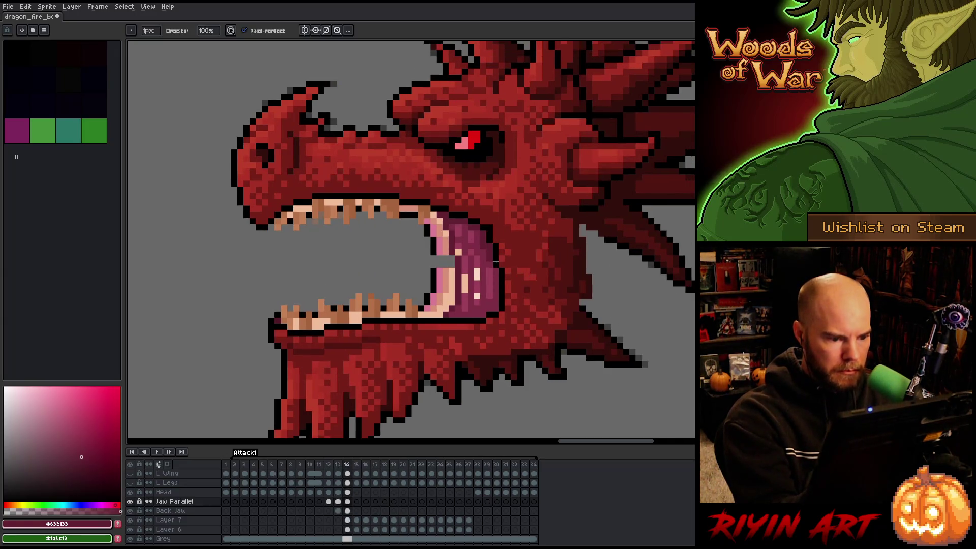
key(b)
key(b)
key(b)
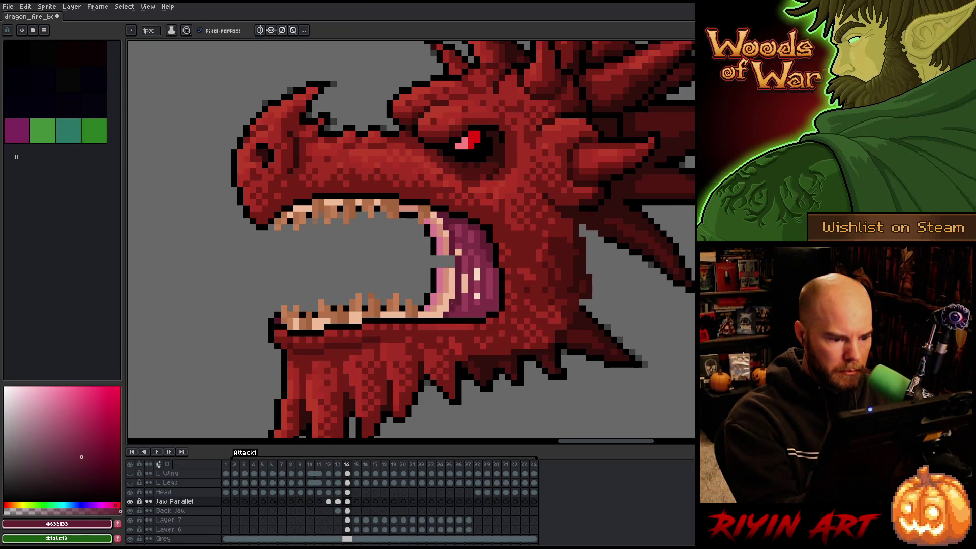
alt+click(488, 240)
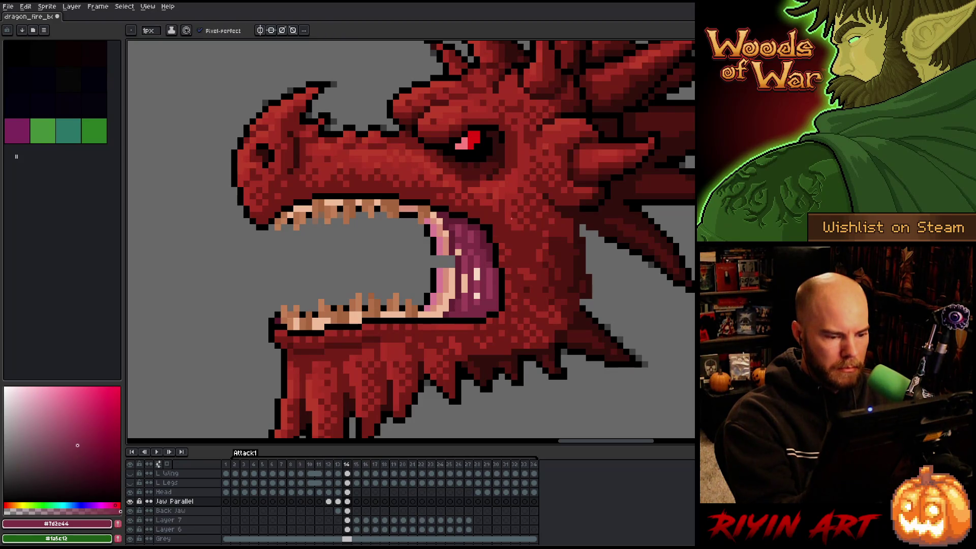
Sample the tongue colours #9c3f59 and #7d2e44 and compare frames 13 and 14.
alt+click(469, 263)
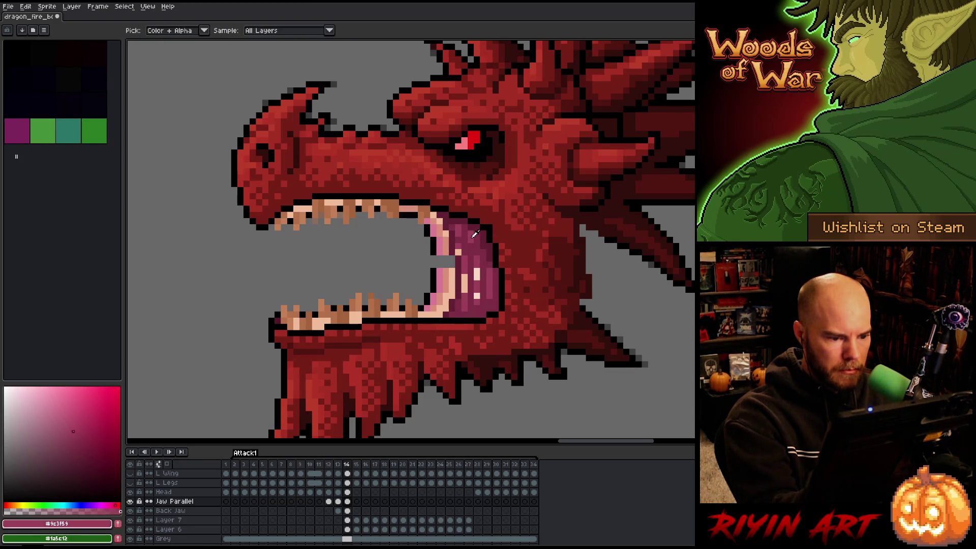
alt+click(473, 232)
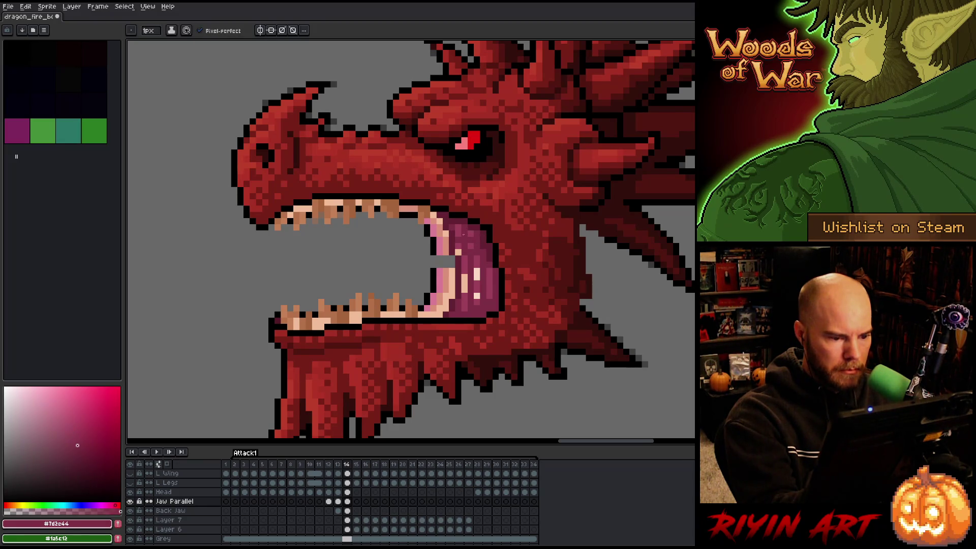
alt+click(462, 237)
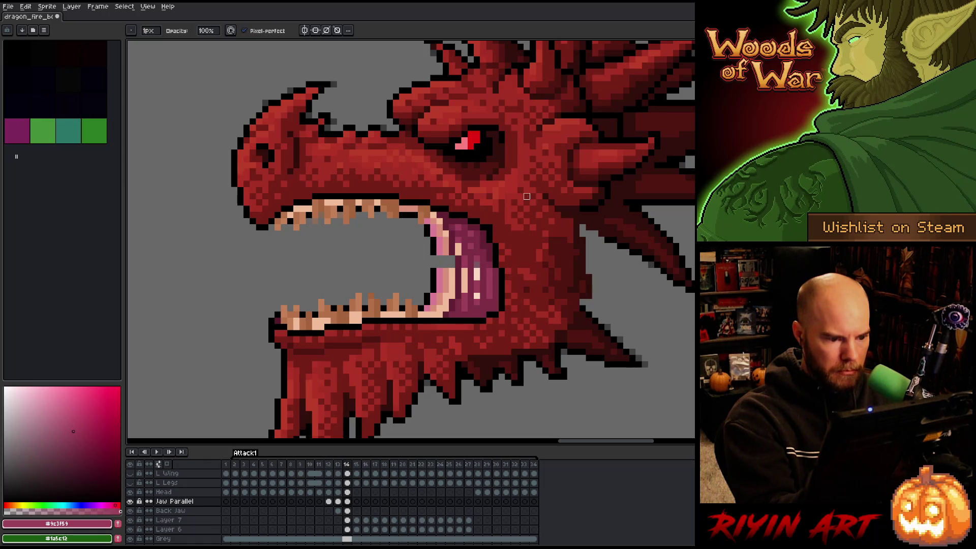
key(Left)
key(Right)
key(Left)
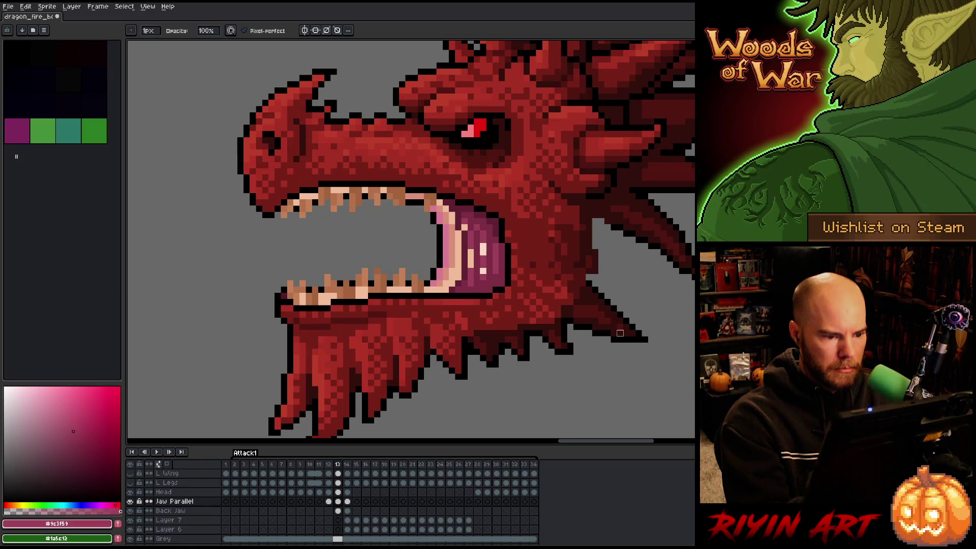
key(Right)
key(Left)
key(Right)
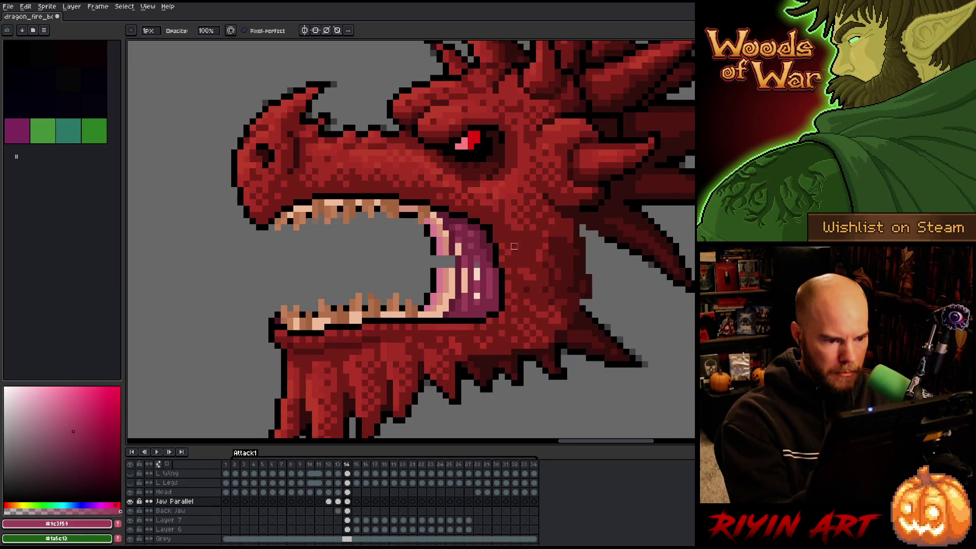
Pick dark red #7d2e44 and flip between frames 13 and 14 to compare the mouth.
alt+click(509, 166)
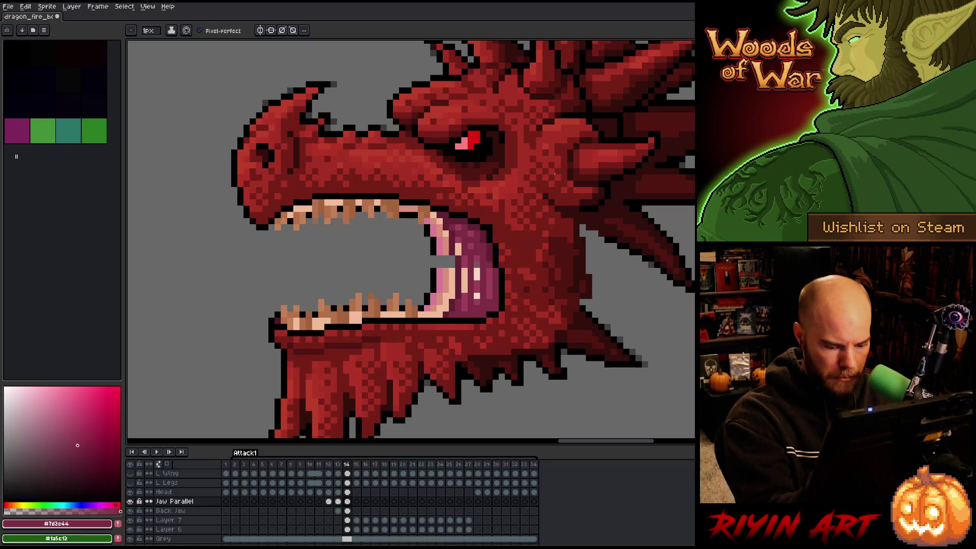
key(Left)
key(Right)
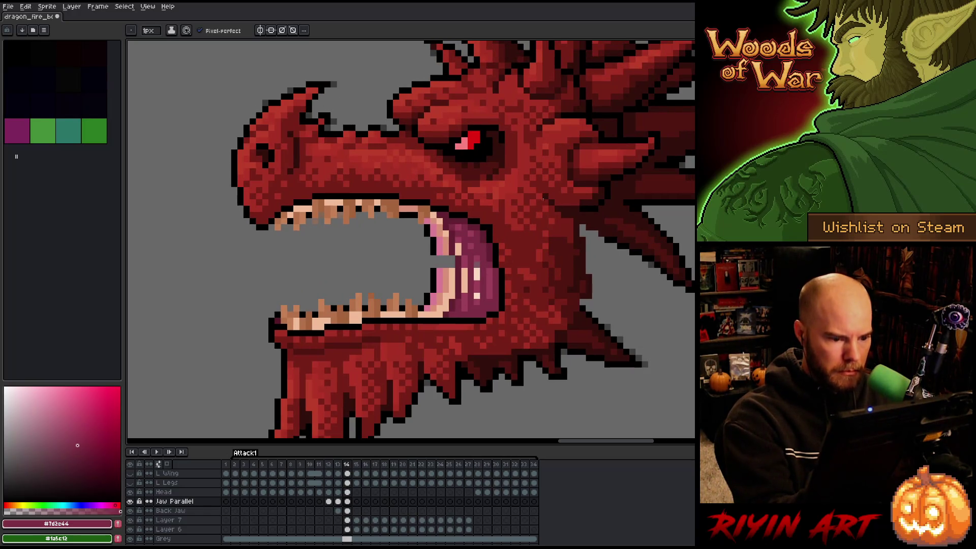
key(Left)
key(Right)
key(Left)
key(Right)
key(Left)
key(Right)
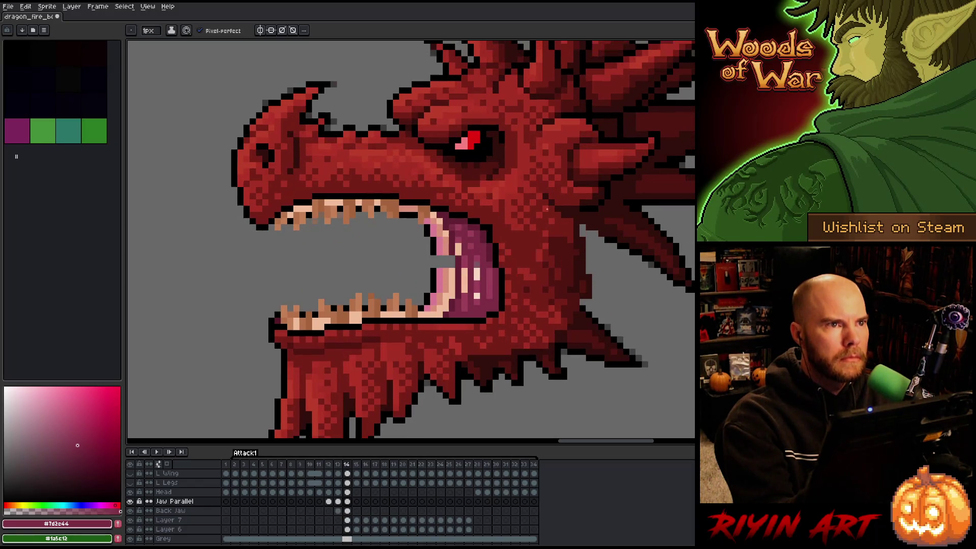
Touch up the tongue's upper edge on the Head frame 14 cel using #761f18, black and #632133.
alt+click(492, 220)
key(Up)
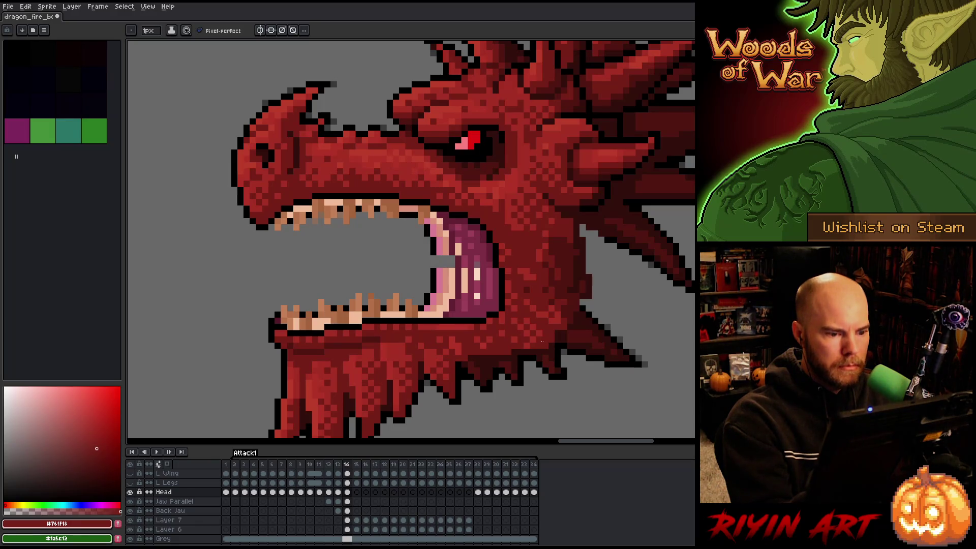
key(Left)
key(Right)
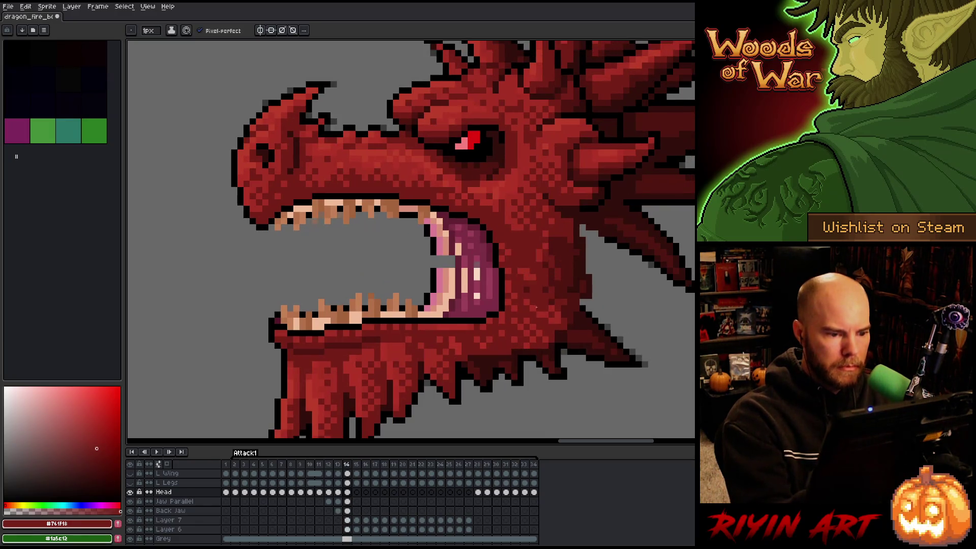
alt+click(489, 227)
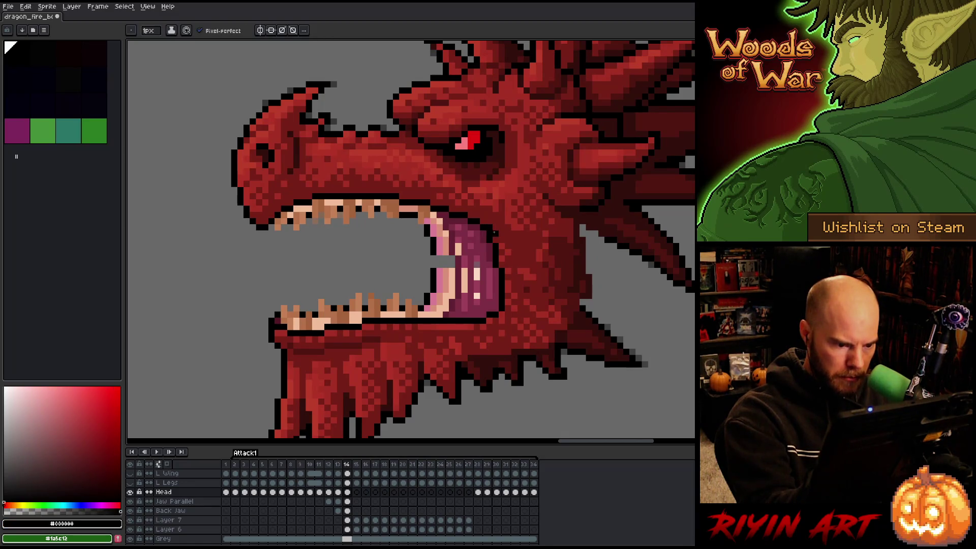
alt+click(492, 229)
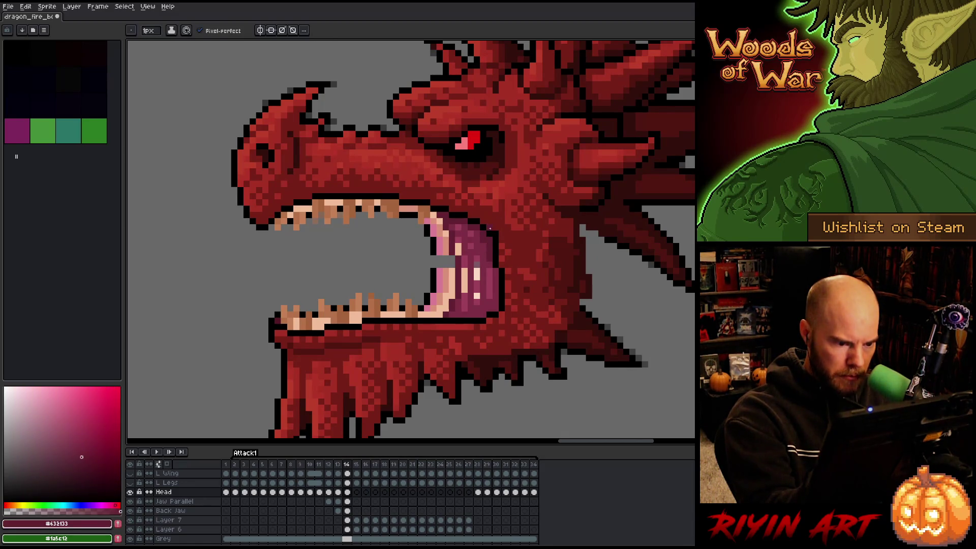
key(b)
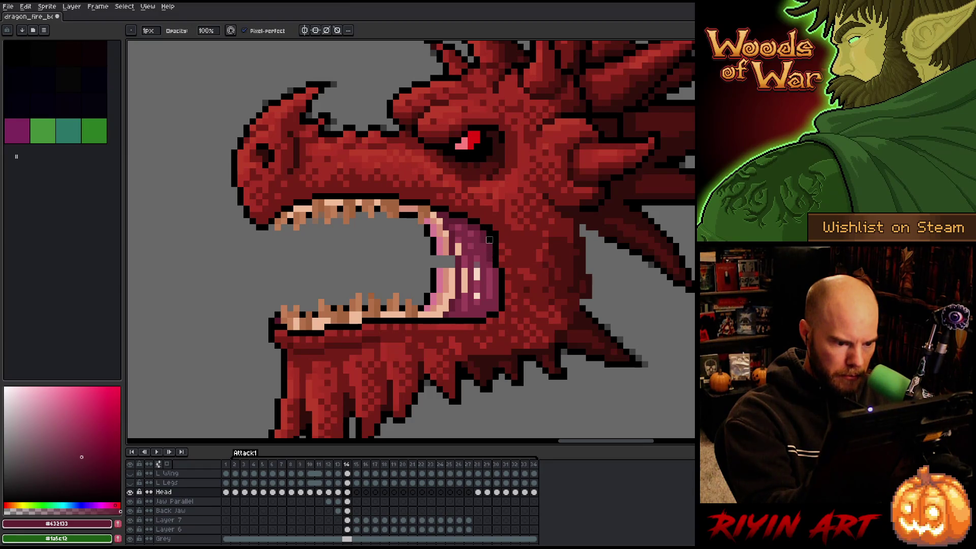
click(347, 492)
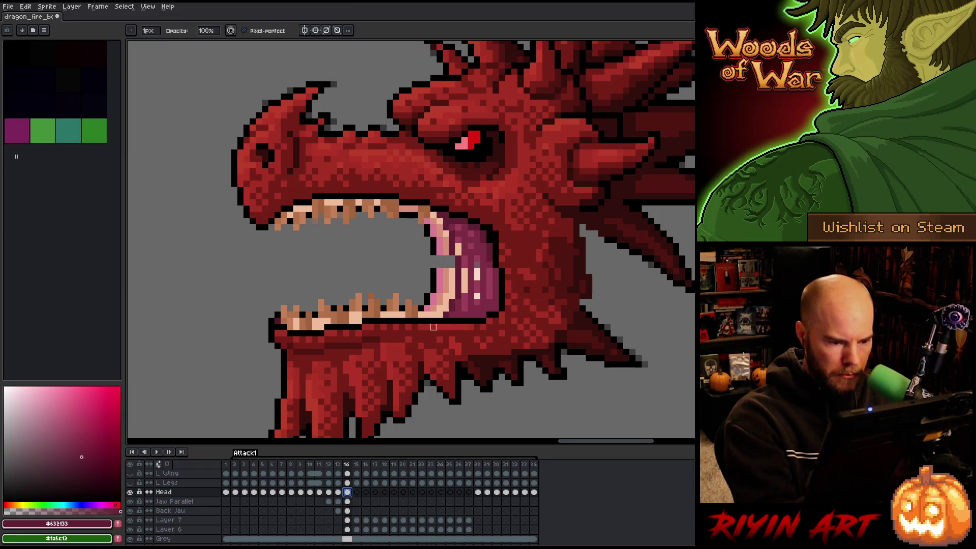
click(496, 234)
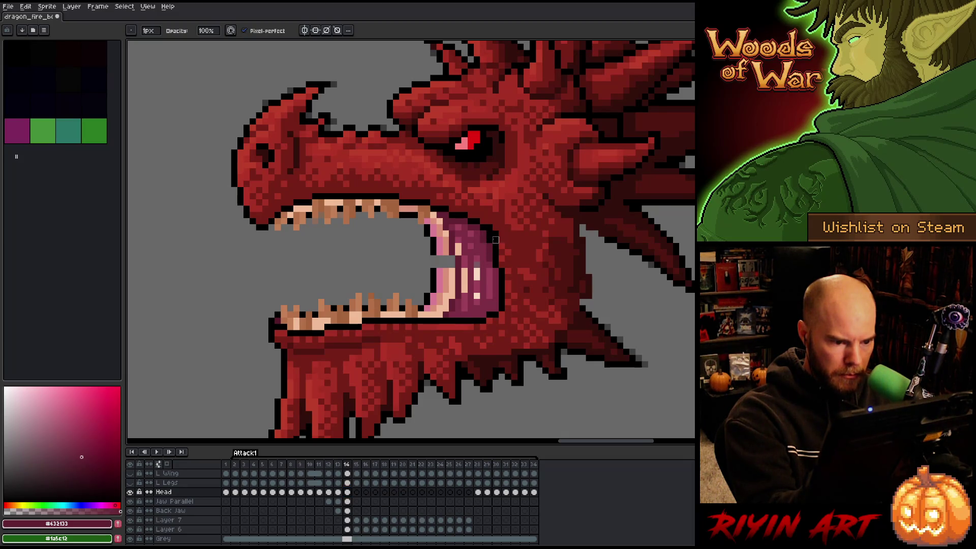
Sample #7d2e44 and black, then add a black pixel at the upper mouth edge on Head.
click(347, 501)
key(alt)
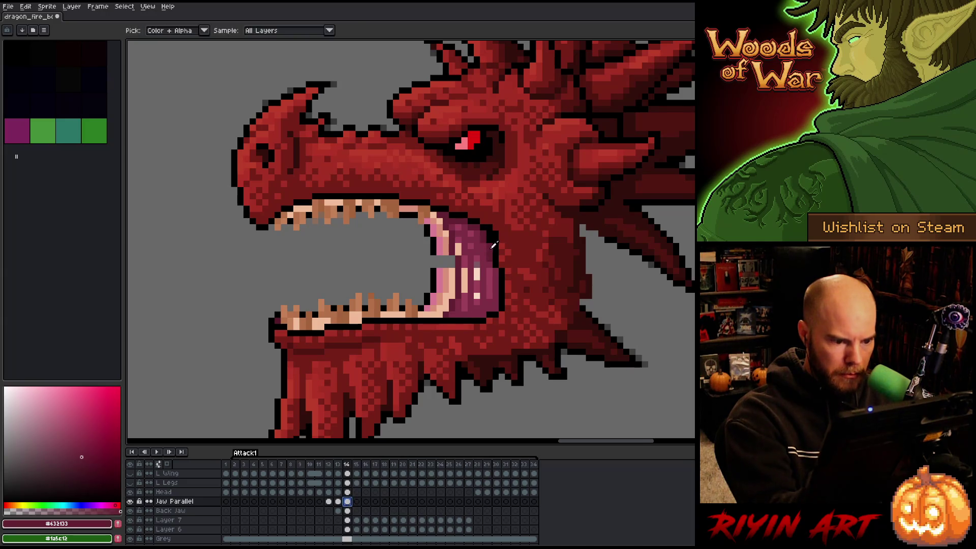
click(492, 243)
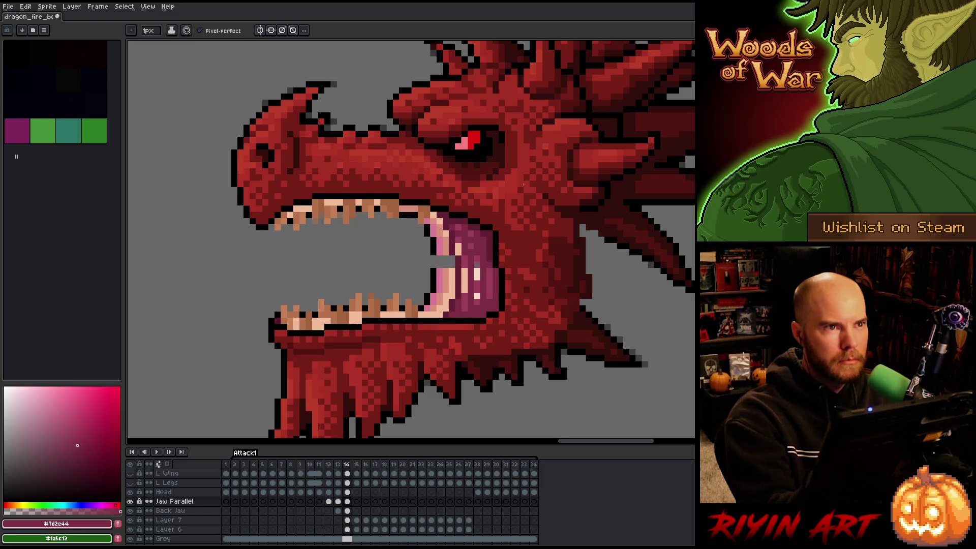
key(alt)
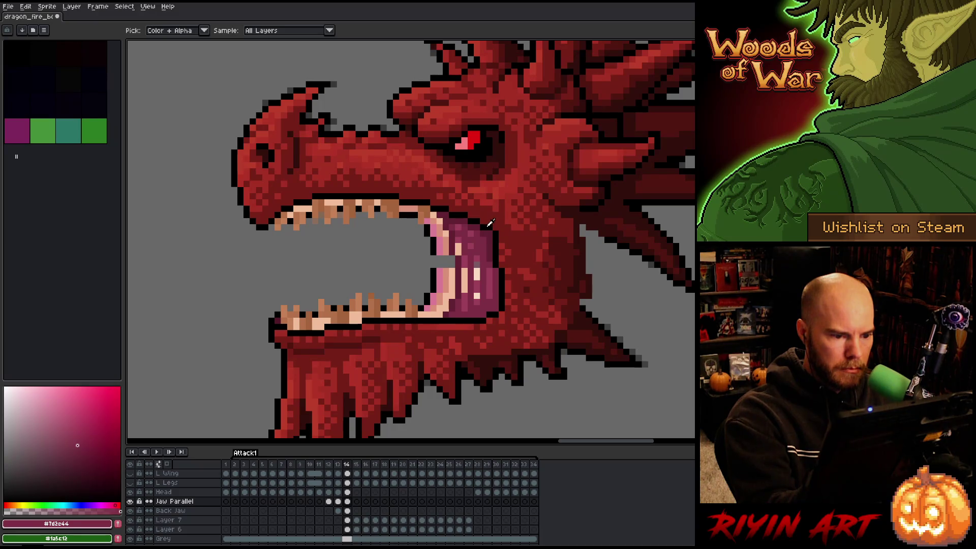
click(487, 224)
key(Up)
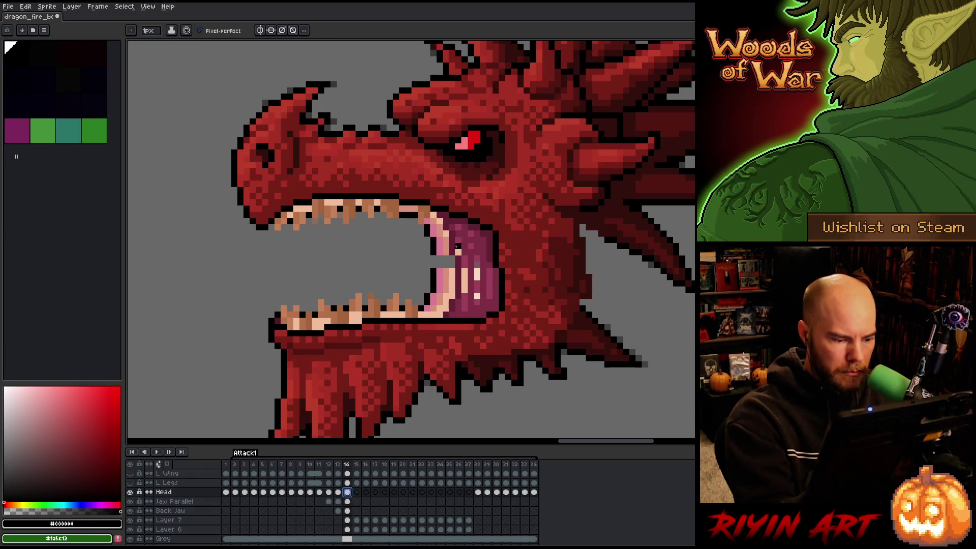
click(489, 217)
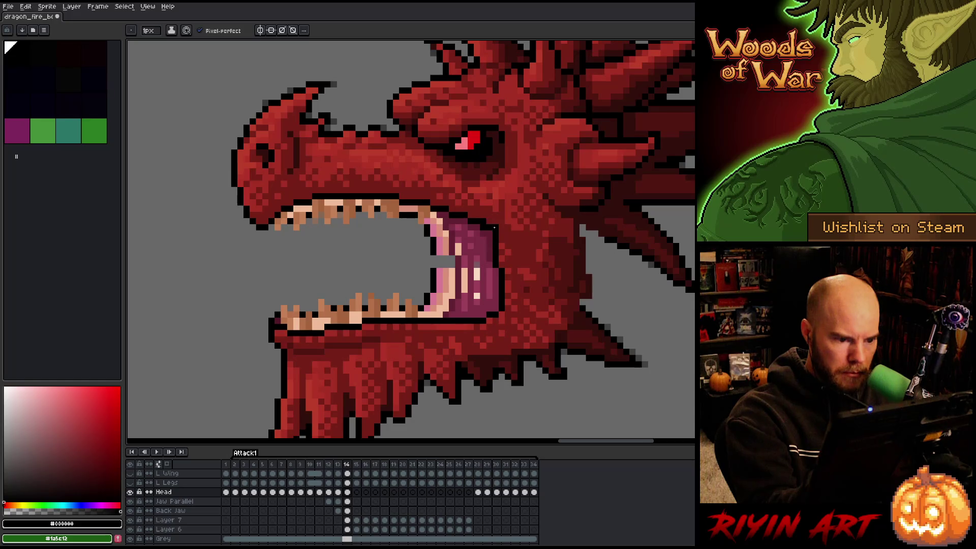
key(e)
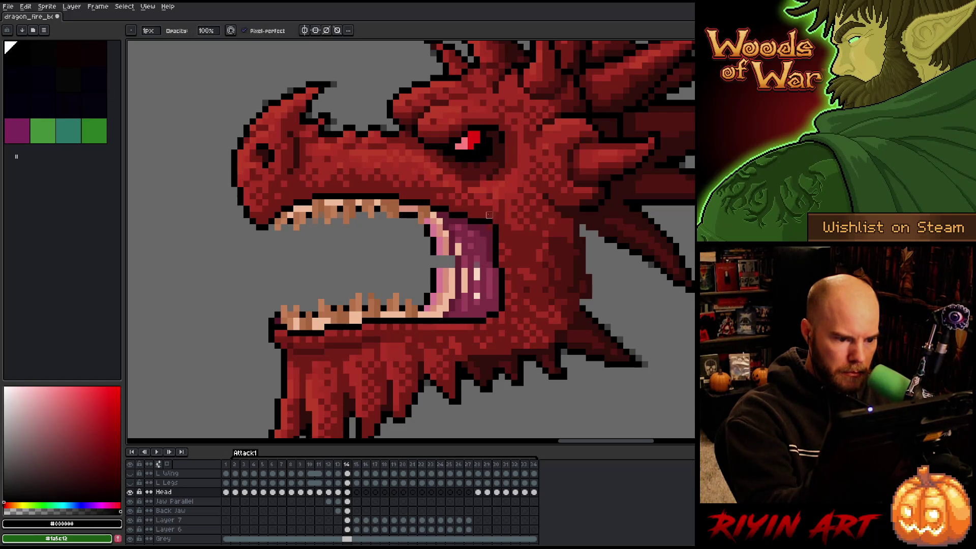
Sample maroon #632133 and pink #7d2c44 on Jaw Parallel, then check Head alone and compare frames.
click(347, 502)
key(b)
alt+click(491, 228)
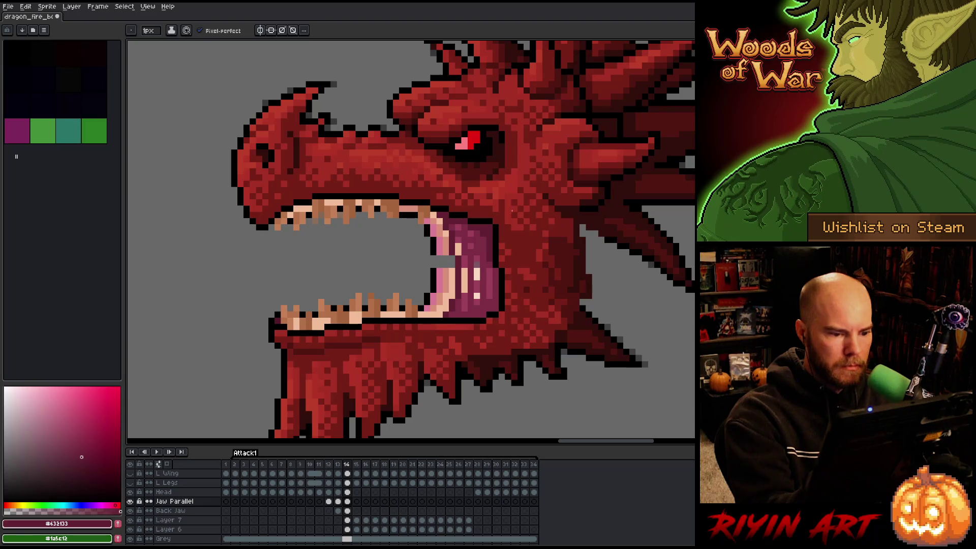
alt+click(489, 233)
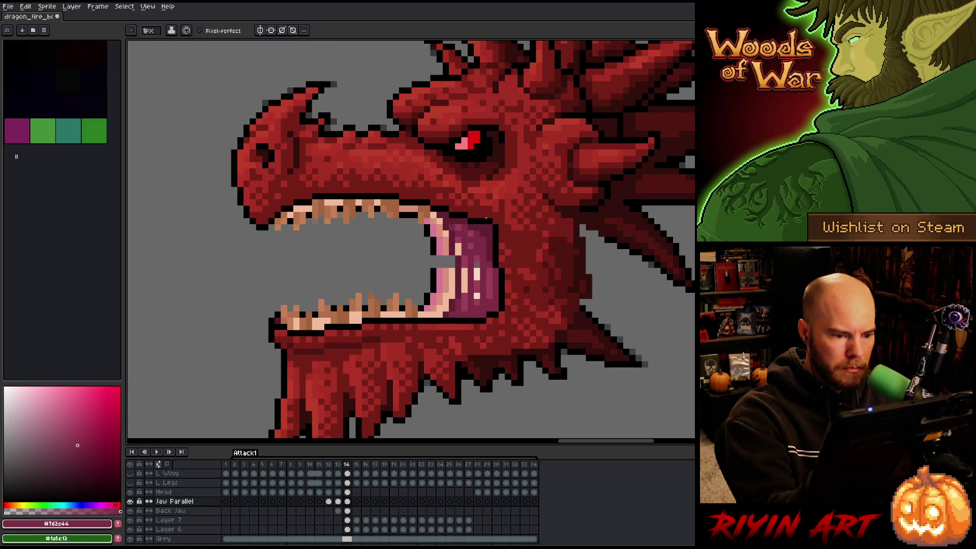
key(Up)
key(e)
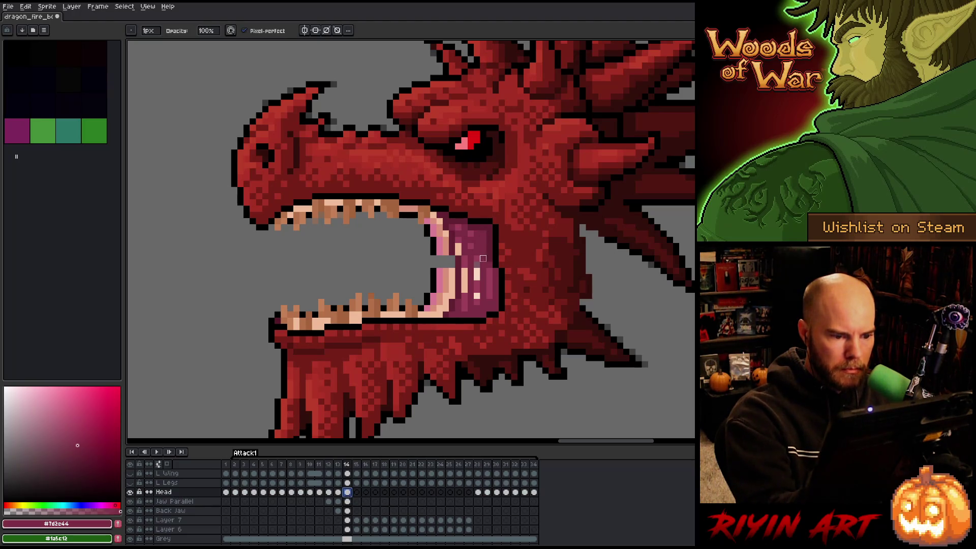
alt+click(131, 492)
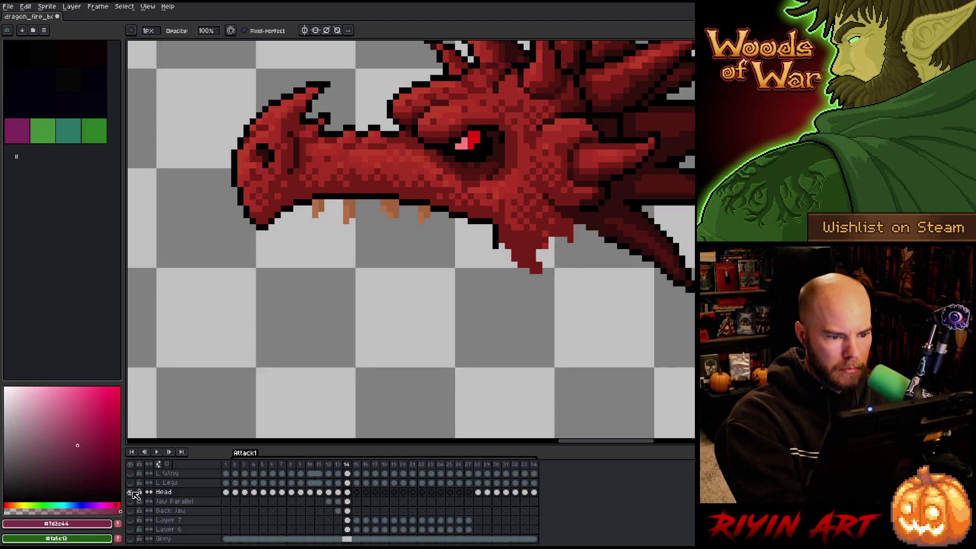
alt+click(132, 492)
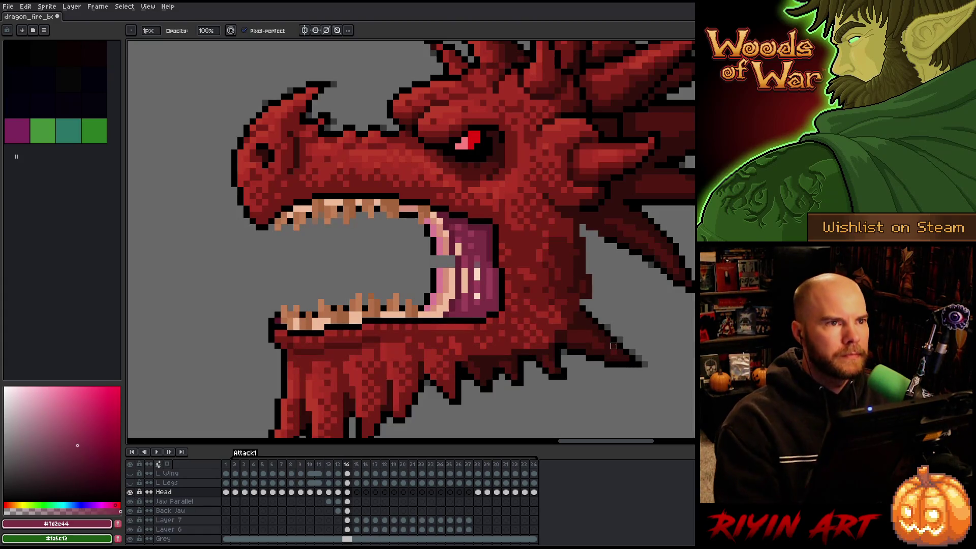
key(Left)
key(Right)
key(Left)
key(Right)
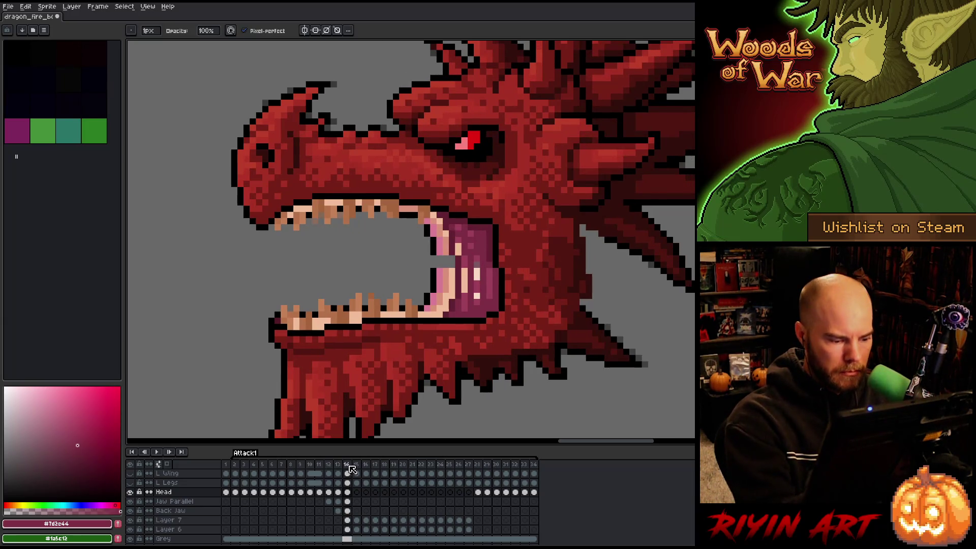
Sample dark red #761f18 and tongue colour #632133 on Jaw Parallel, then compare frames 13 and 14.
key(i)
click(493, 217)
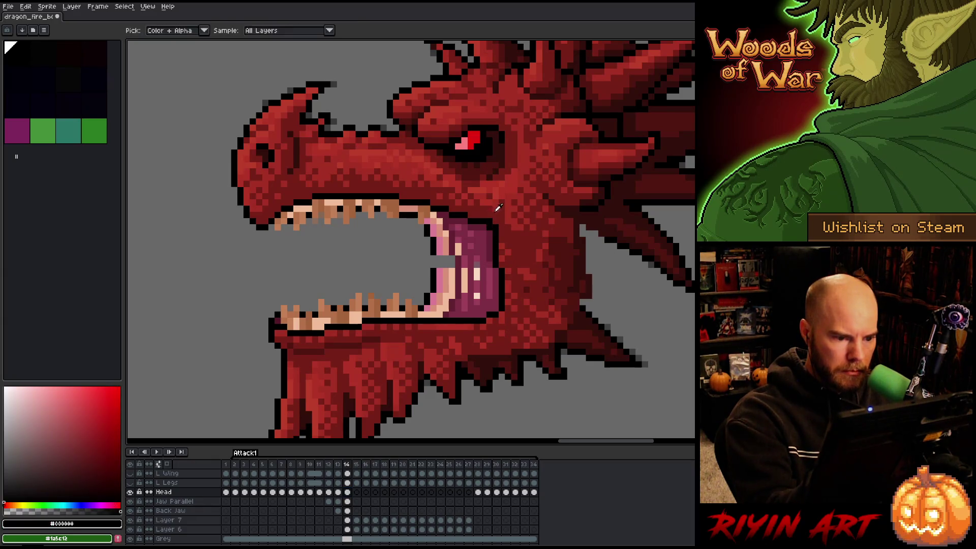
click(491, 221)
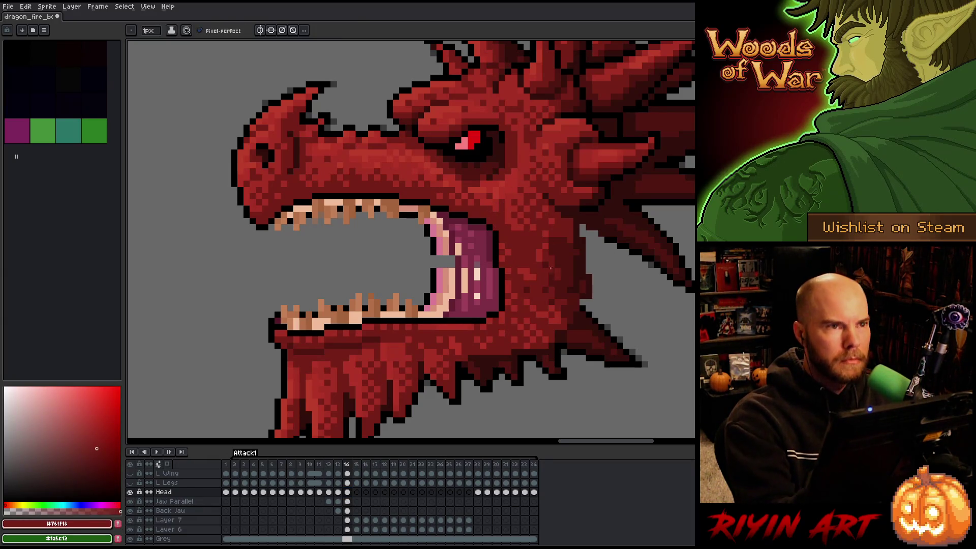
key(i)
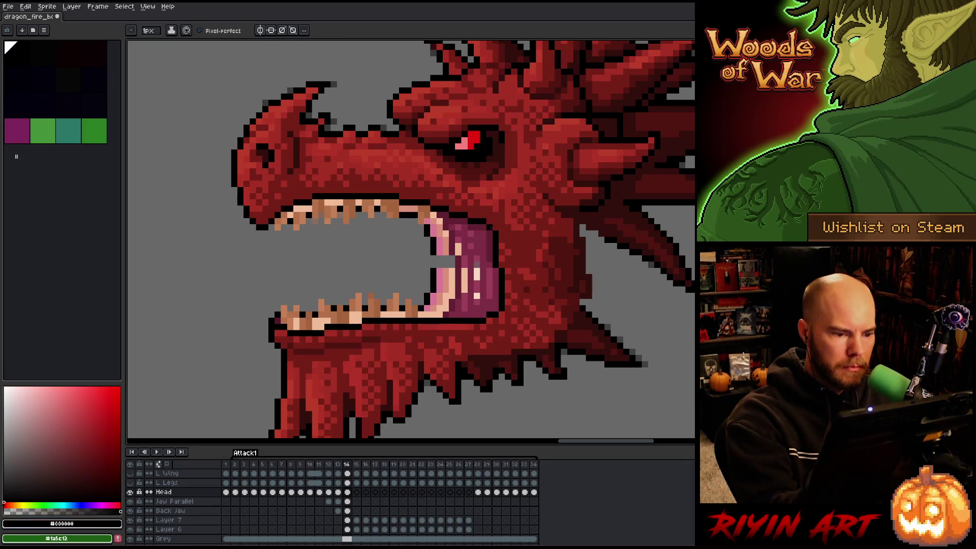
click(502, 219)
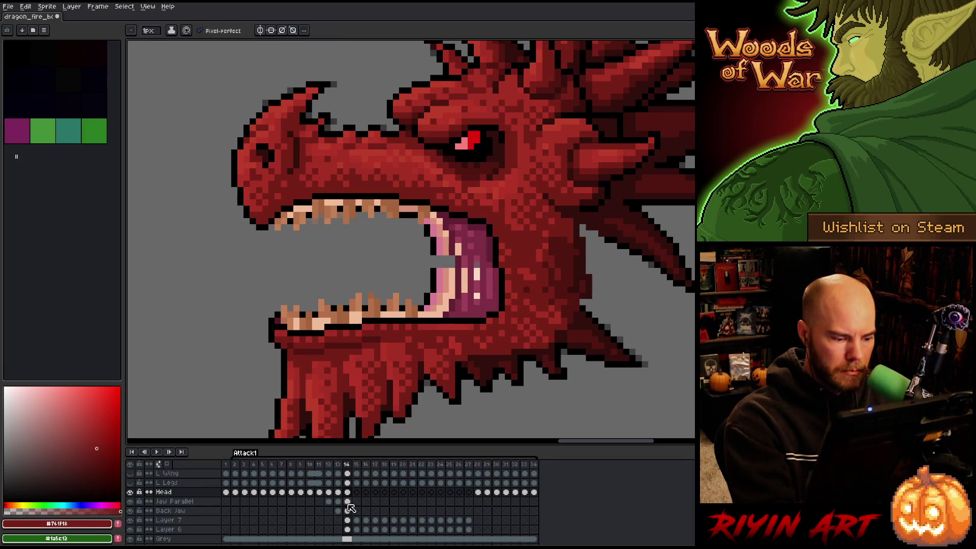
click(347, 501)
alt+click(477, 234)
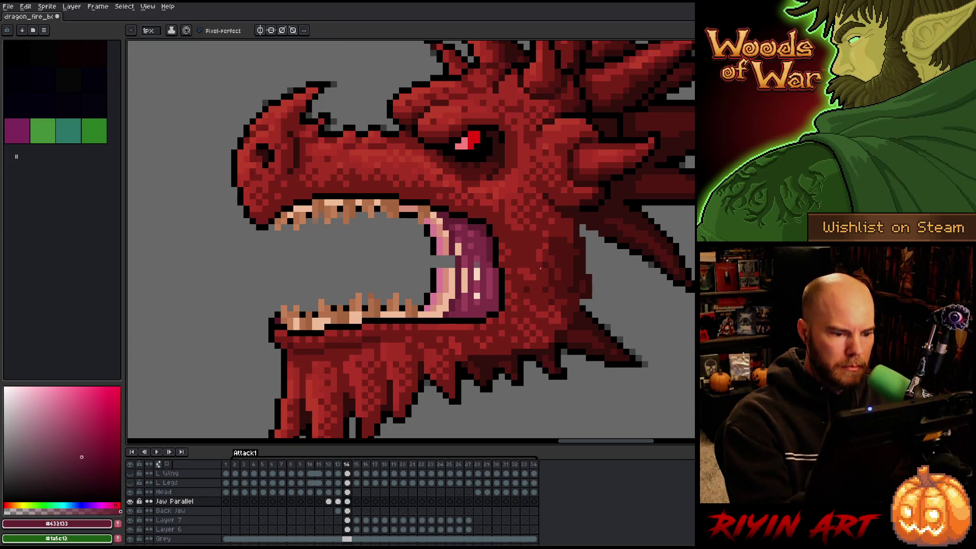
key(comma)
key(period)
key(comma)
key(period)
key(comma)
key(period)
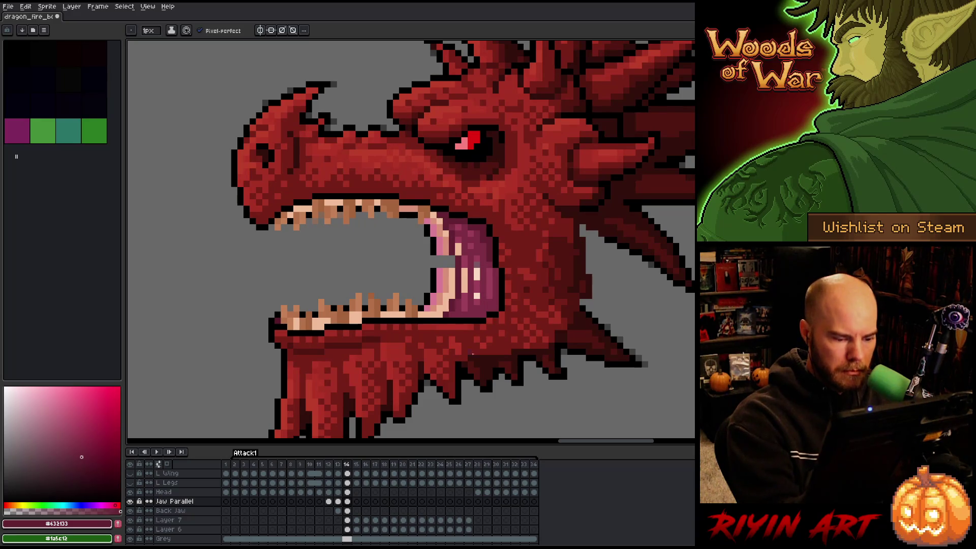
Sample the head red #a52f24 on the Head layer and peek back at frame 13.
ctrl+click(480, 330)
alt+click(484, 315)
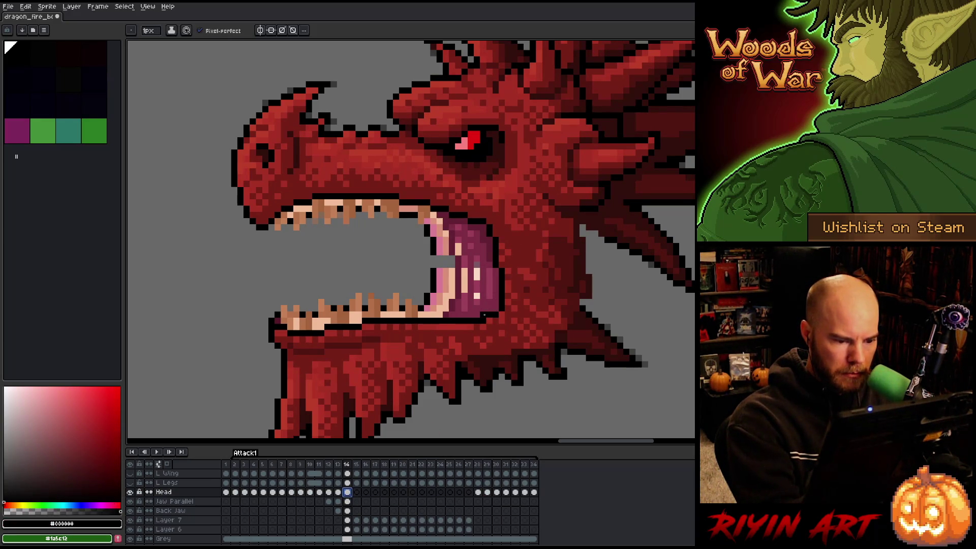
alt+click(483, 315)
alt+click(502, 302)
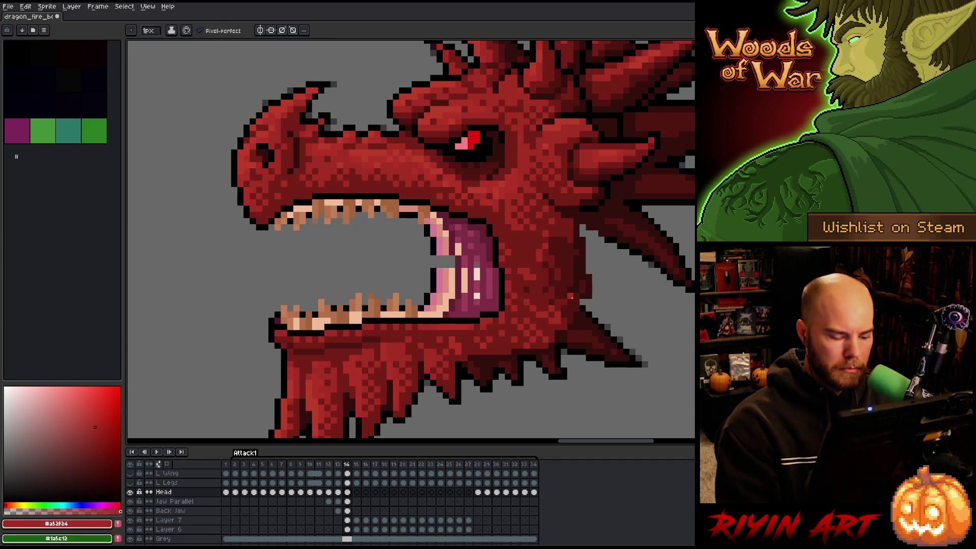
key(Left)
key(Right)
key(Left)
key(Right)
key(Left)
key(Right)
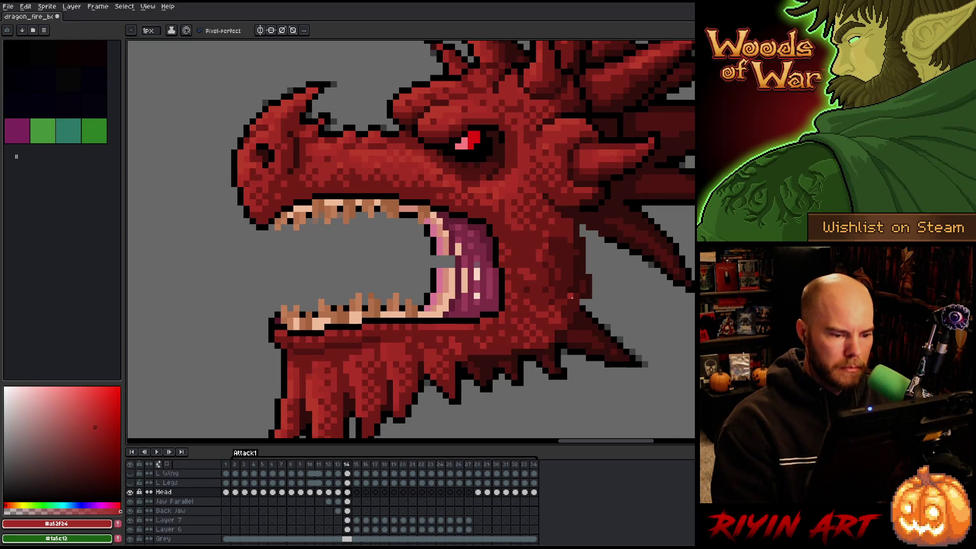
Redraw mouth pixels on Jaw Parallel in darker pink #7d2e44 and save the sprite.
alt+click(497, 268)
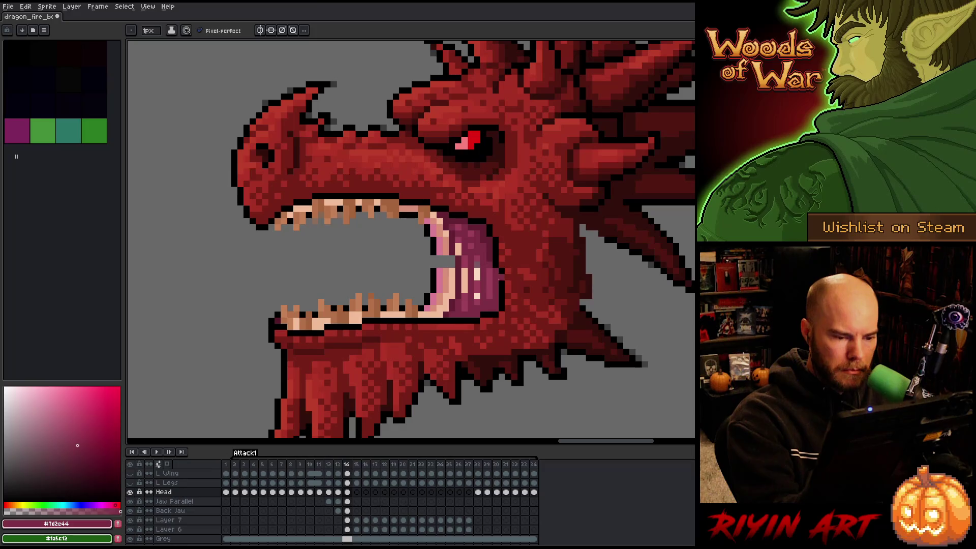
alt+click(497, 274)
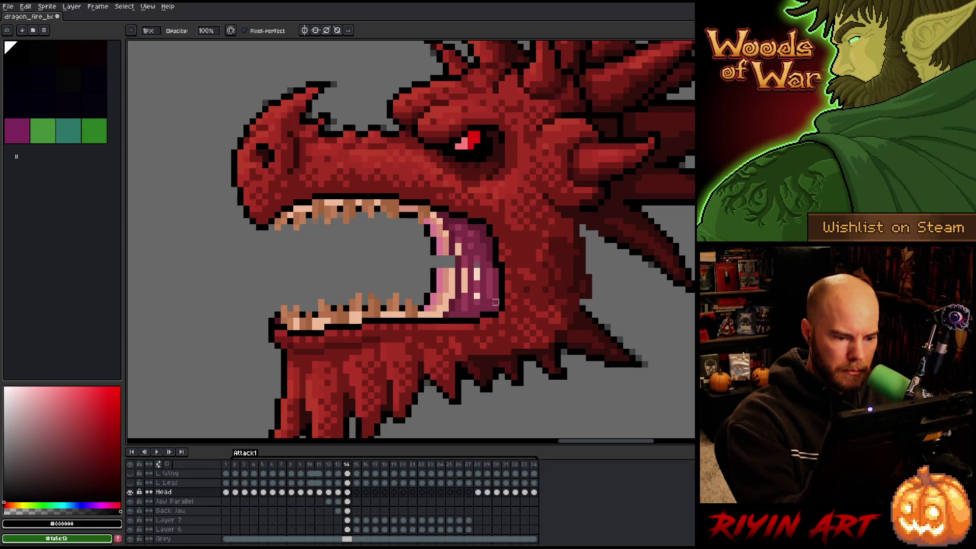
ctrl+click(495, 273)
alt+click(495, 273)
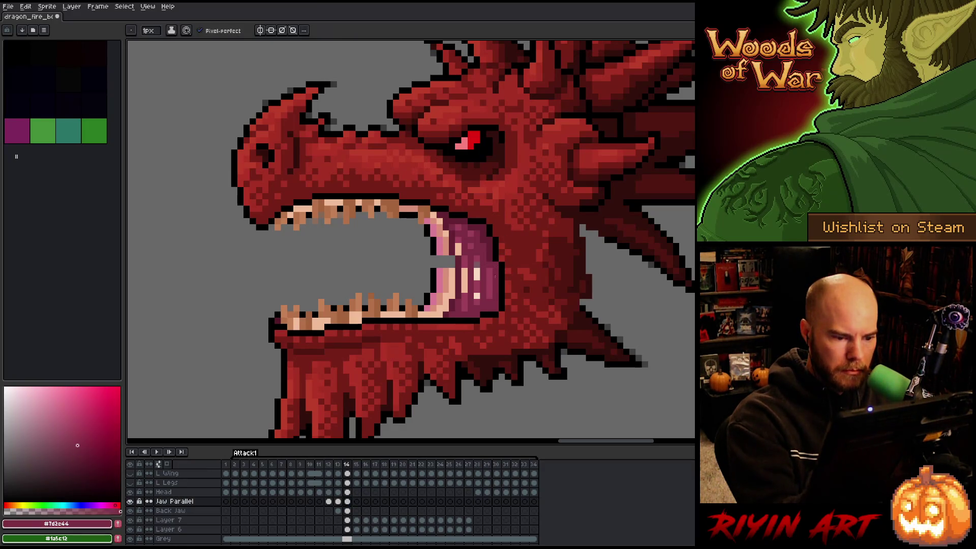
key(ctrl+s)
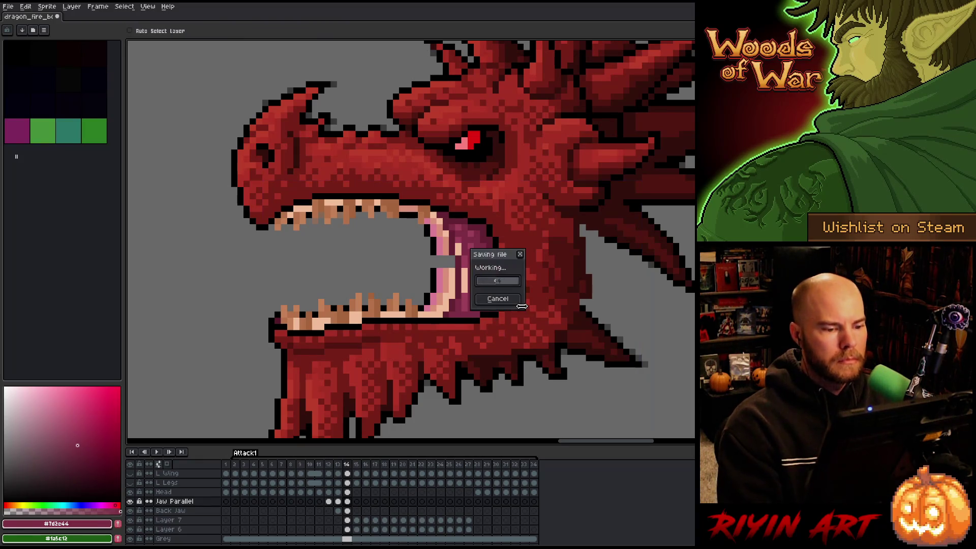
alt+click(497, 259)
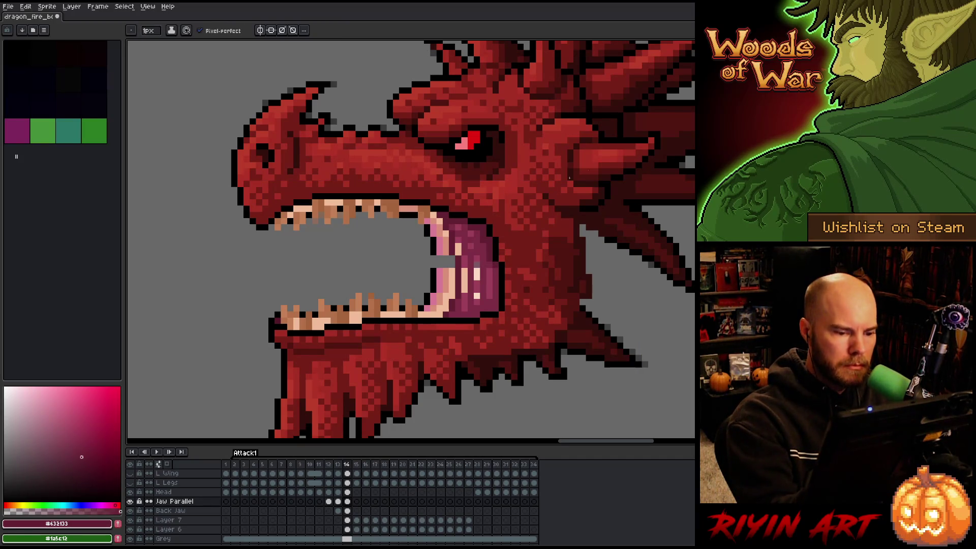
key(Left)
key(Right)
key(Left)
key(Right)
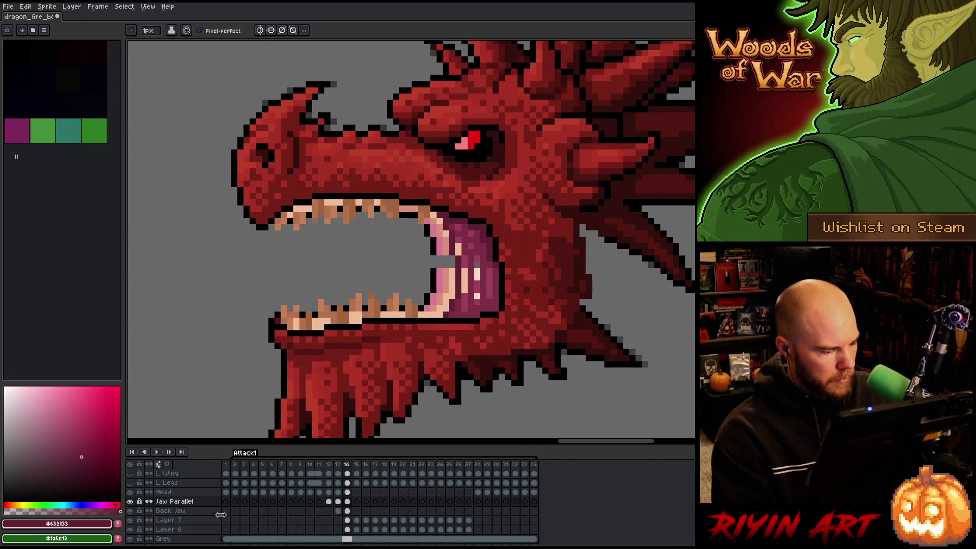
click(347, 510)
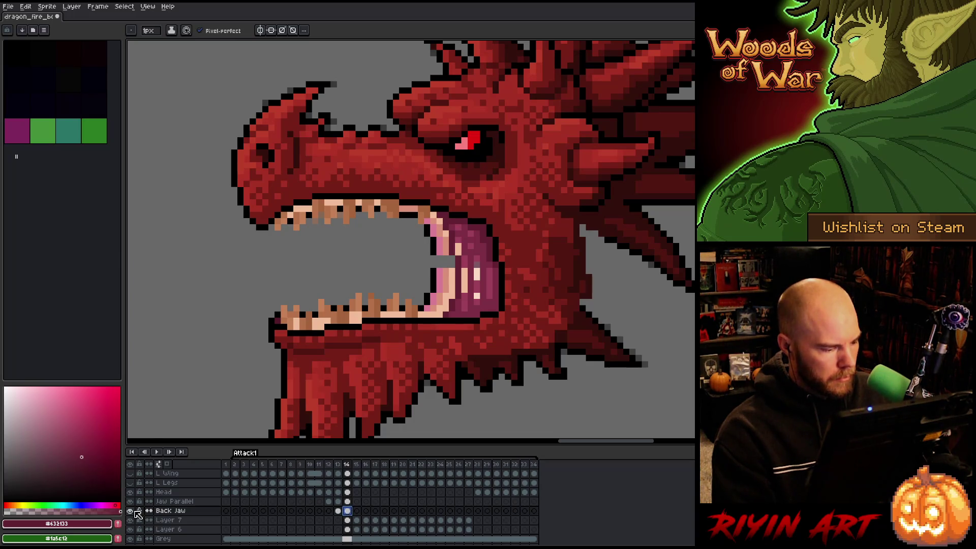
alt+click(132, 511)
key(m)
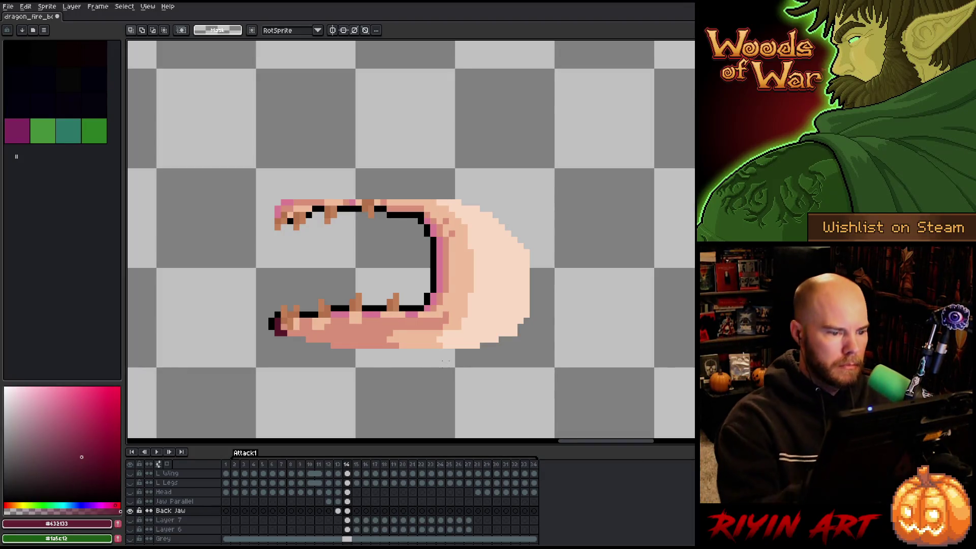
key(b)
alt+click(453, 232)
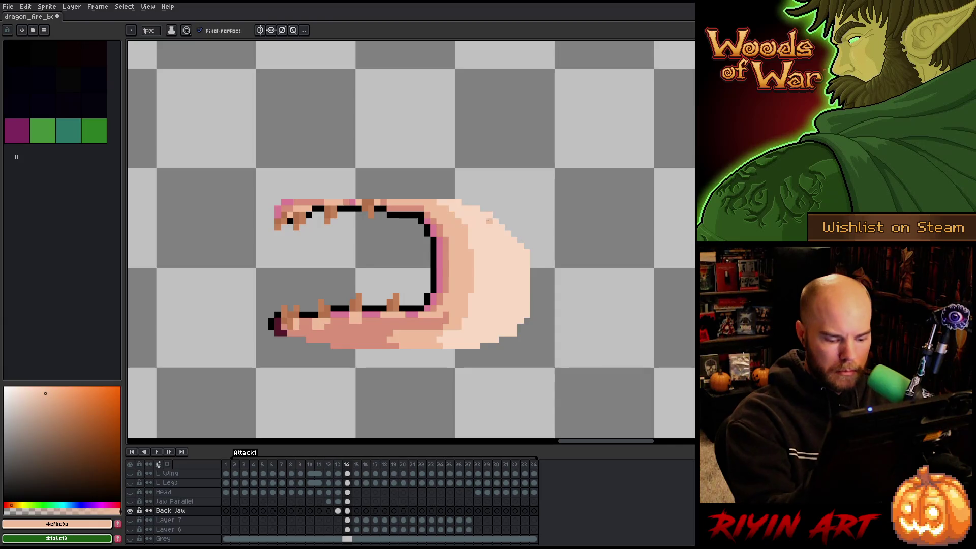
key(comma)
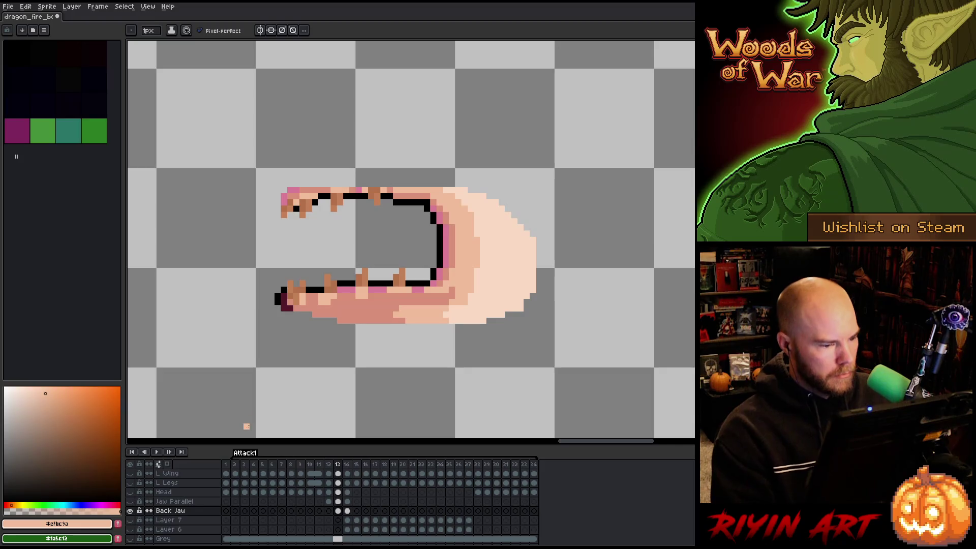
alt+click(131, 511)
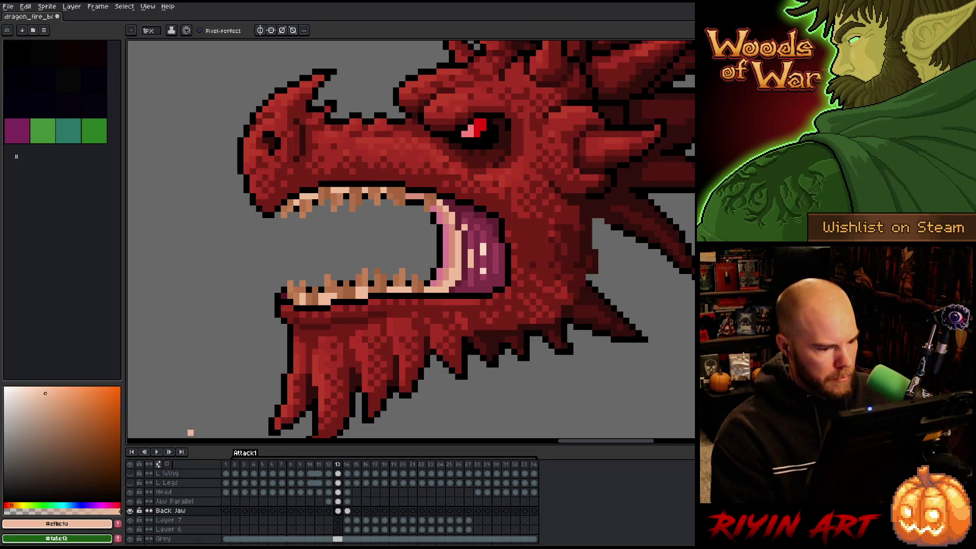
key(period)
key(comma)
key(period)
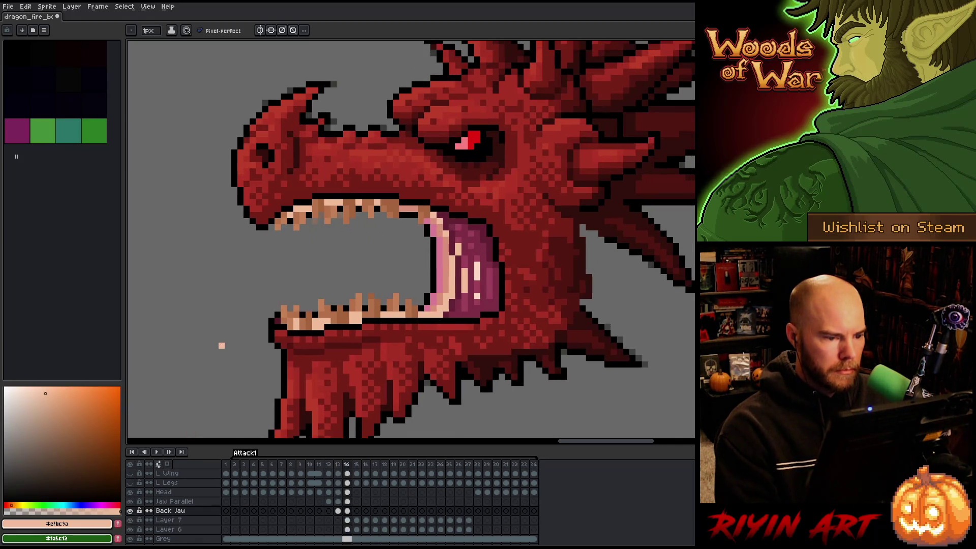
key(comma)
key(period)
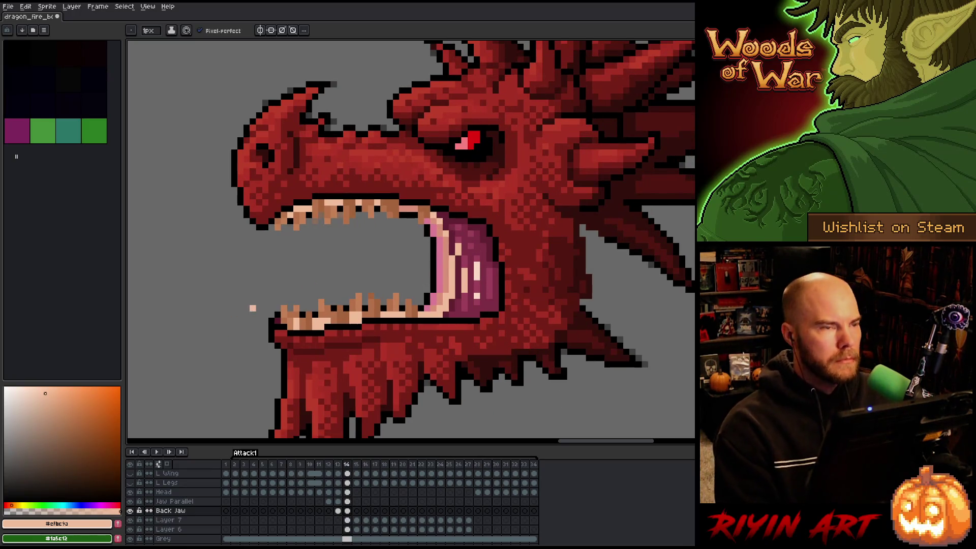
Select frame 15's Head, Jaw Parallel and Back Jaw cels and move their artwork a few pixels down.
scroll(271, 309, down, 2)
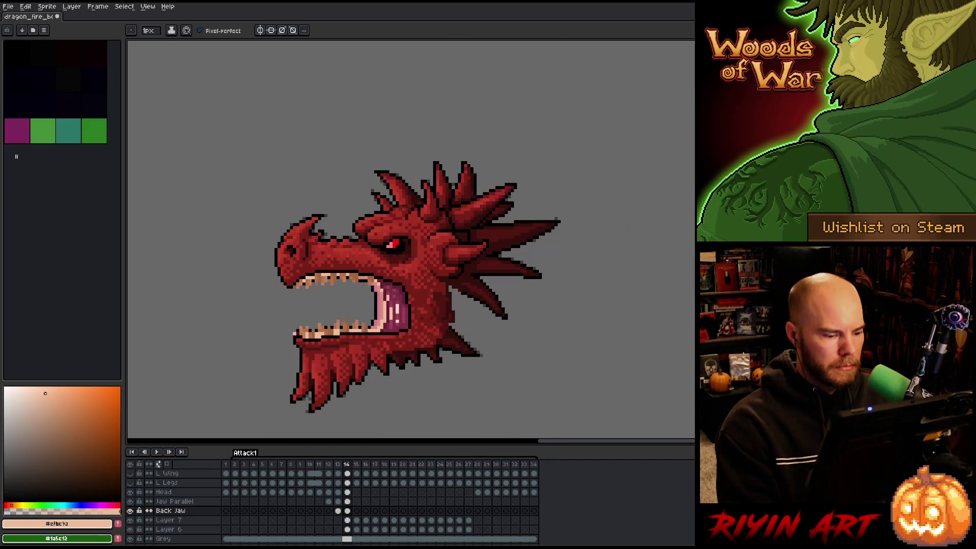
click(347, 492)
drag(350, 502, 351, 513)
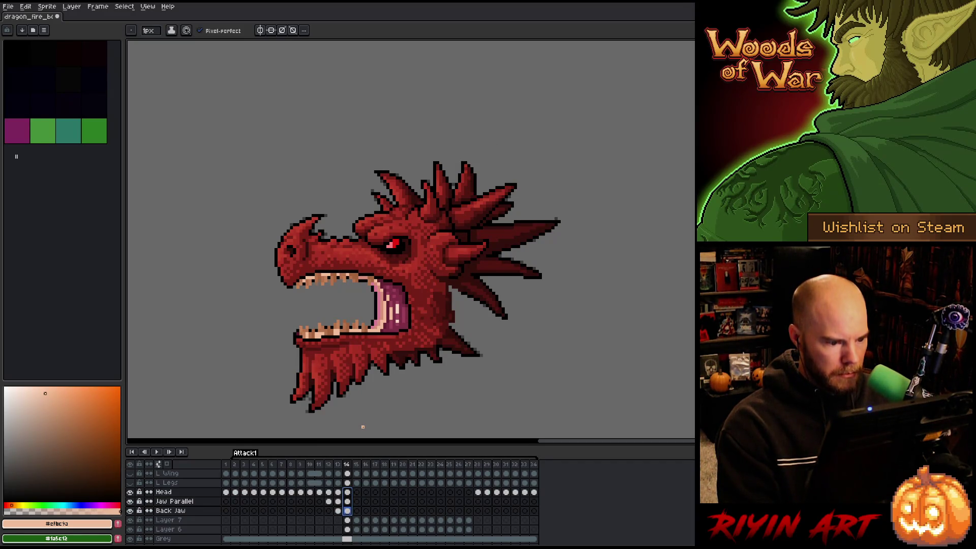
click(357, 493)
drag(359, 496, 359, 513)
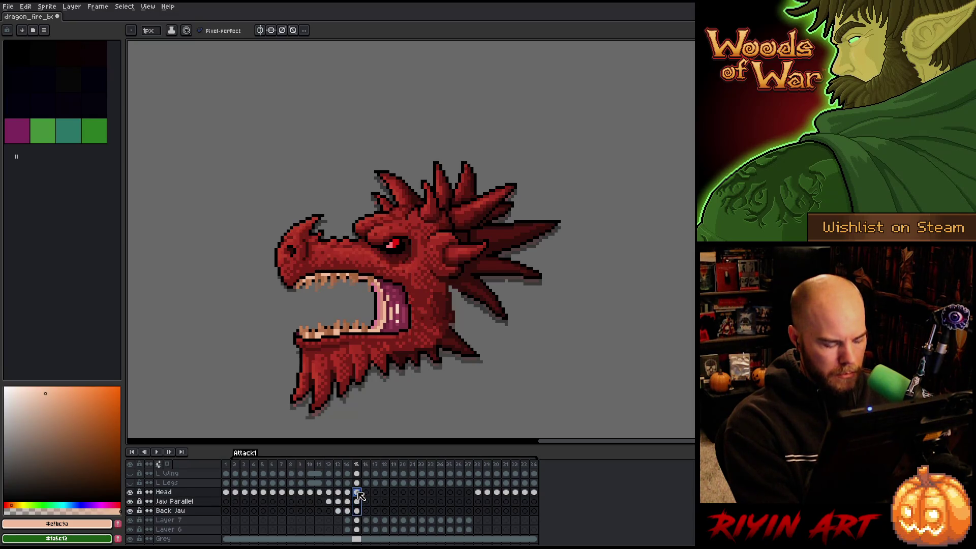
key(v)
drag(409, 218, 413, 228)
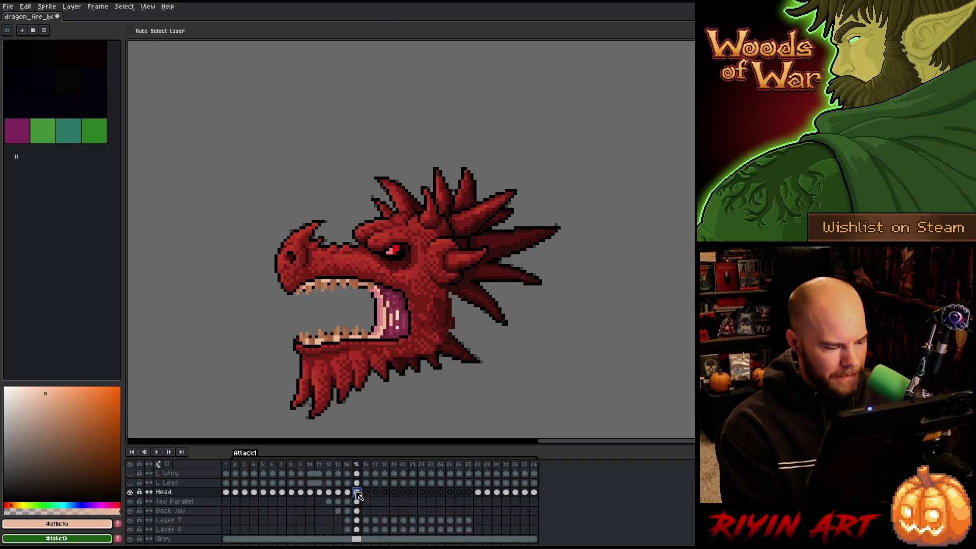
Flip between frames 14 and 15 to compare head poses, recentring the enlarged dragon.
key(Left)
key(Right)
key(Left)
key(Right)
key(Left)
key(Right)
key(Left)
key(Right)
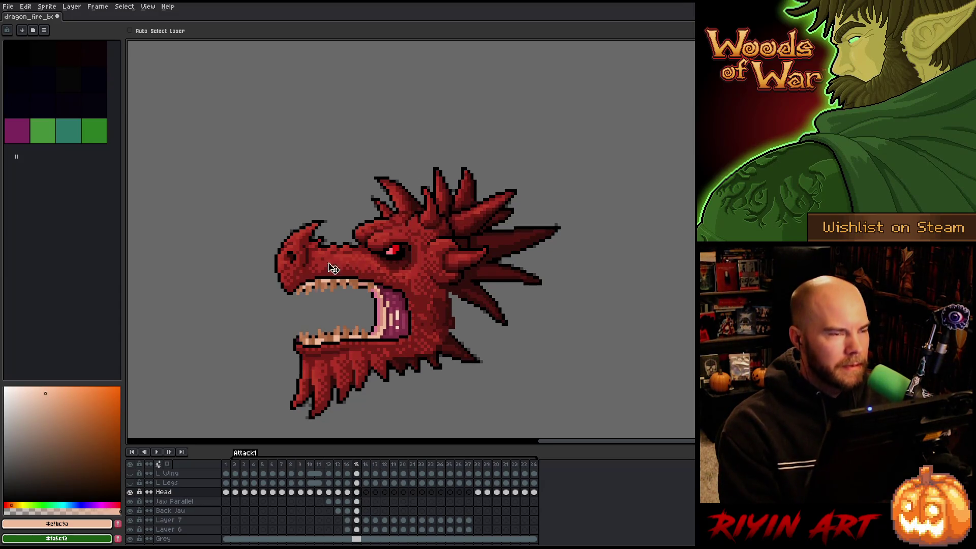
key(Left)
scroll(315, 366, down, 1)
scroll(333, 333, up, 2)
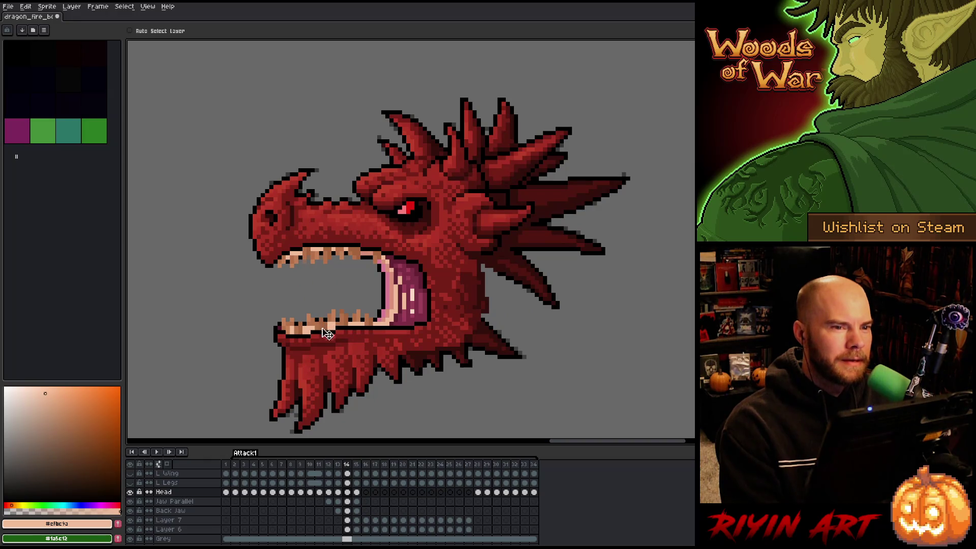
drag(354, 326, 367, 305)
key(Right)
key(Left)
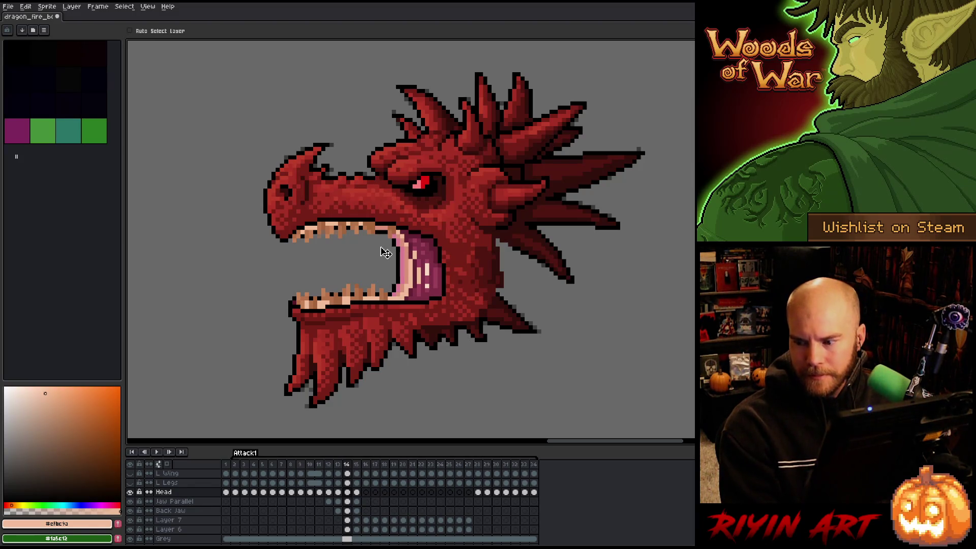
Compare the head's poses on frames 13 and 14.
key(Left)
key(Right)
key(Left)
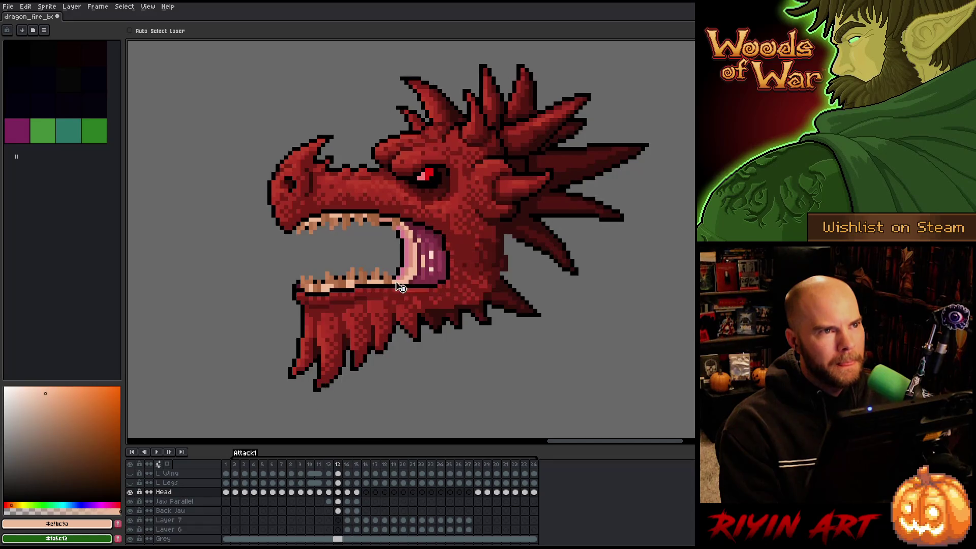
key(Right)
key(Left)
key(Right)
key(Left)
key(Right)
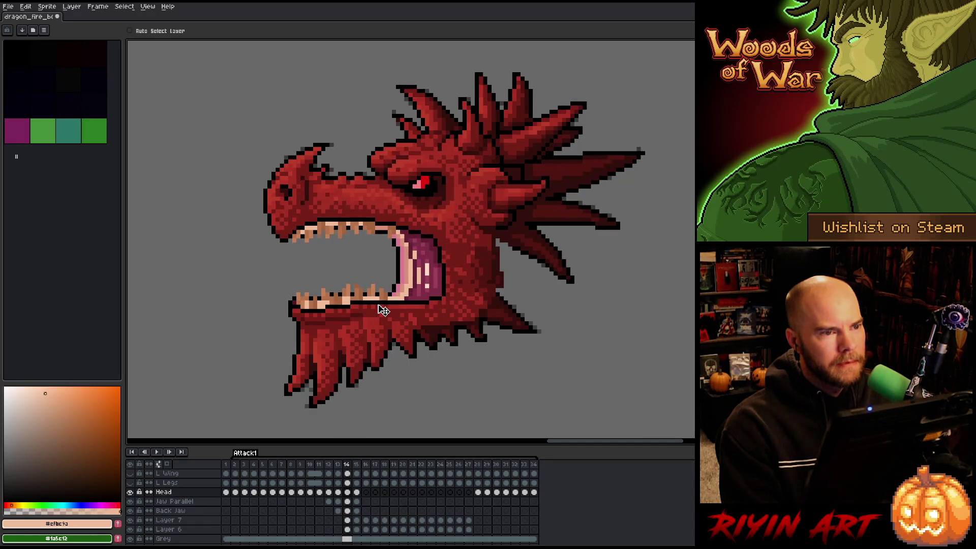
key(Left)
key(Right)
key(Left)
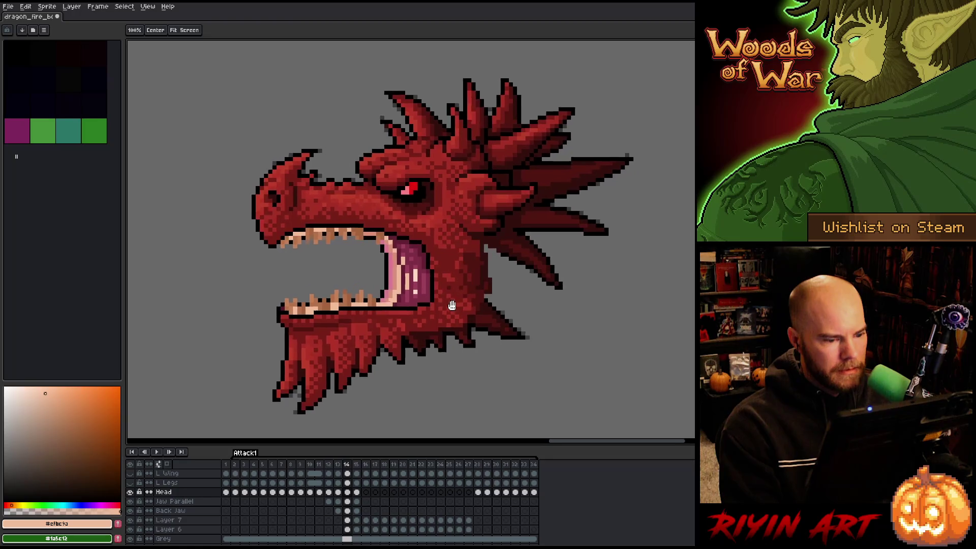
Select frame 14's Head cel and, with the Pencil, sample the dark red #761f18.
key(ctrl+c)
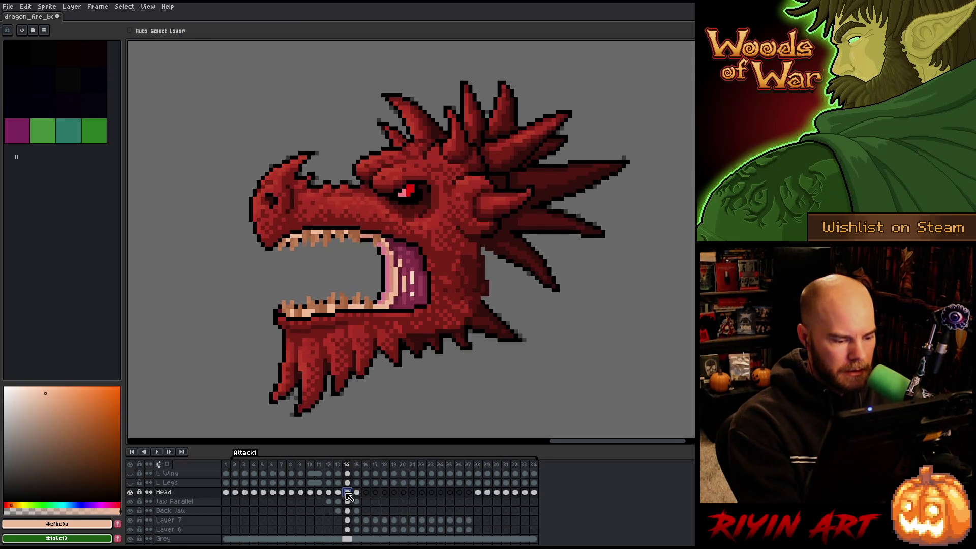
key(b)
alt+click(449, 257)
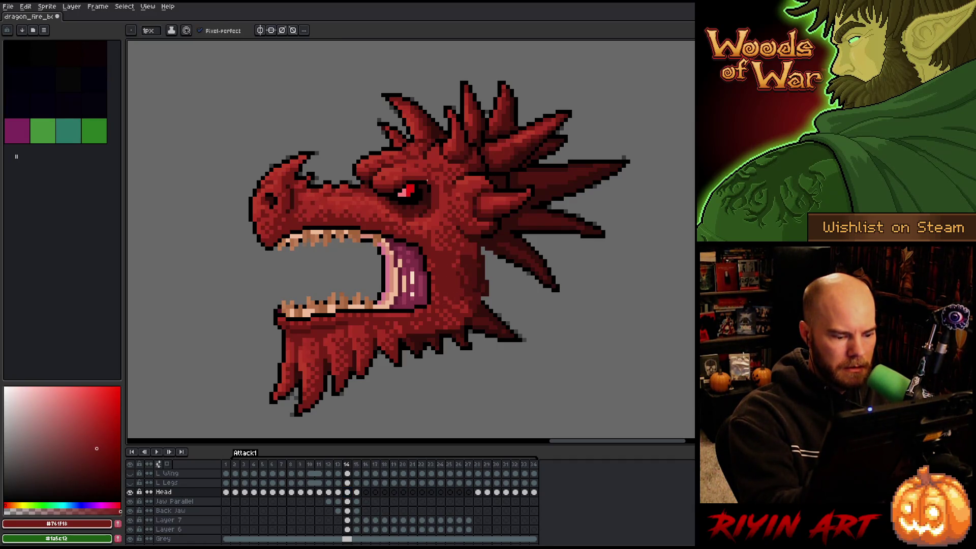
Go to frame 15 of the head and compare it against frame 14.
click(357, 492)
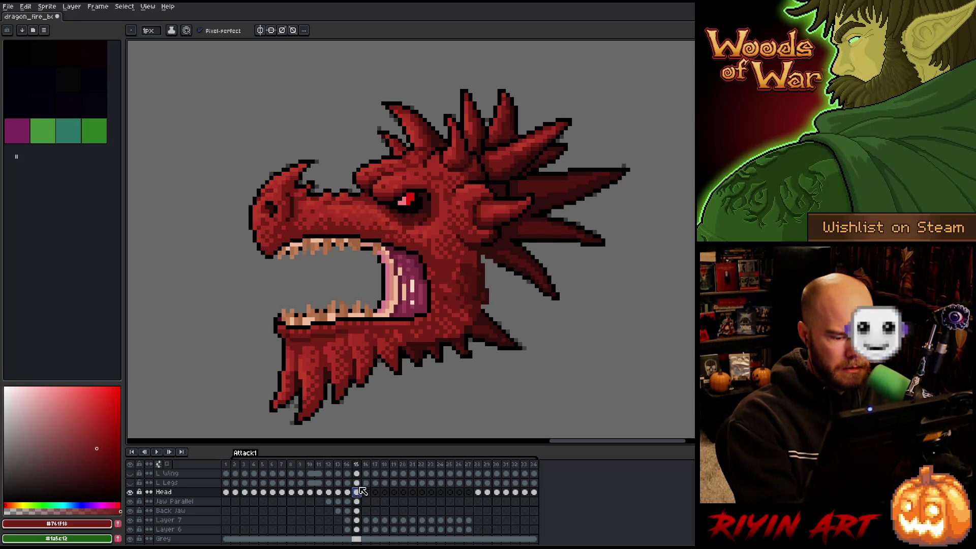
key(Left)
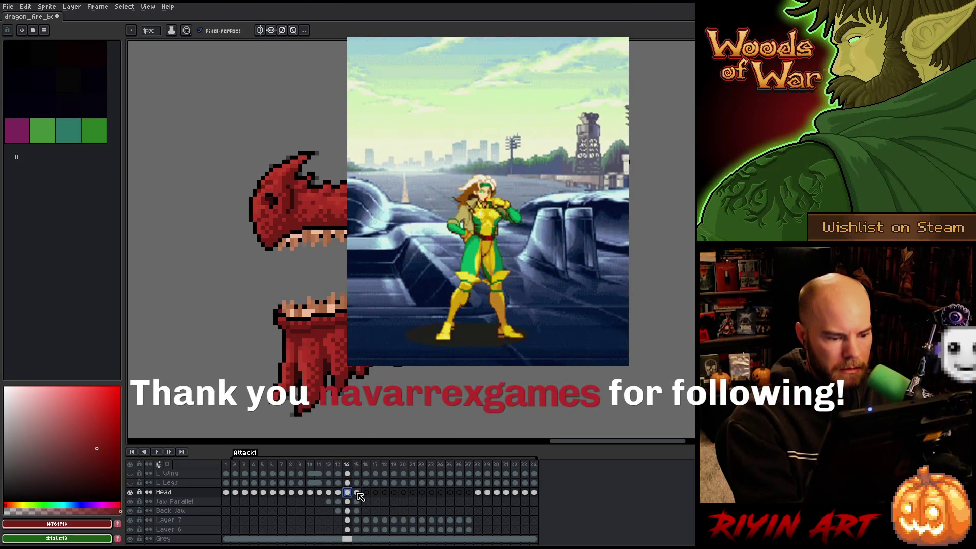
click(357, 492)
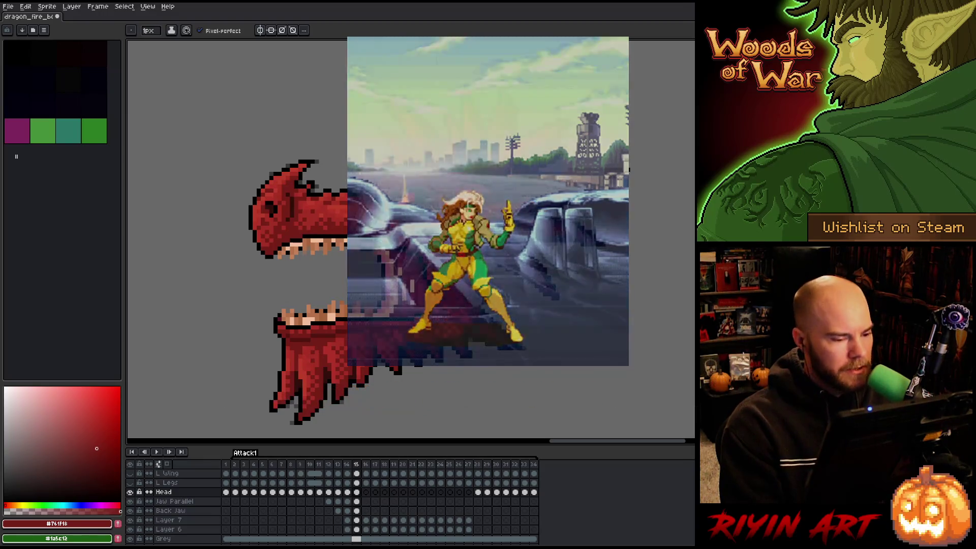
key(Left)
key(Right)
key(Left)
key(Right)
key(Left)
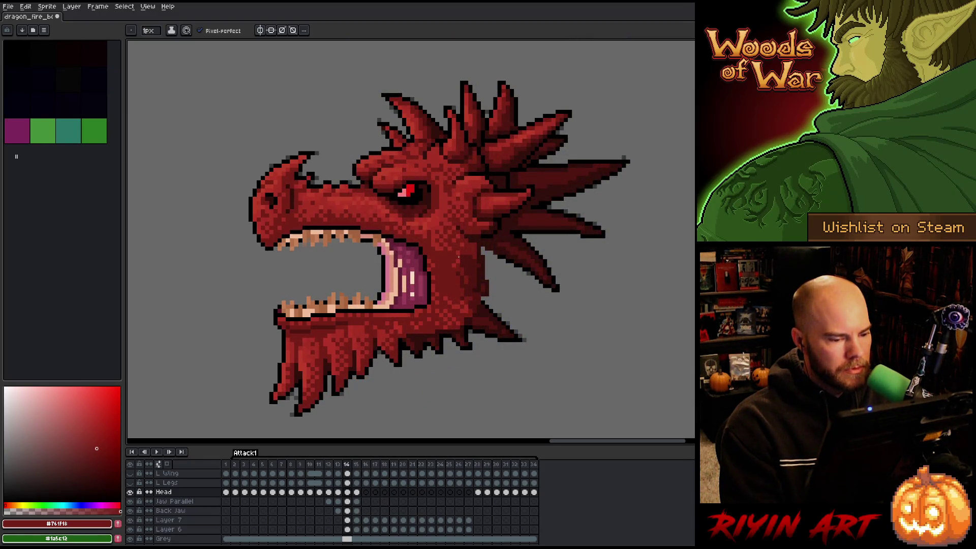
key(Right)
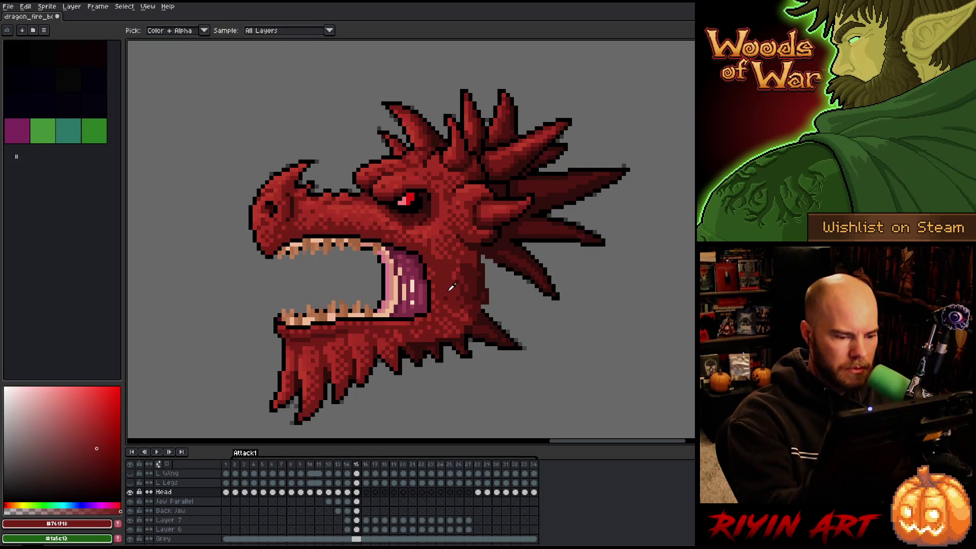
Step back through the frames to frame 14 and sample the darker red #501612.
key(Left)
key(Right)
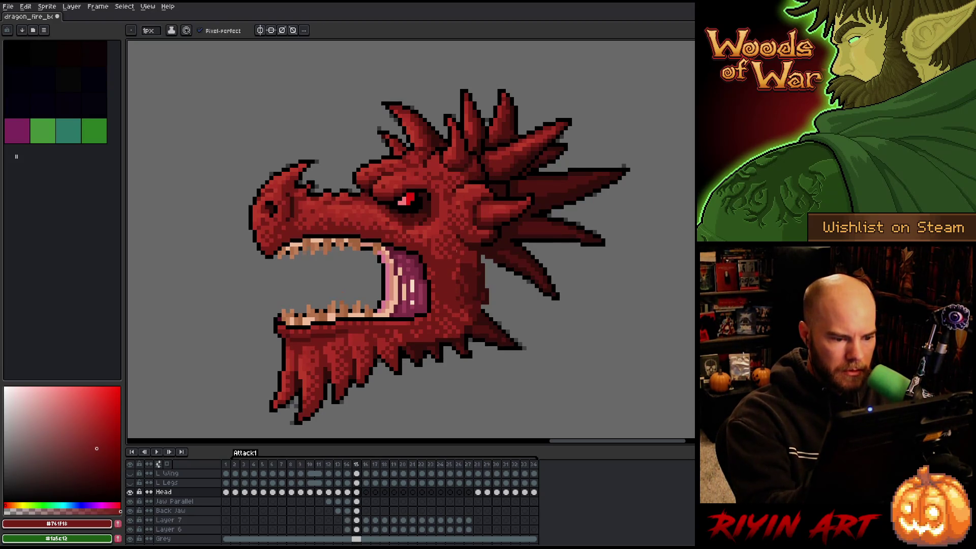
key(Left)
key(Right)
key(Left)
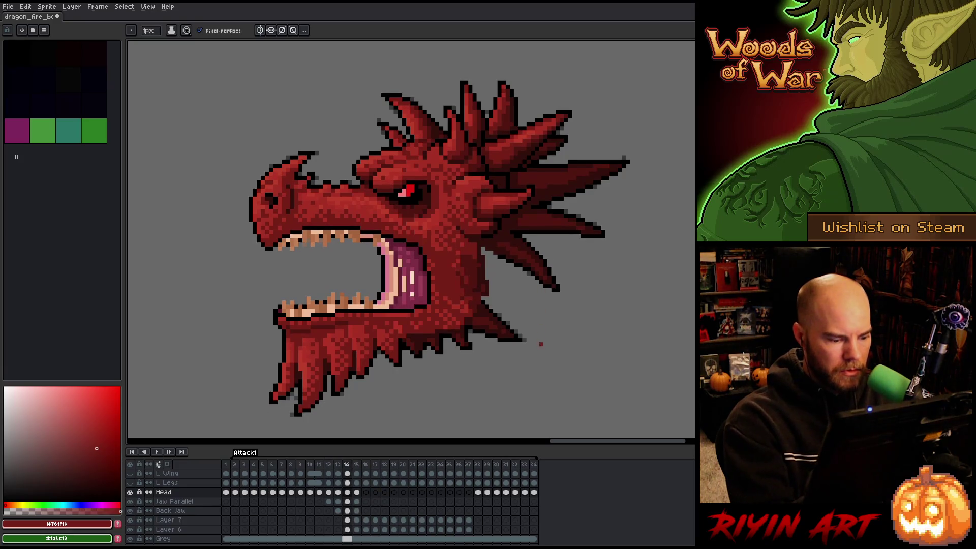
key(Left)
key(Right)
alt+click(449, 288)
Return to frame 15 and sample the dark red #761f18 again.
key(Right)
key(Left)
key(Right)
key(Left)
key(Right)
key(Left)
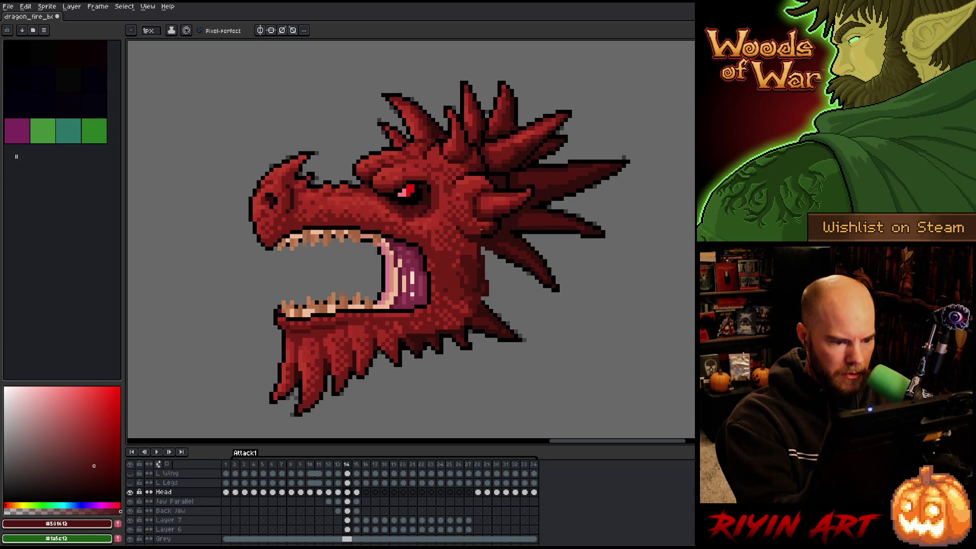
key(Right)
alt+click(455, 278)
Flick repeatedly between frames 14 and 15, then select frame 15's Head and both jaw cels for moving.
key(Left)
key(Right)
key(Right)
key(Left)
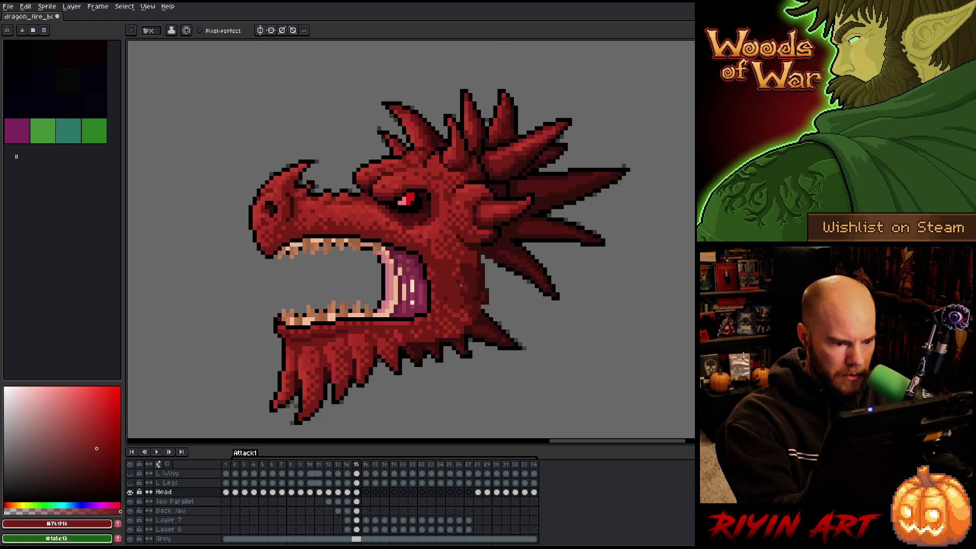
key(Left)
key(Right)
key(Left)
key(Right)
key(Left)
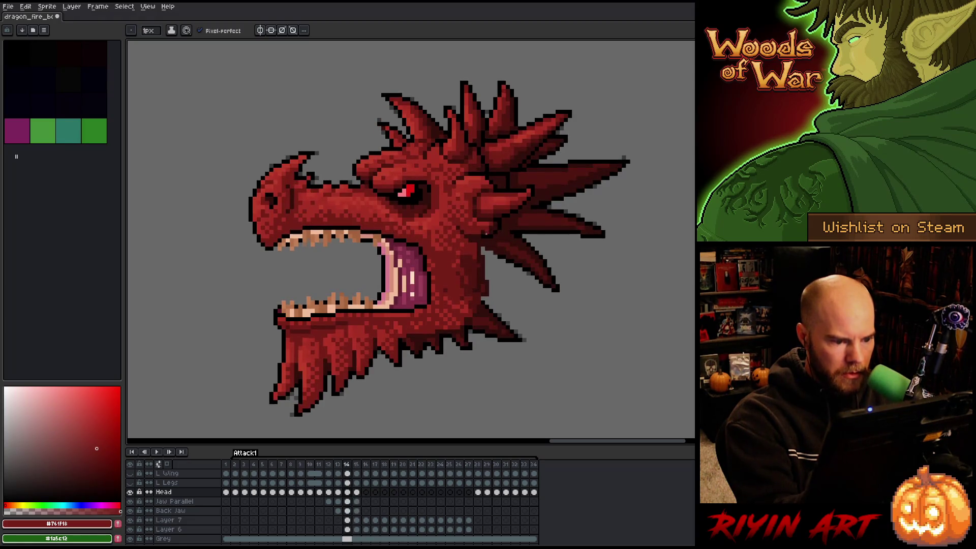
key(Right)
key(Left)
key(Right)
key(Left)
key(Right)
key(Left)
key(Right)
key(Left)
key(Right)
key(Left)
key(Right)
key(Left)
key(Right)
key(Left)
key(Right)
key(Left)
key(Right)
key(Left)
key(Right)
key(Left)
key(Right)
key(Left)
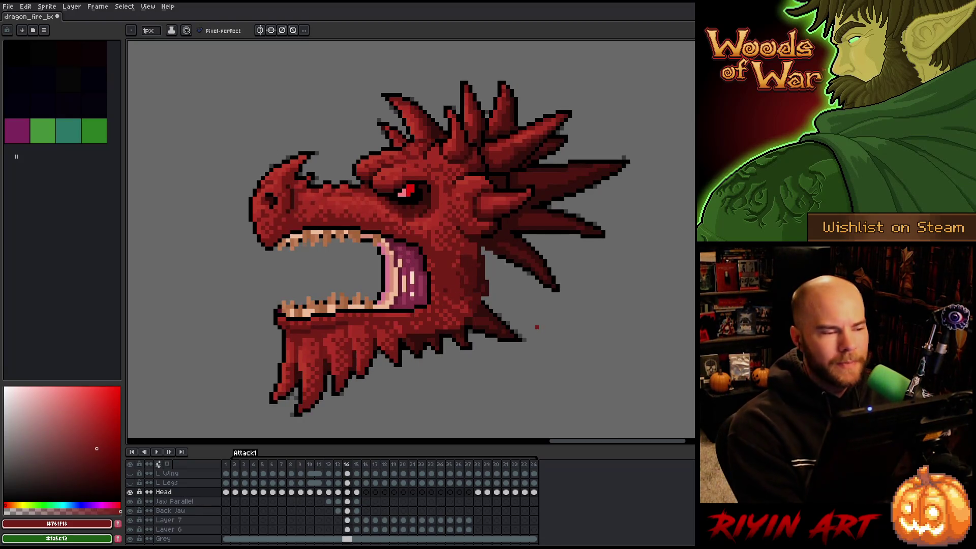
key(ctrl)
drag(356, 492, 363, 516)
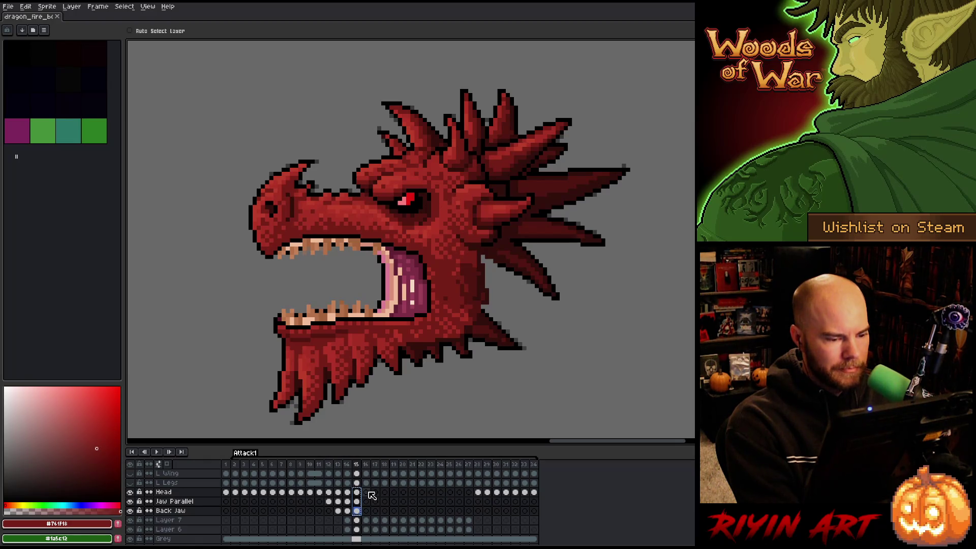
Jump to frame 13, select its Head layer cel, and sample the darker red #501612 from the dragon.
click(339, 465)
key(Left)
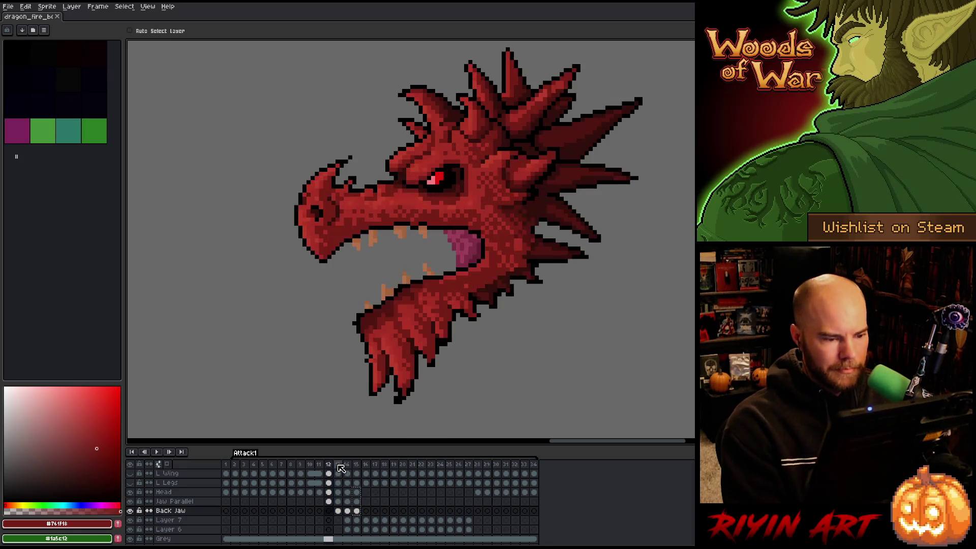
key(Right)
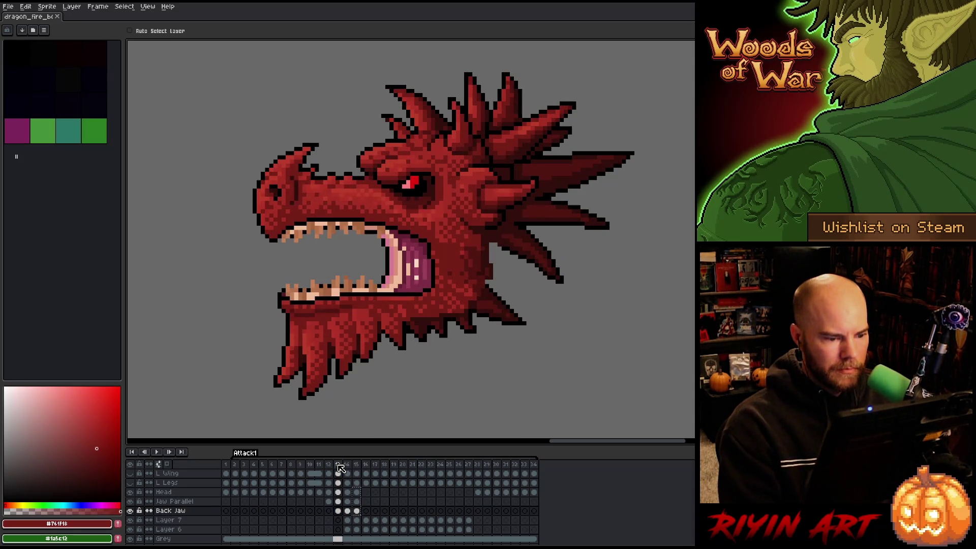
click(338, 492)
key(alt)
alt+click(479, 253)
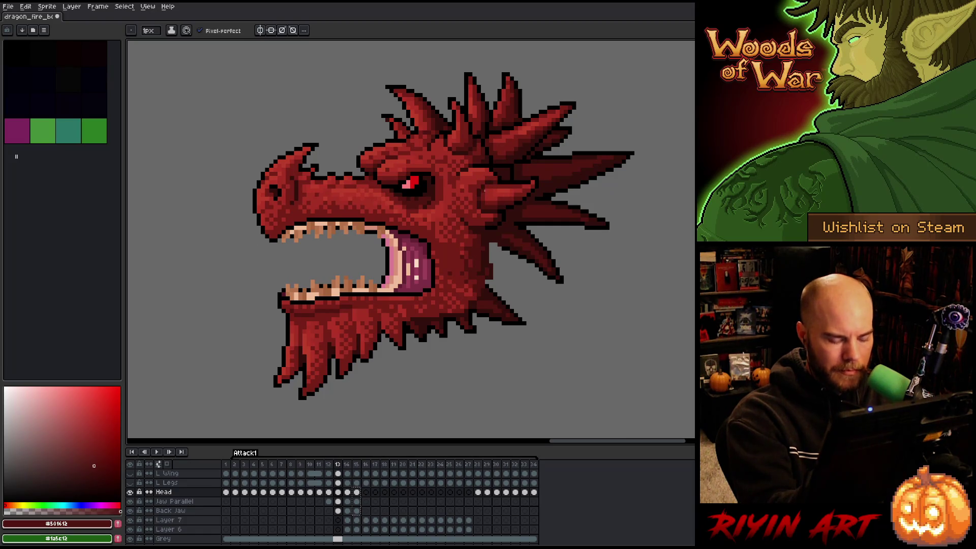
Compare head poses on frames 13 and 14, then sample the darkest red #330f0b.
key(period)
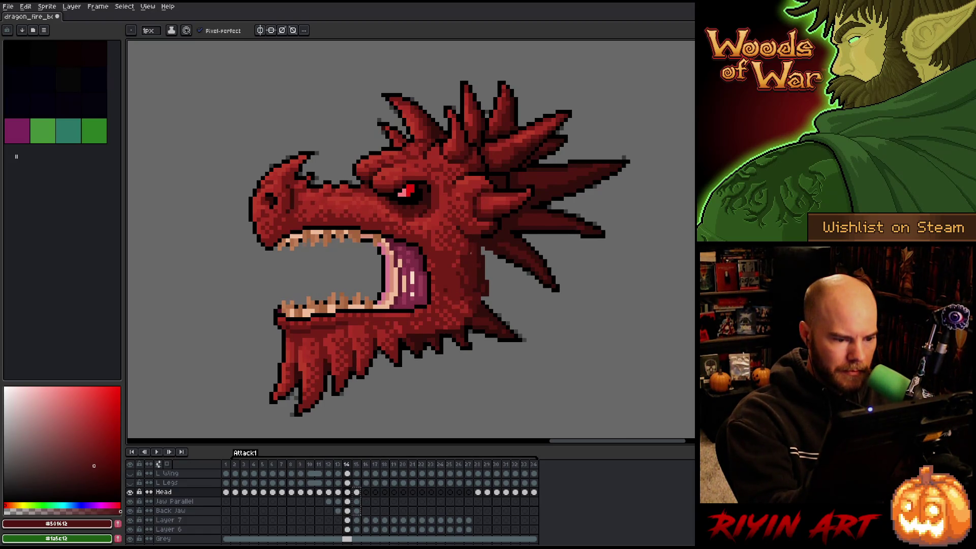
key(comma)
key(period)
key(comma)
key(period)
key(comma)
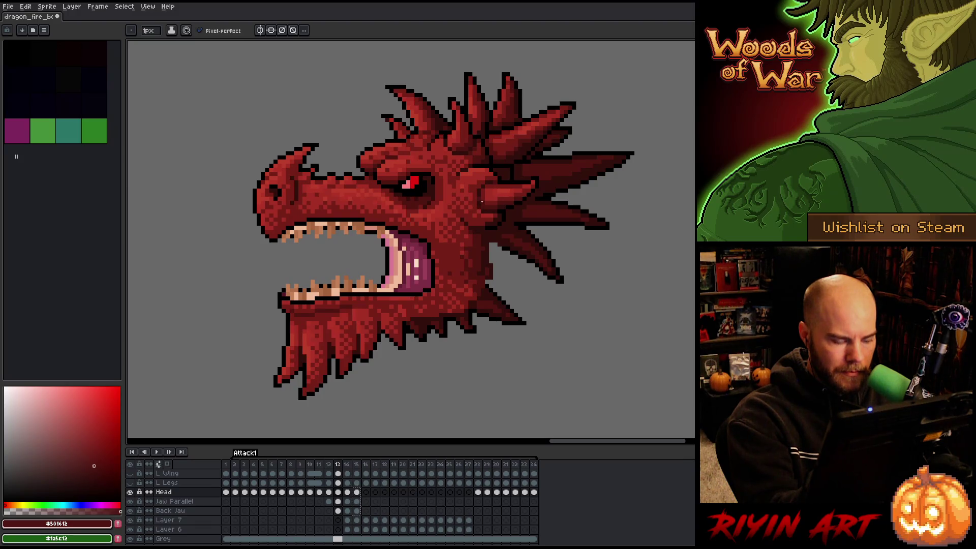
key(comma)
key(period)
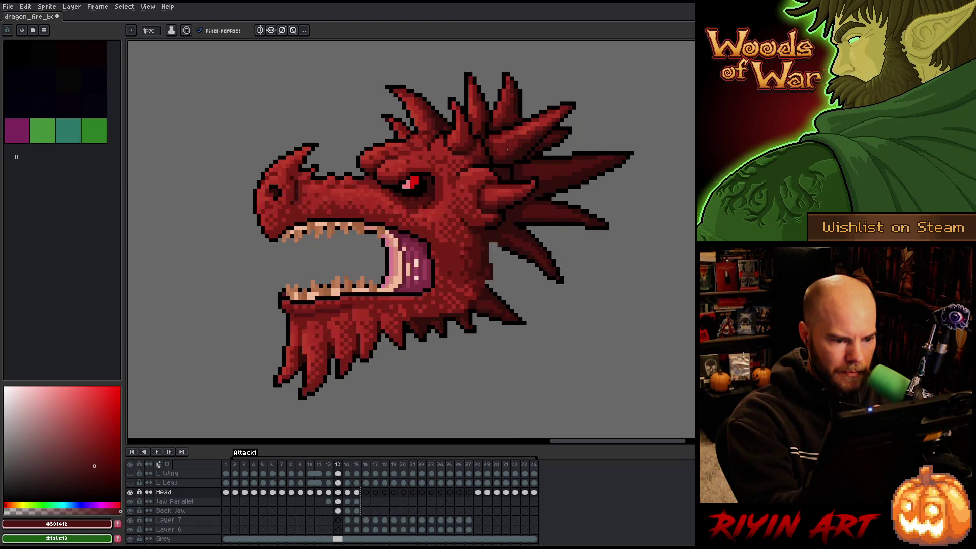
key(period)
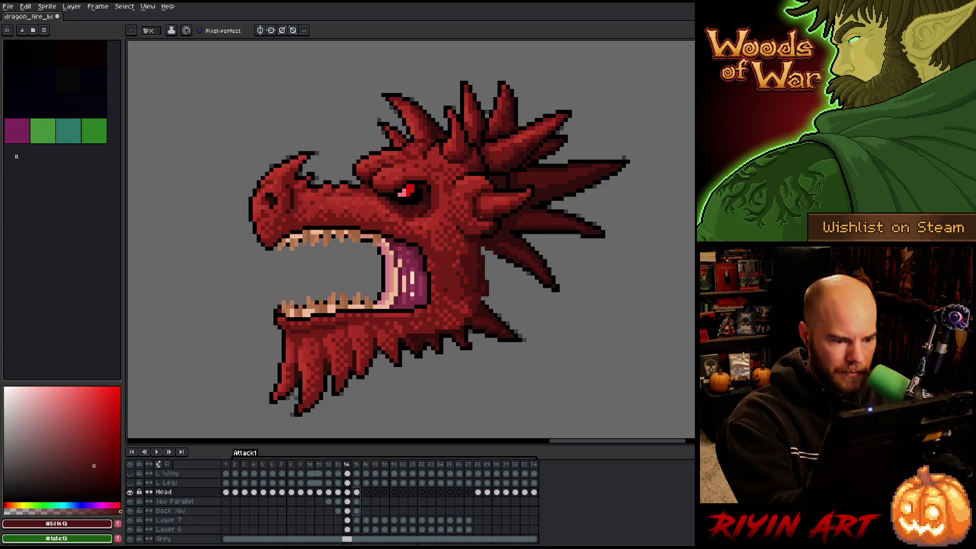
key(comma)
key(period)
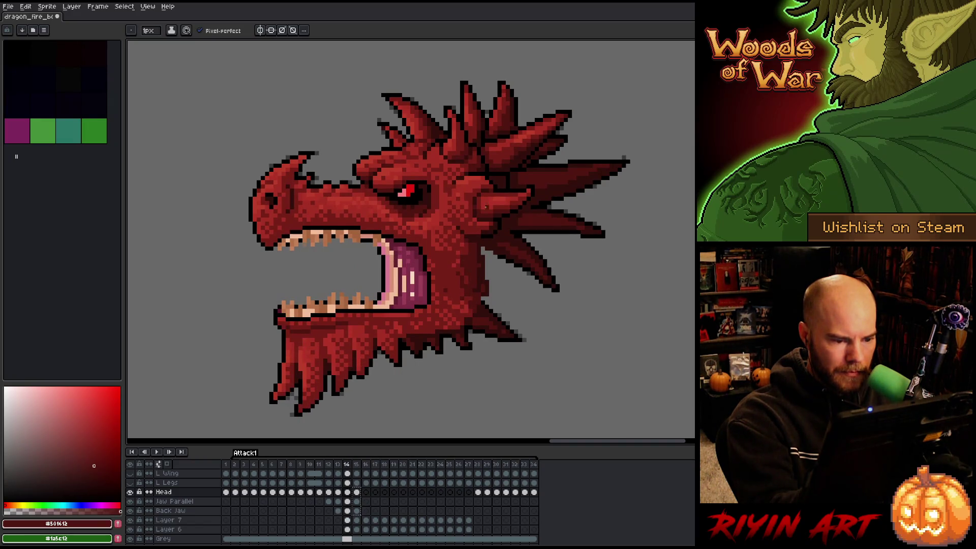
alt+click(480, 245)
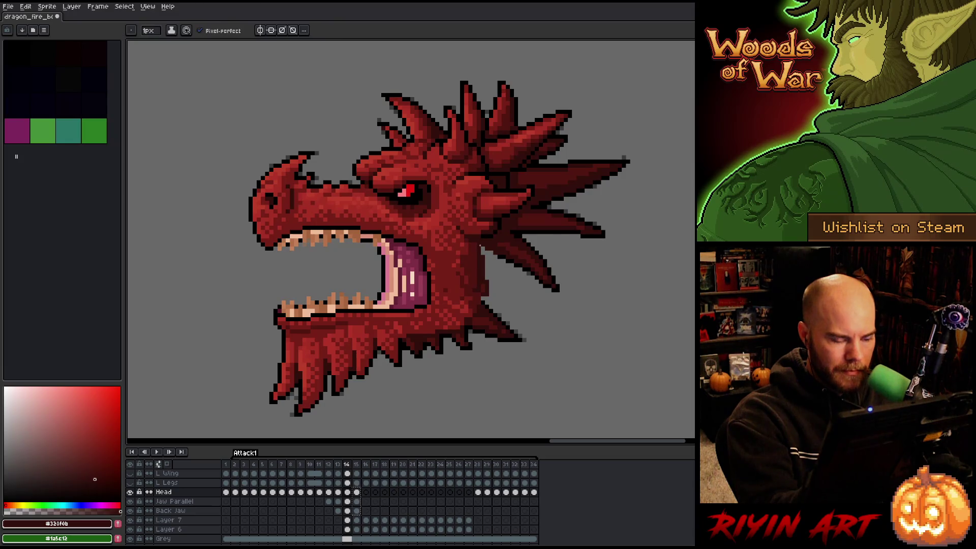
Back on frame 13, alternate sampling the dark red and the darkest red from the head.
key(comma)
key(comma)
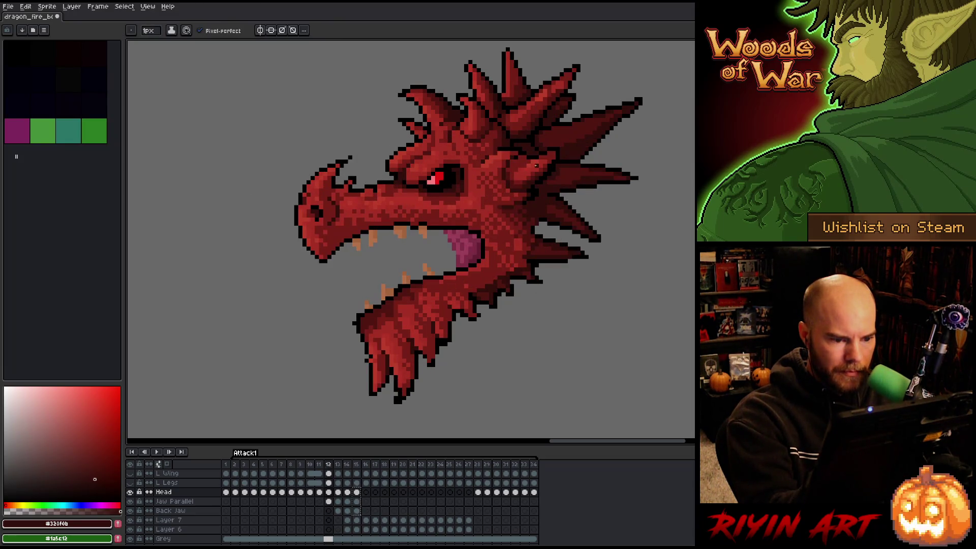
key(period)
key(comma)
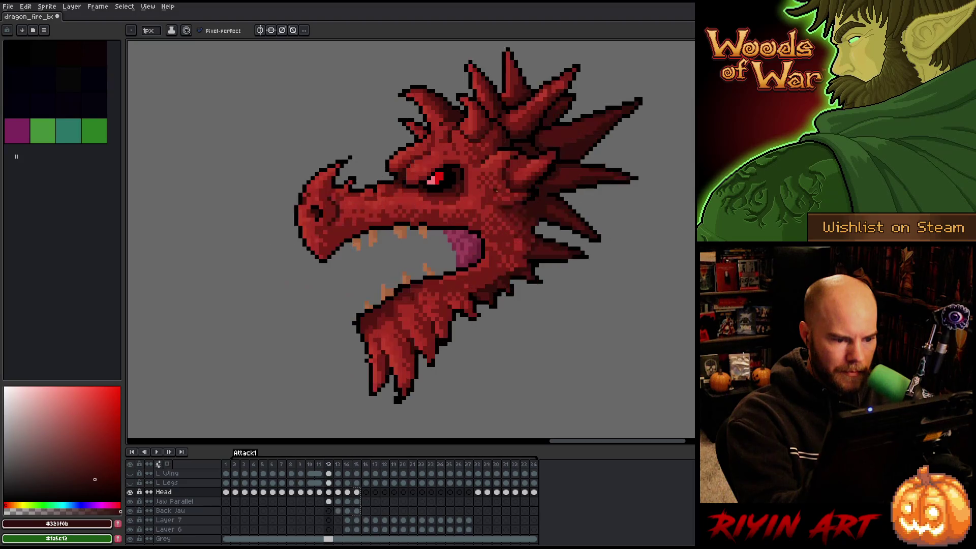
key(period)
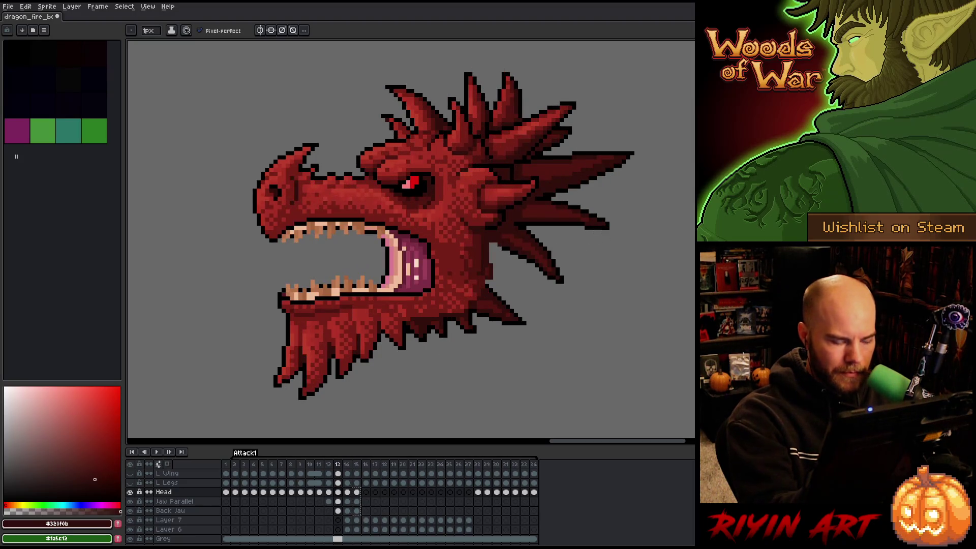
key(alt)
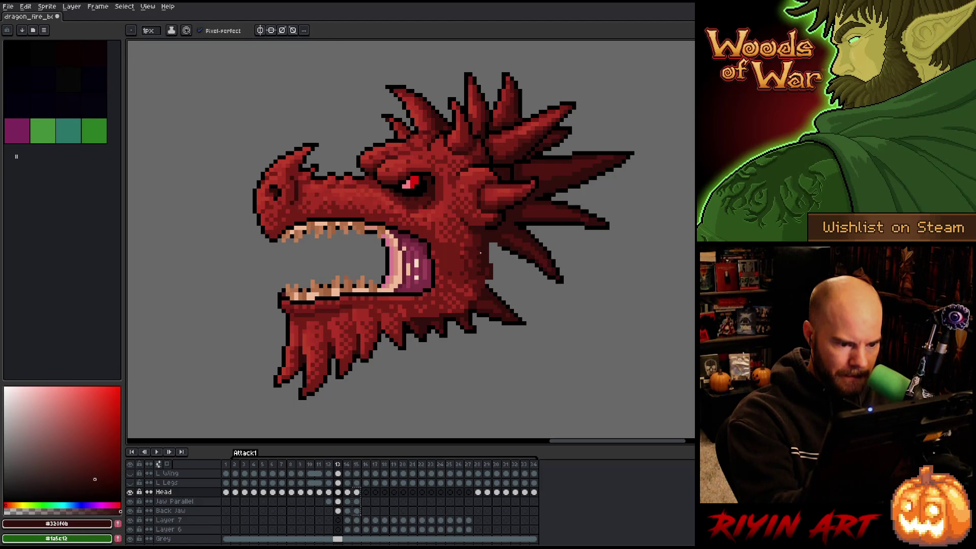
alt+click(483, 257)
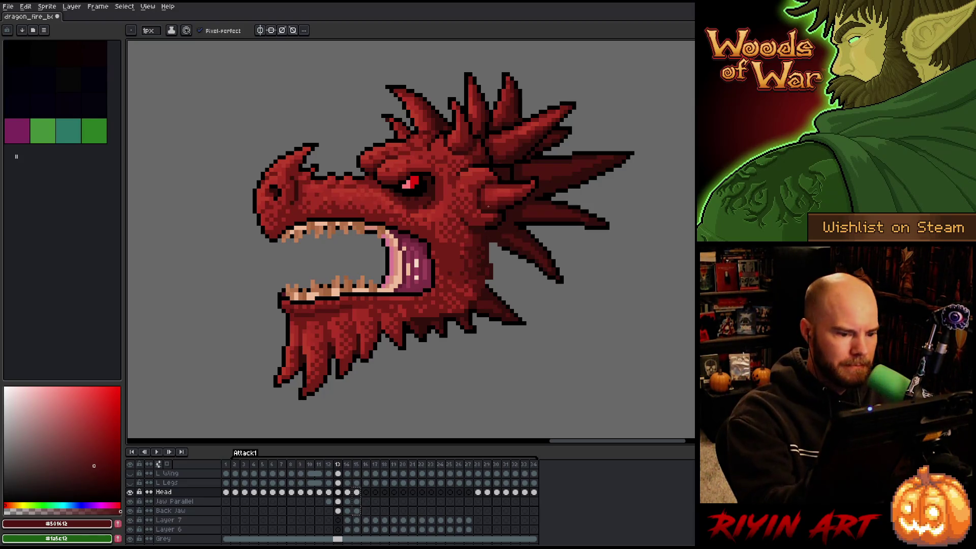
alt+click(487, 229)
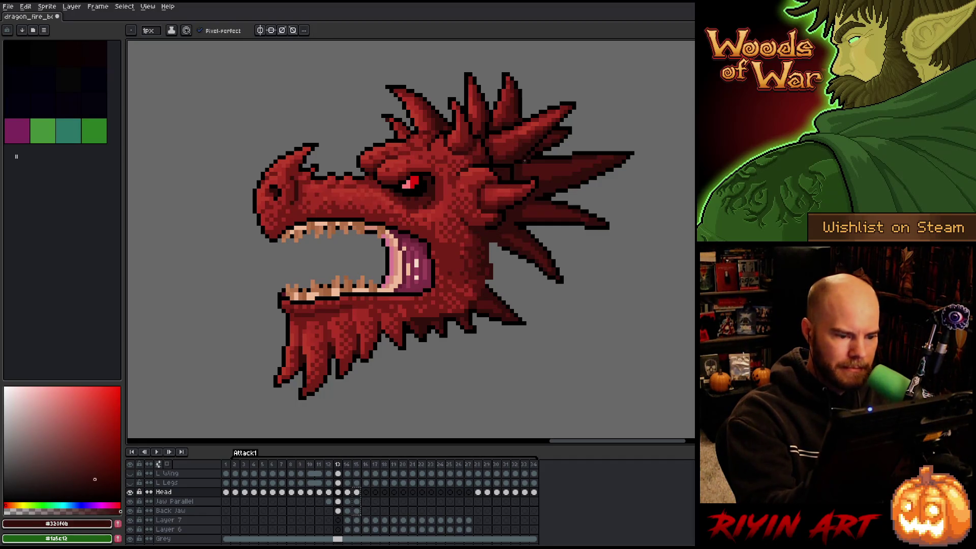
alt+click(484, 273)
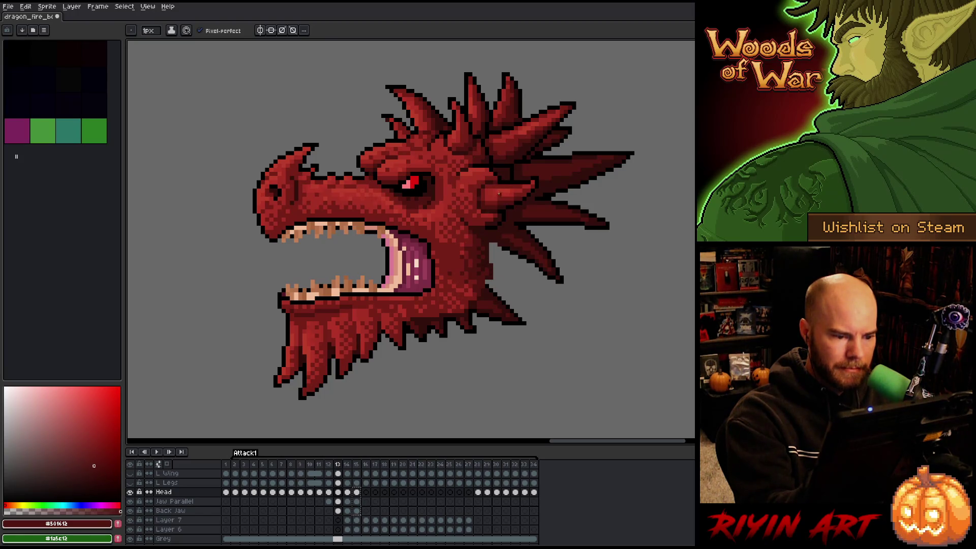
alt+click(489, 227)
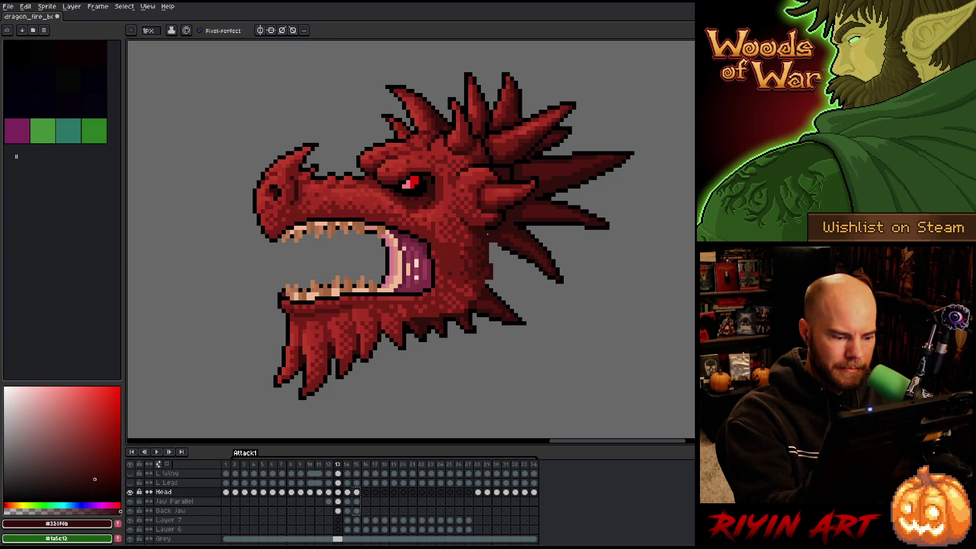
Select the shading patch behind the jaw hinge and shift it down one pixel on frame 14.
key(m)
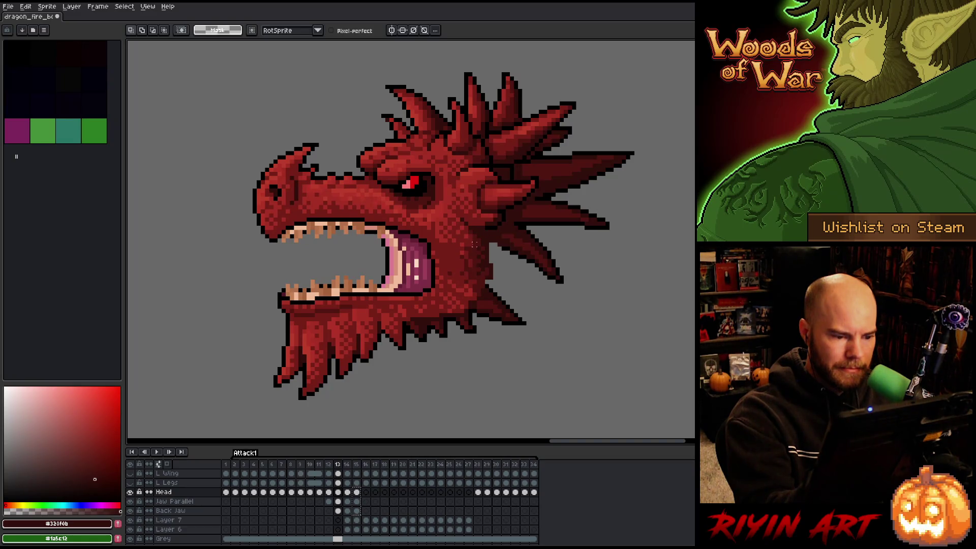
drag(468, 231, 495, 277)
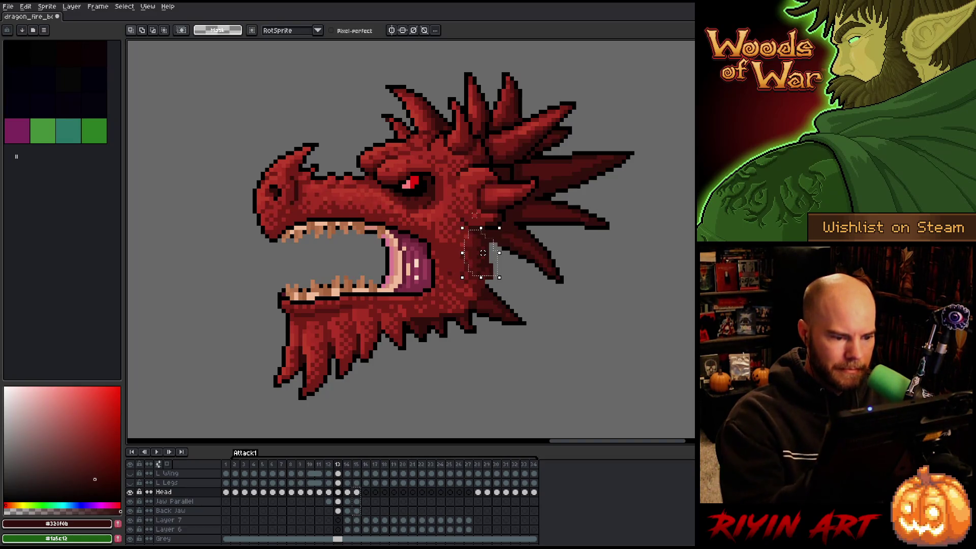
key(Right)
drag(483, 253, 478, 261)
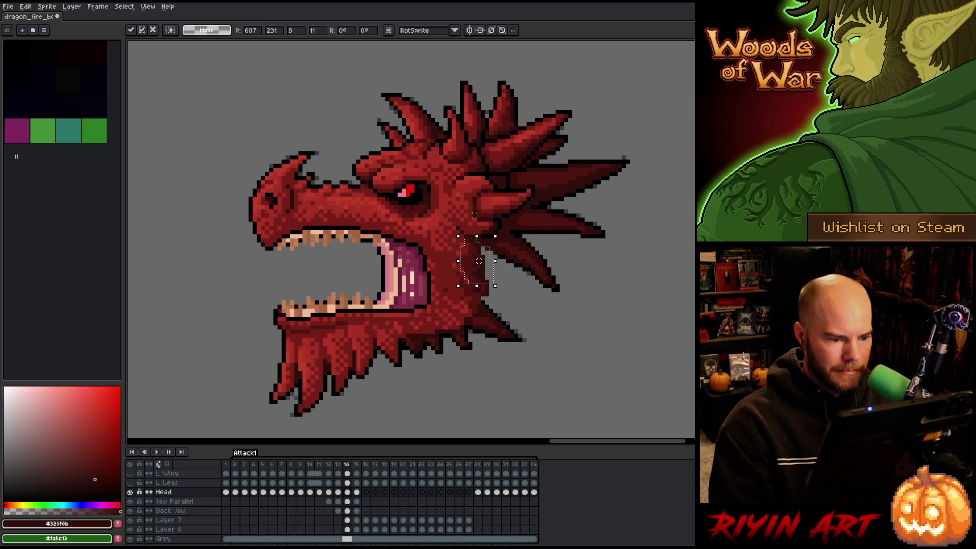
key(Return)
Flip between neighbouring frames to check frame 14's jaw motion.
key(Left)
key(Right)
key(Left)
key(Right)
key(Left)
key(Right)
key(Left)
key(Right)
key(Left)
key(Right)
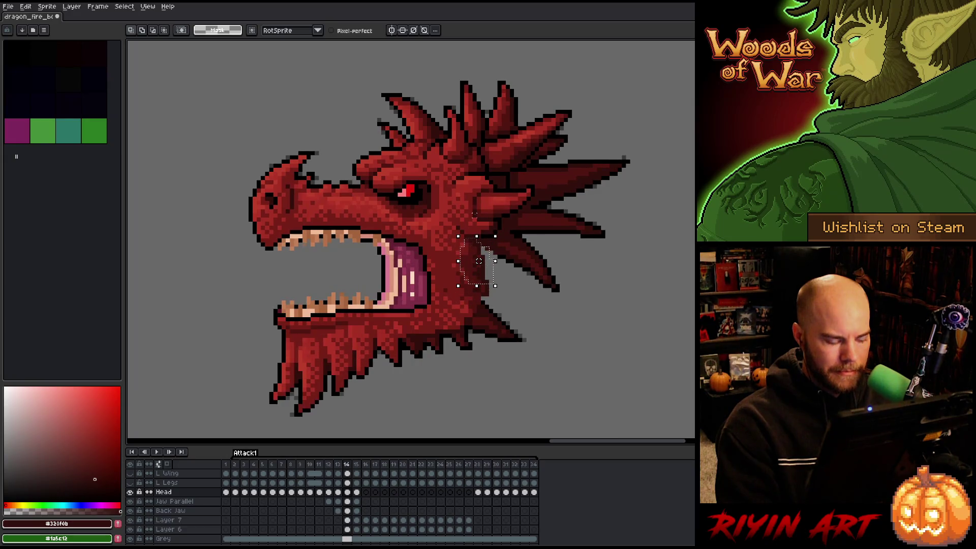
key(Left)
key(Right)
key(Left)
key(Right)
key(Left)
key(Right)
key(Left)
key(Right)
key(Left)
key(Right)
key(Left)
key(Right)
With the pencil, sample reds from the head, ending on dark red #501612, while comparing frames 13 and 14.
key(b)
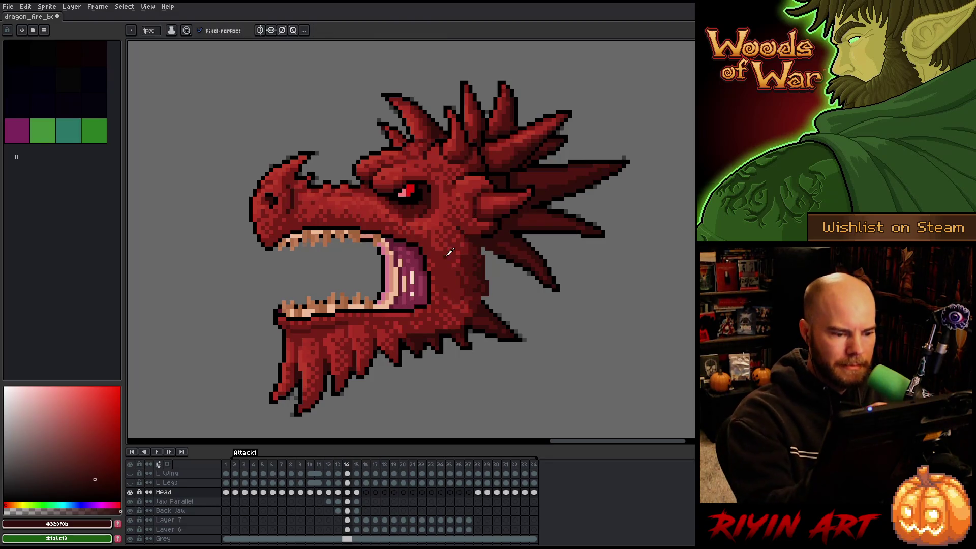
alt+click(453, 267)
key(Left)
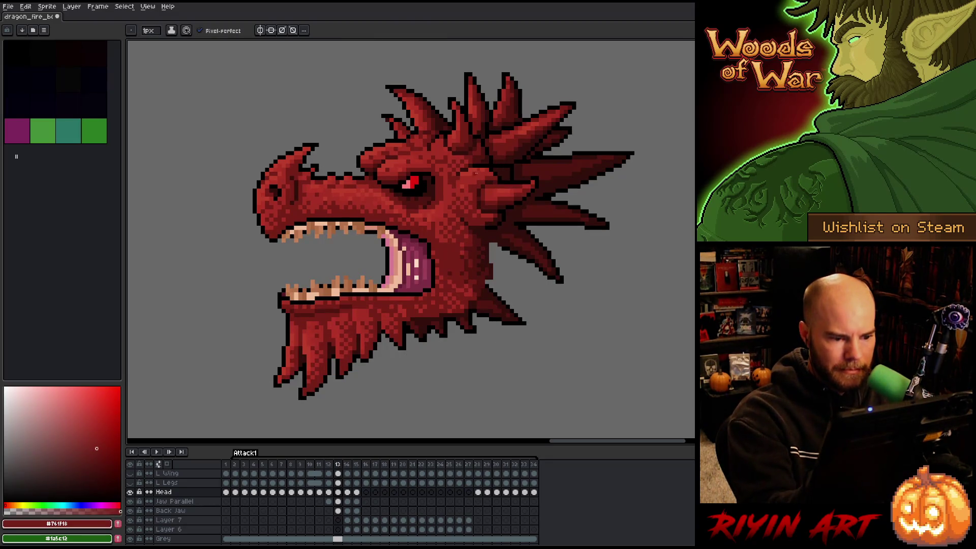
key(Right)
key(Left)
key(Right)
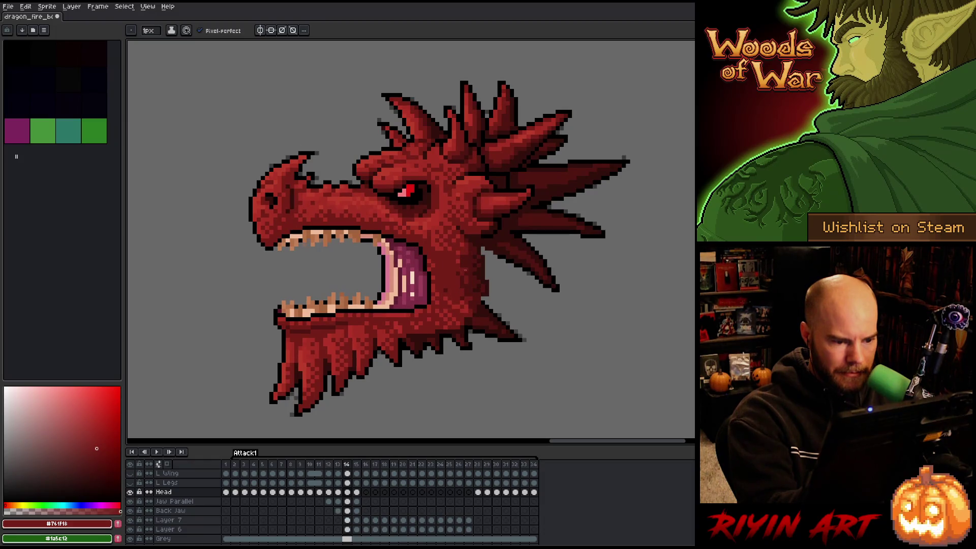
key(Left)
key(Right)
key(Left)
key(Right)
key(Left)
key(Right)
key(Left)
key(Right)
alt+click(456, 268)
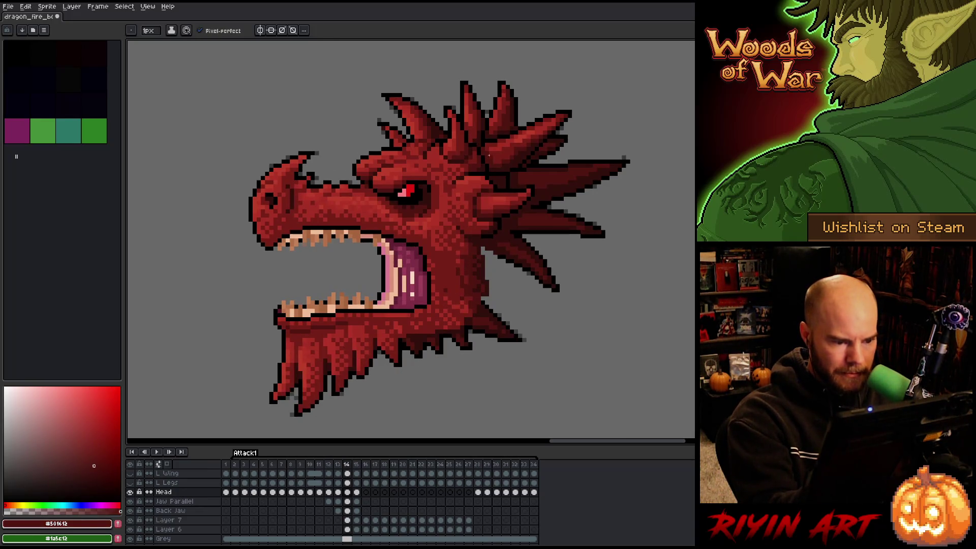
Outline the matching patch behind the jaw hinge and move it on frame 15.
key(m)
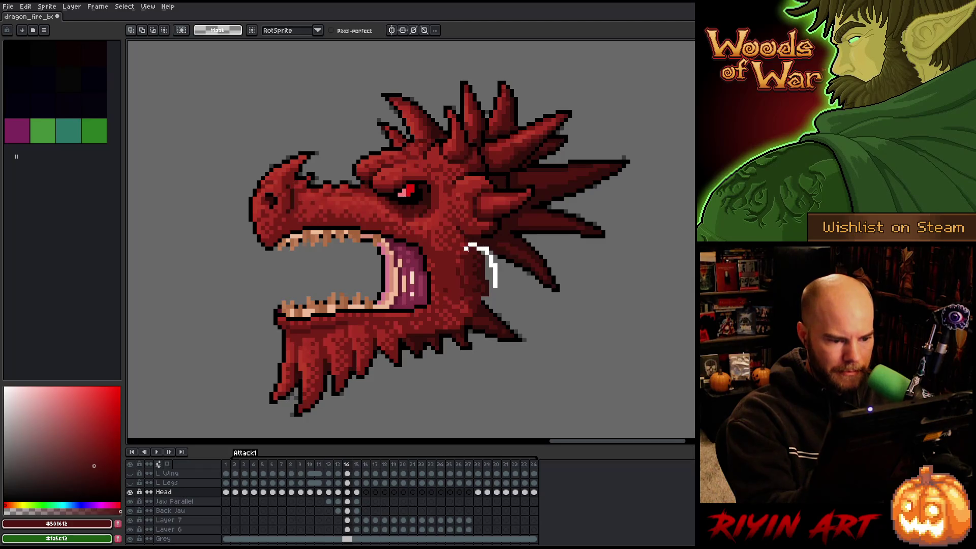
drag(503, 301, 501, 299)
key(Right)
click(478, 273)
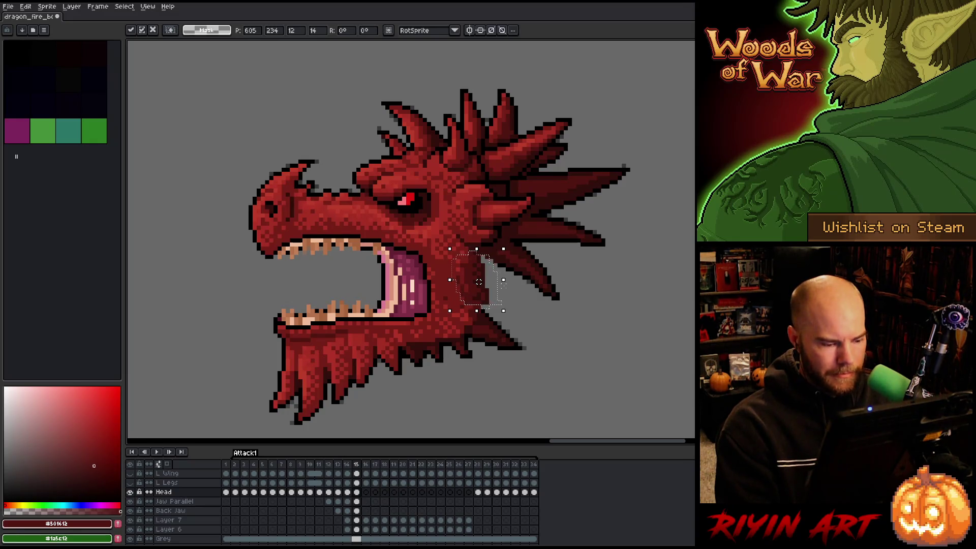
key(Return)
Compare frames 14 and 15 to check the moved patch.
key(Left)
key(Right)
key(Left)
key(Right)
key(Left)
Flip back and forth across frames 13 to 15 to check the jaw animation.
key(Left)
key(Right)
key(Left)
key(Right)
key(Left)
key(Left)
key(Right)
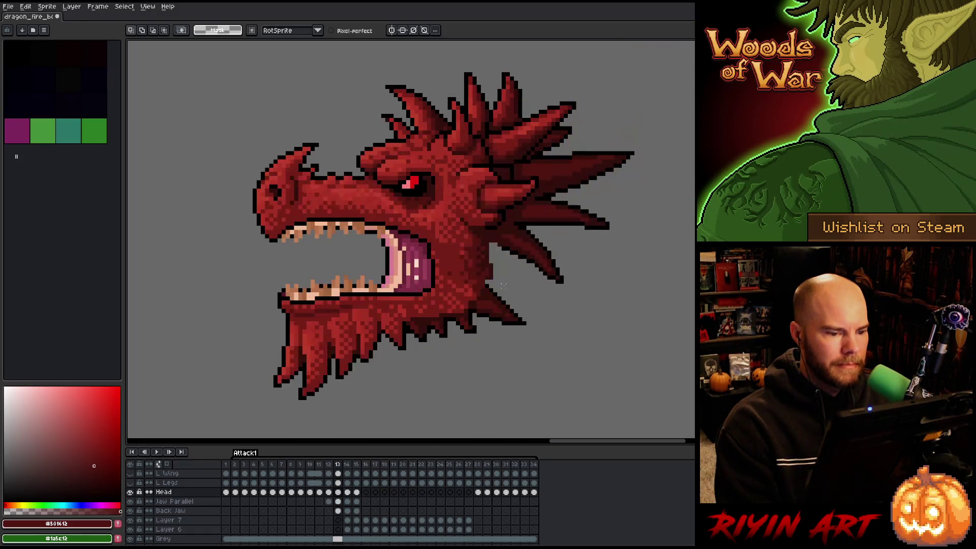
key(Right)
key(Right)
key(Left)
key(Left)
key(Right)
key(Right)
key(Left)
key(Left)
key(Right)
key(Left)
key(Left)
key(Right)
key(Right)
key(Left)
key(Right)
key(Left)
key(Right)
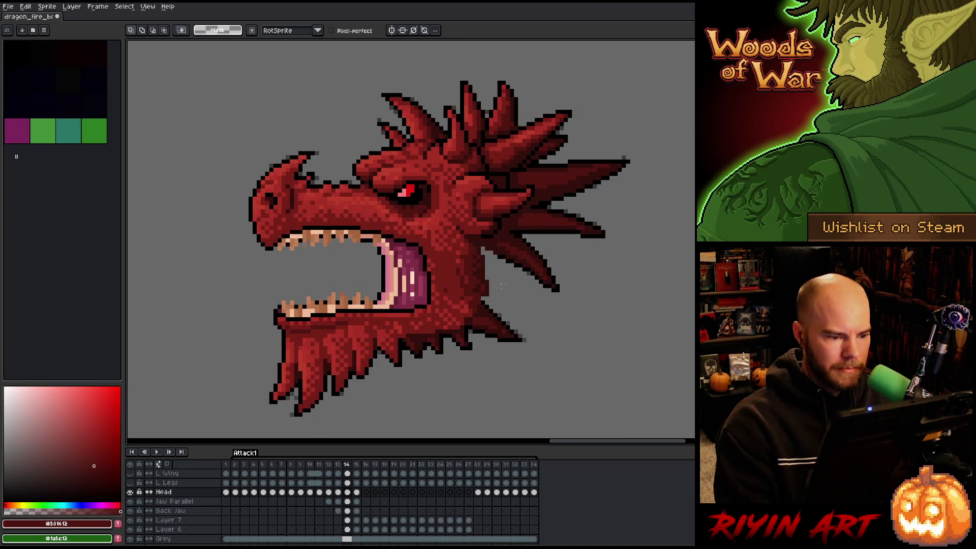
Switch to the pencil, pick the bright head red, and compare frames 14 and 15.
key(b)
alt+click(436, 263)
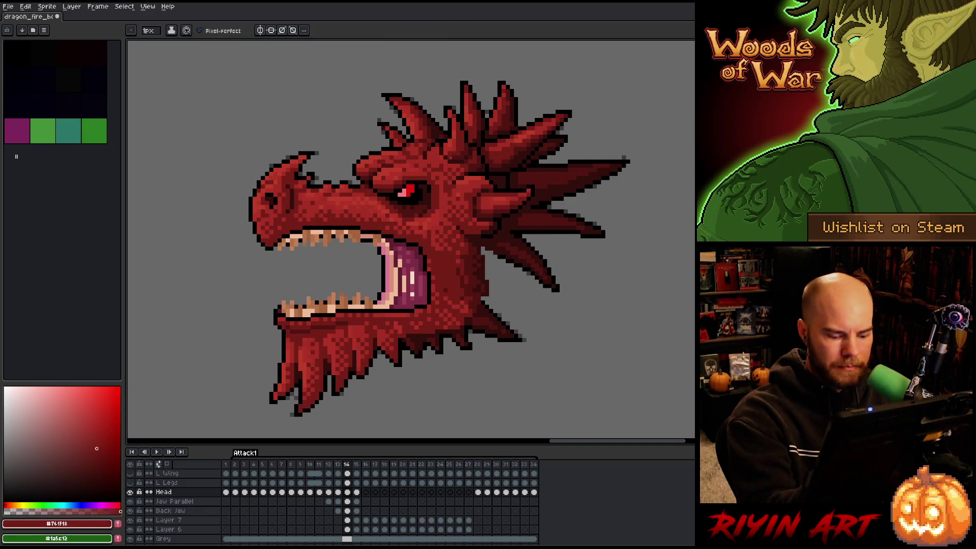
key(Right)
key(Left)
key(Right)
key(Left)
key(Right)
key(Left)
key(Right)
key(Left)
key(Right)
key(Left)
key(Right)
key(Left)
key(Right)
key(Left)
key(Right)
Sample light red, black and dark red #531727 at the lower jaw tip, ending on #a52f24.
alt+click(340, 324)
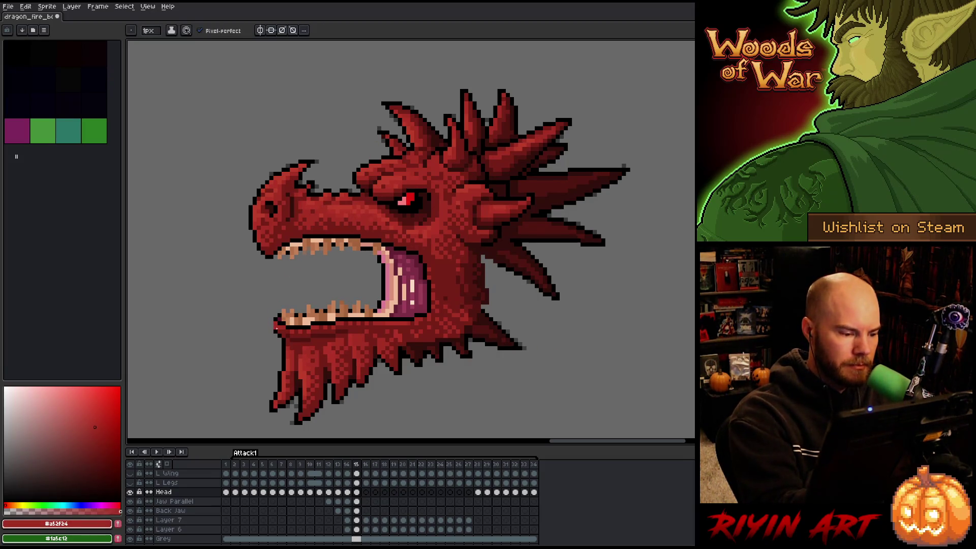
alt+click(275, 322)
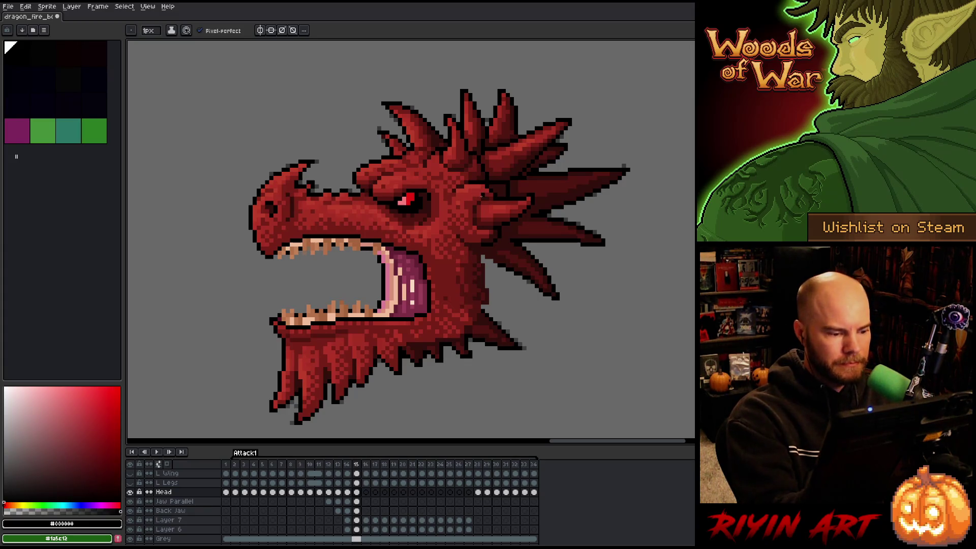
alt+click(279, 308)
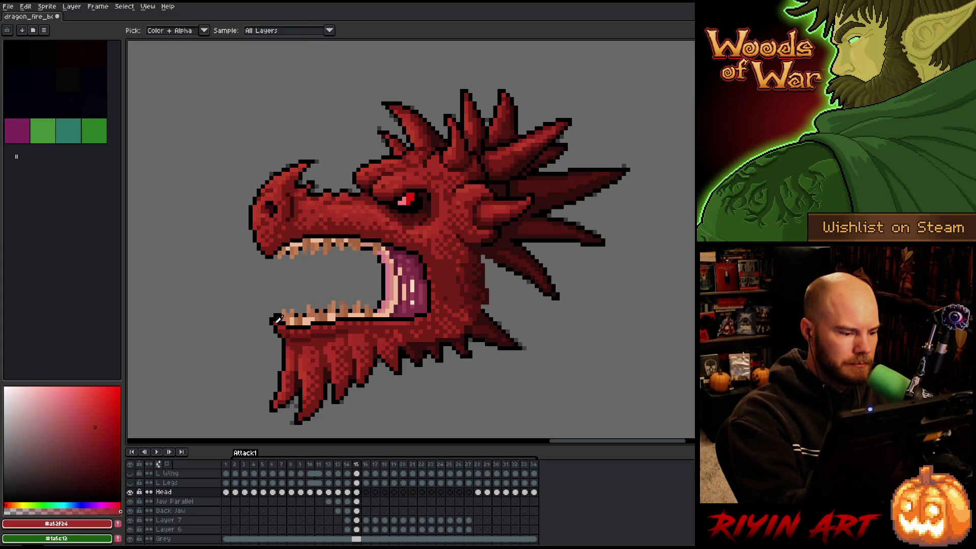
alt+click(282, 320)
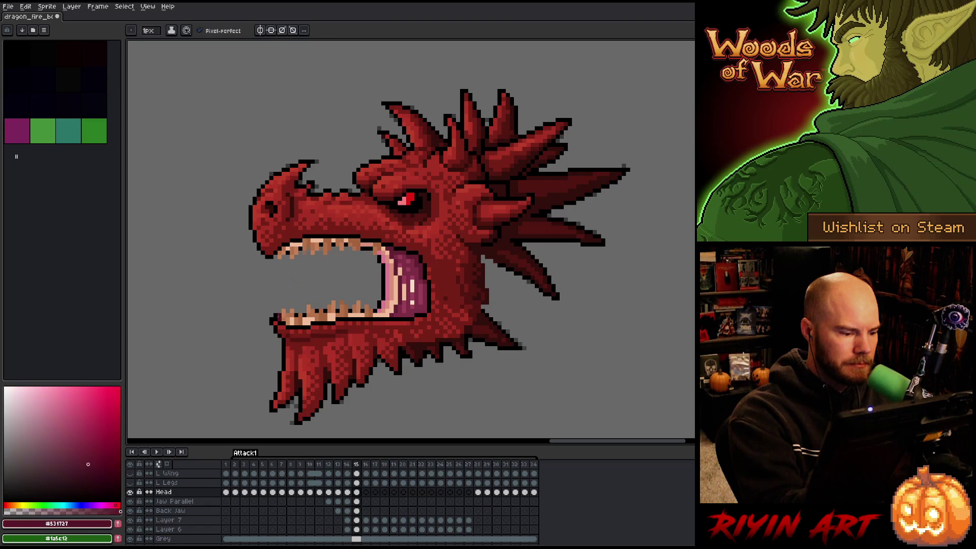
alt+click(275, 318)
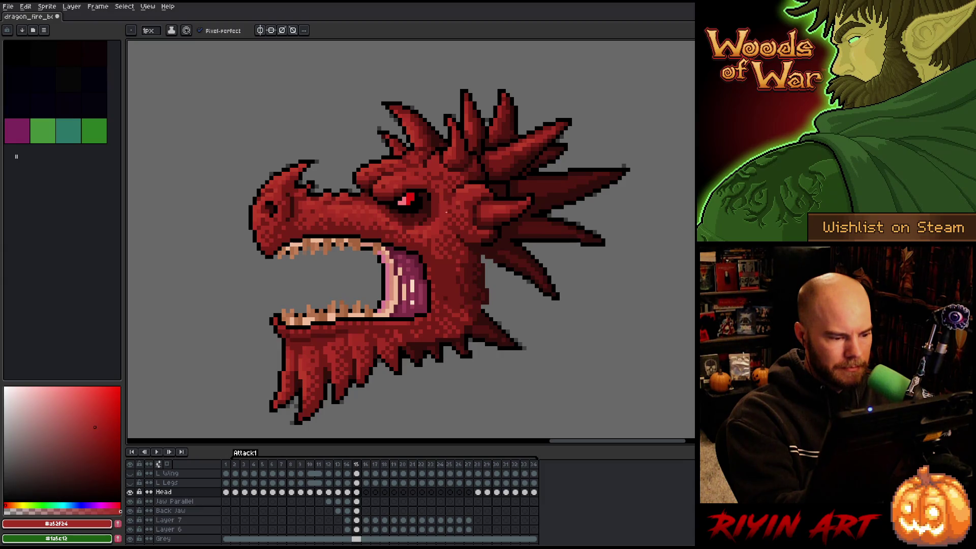
Lasso the lower jaw tip and raise it four pixels to match the head.
key(q)
mouse_move(277, 333)
mouse_down()
mouse_move(256, 277)
mouse_move(283, 278)
mouse_up()
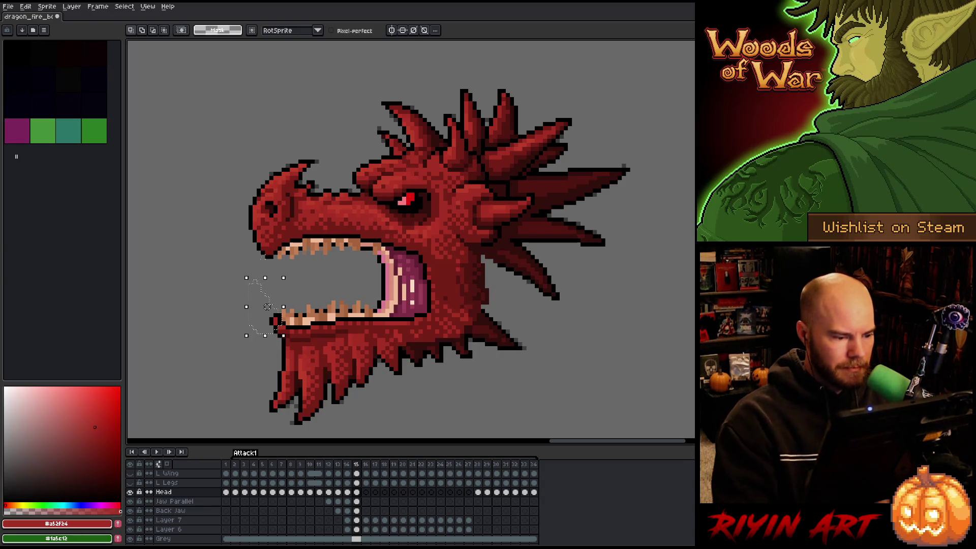
key(comma)
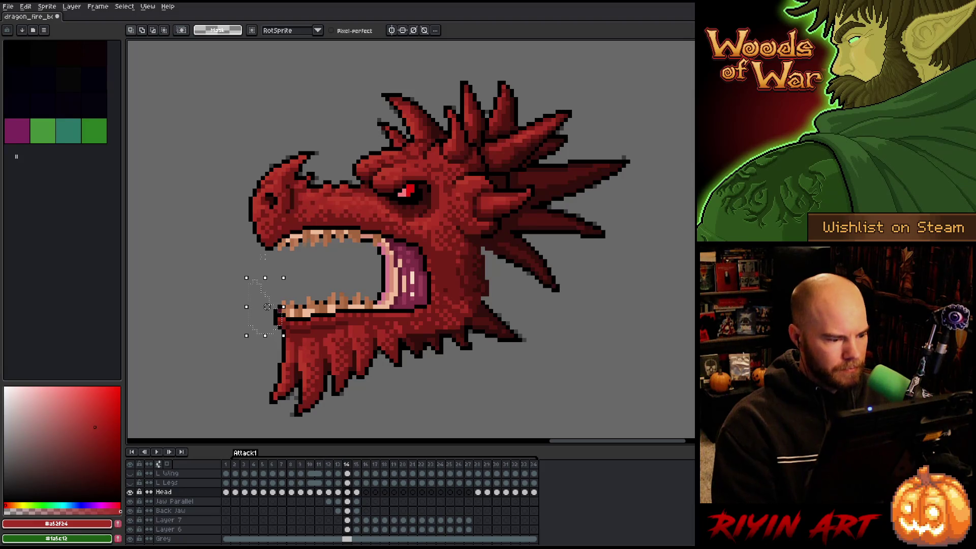
key(Up)
key(Up)
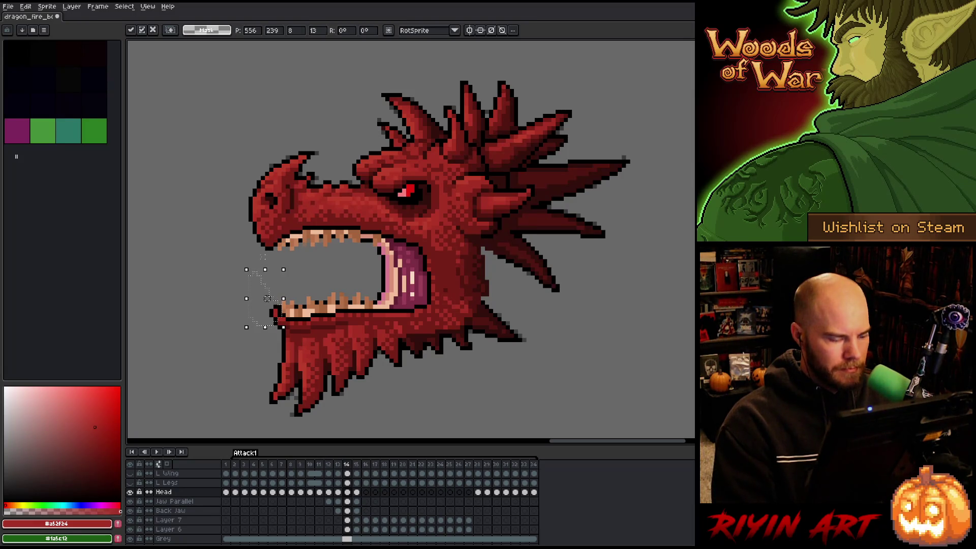
key(comma)
drag(267, 298, 272, 282)
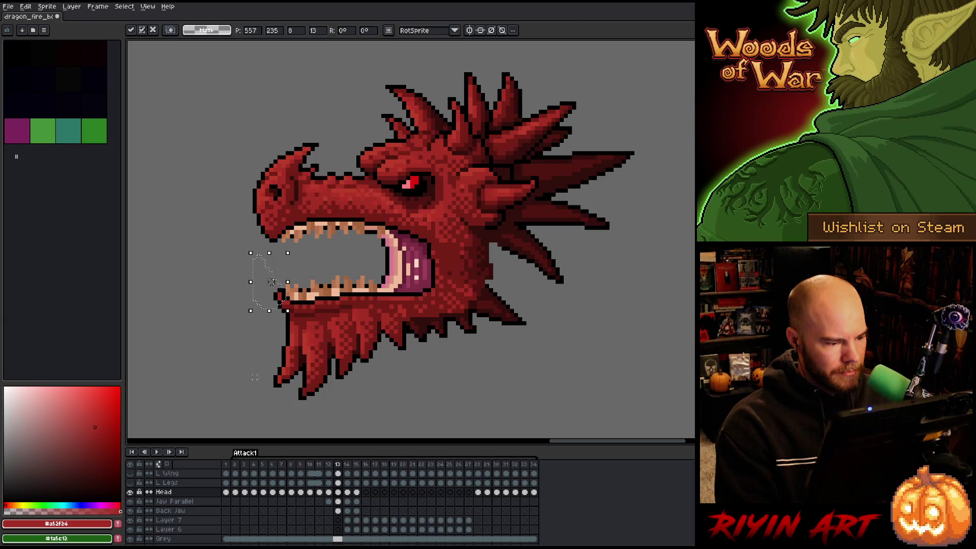
Reselect the lower jaw on the Jaw Parallel layer and nudge it down and one pixel left.
drag(209, 356, 325, 269)
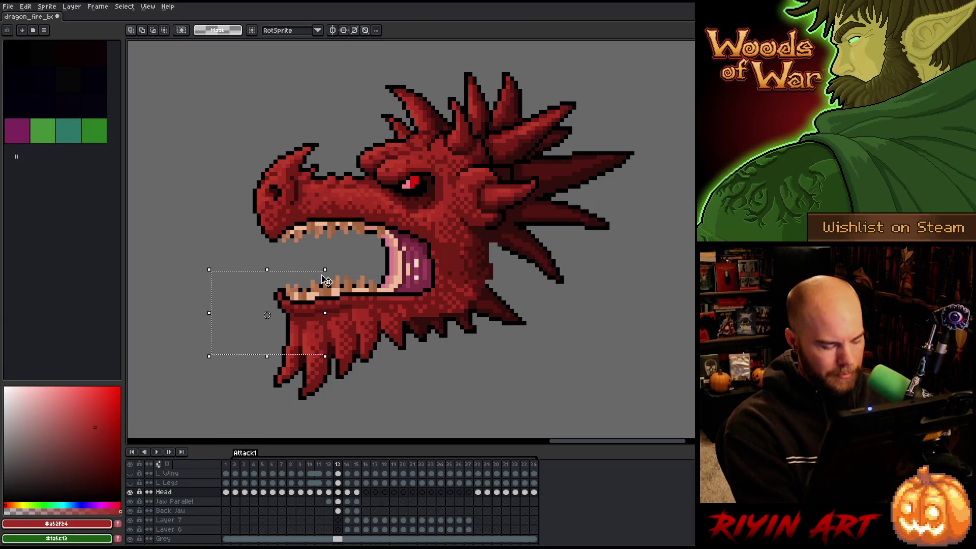
key(ctrl+d)
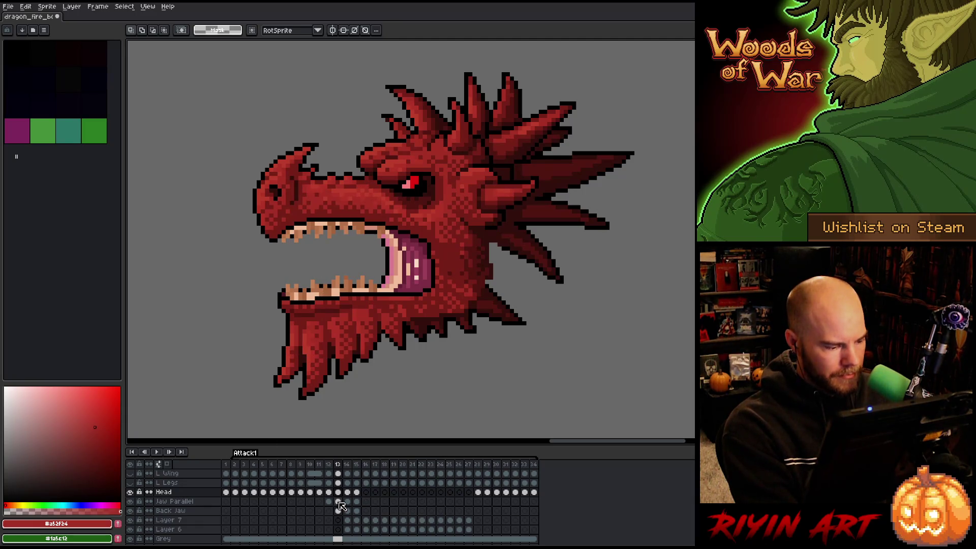
click(338, 501)
key(ctrl+shift+d)
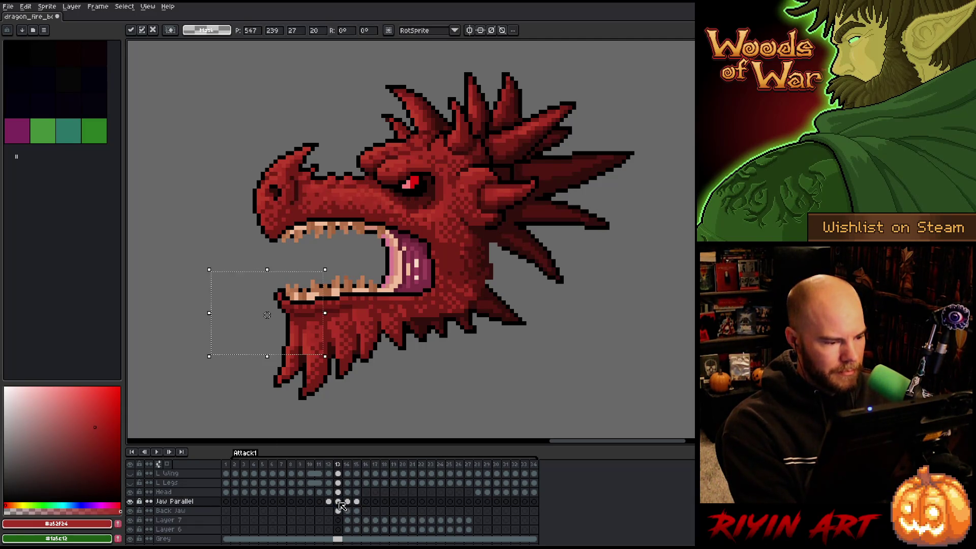
key(comma)
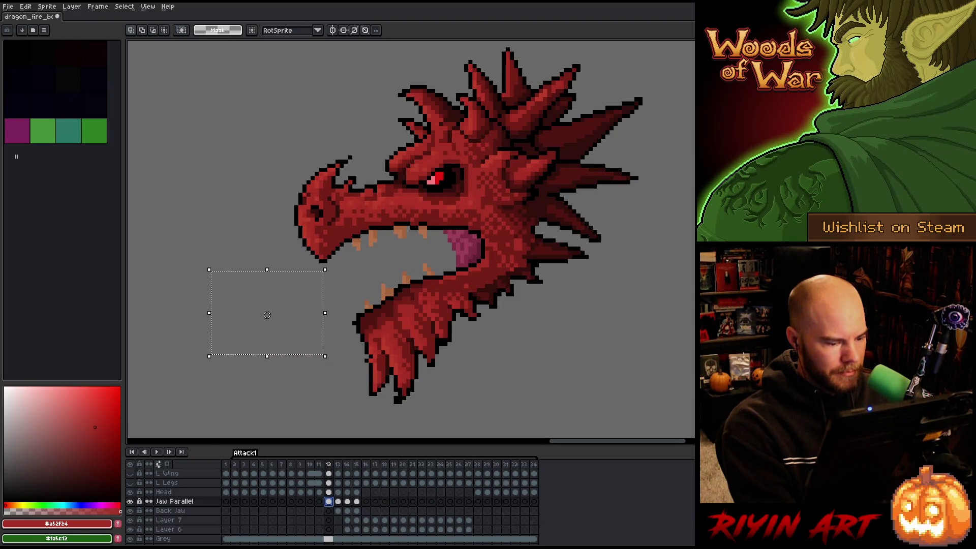
key(period)
key(period)
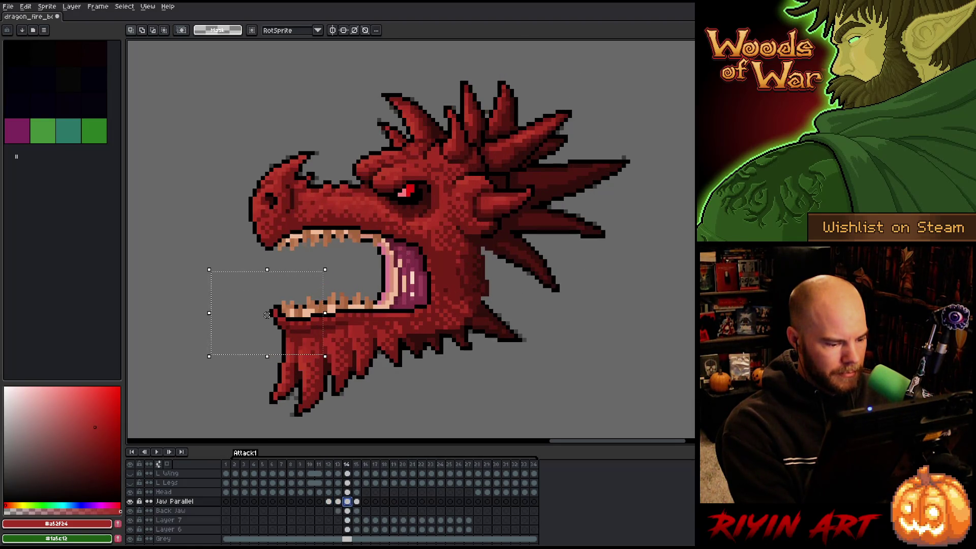
key(Down)
key(Down)
key(Down)
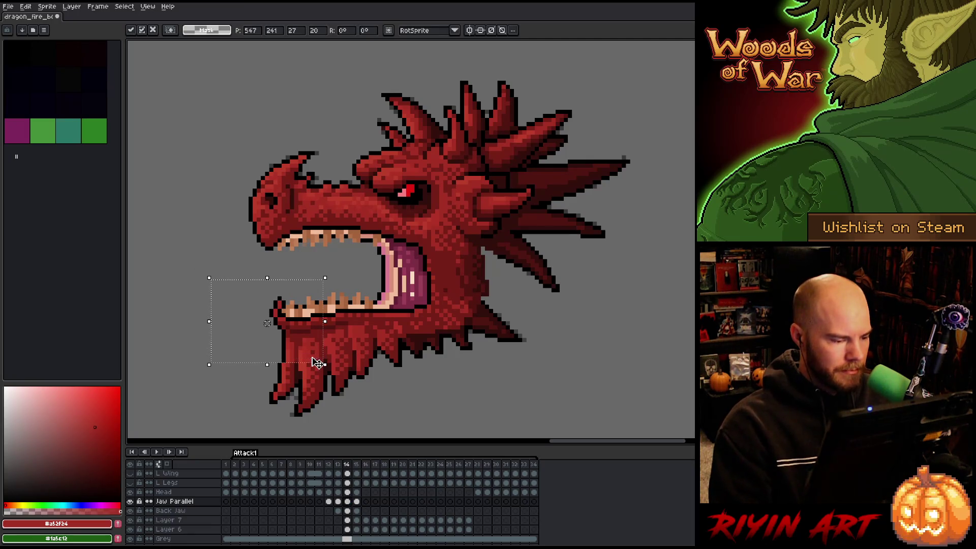
key(Left)
key(Down)
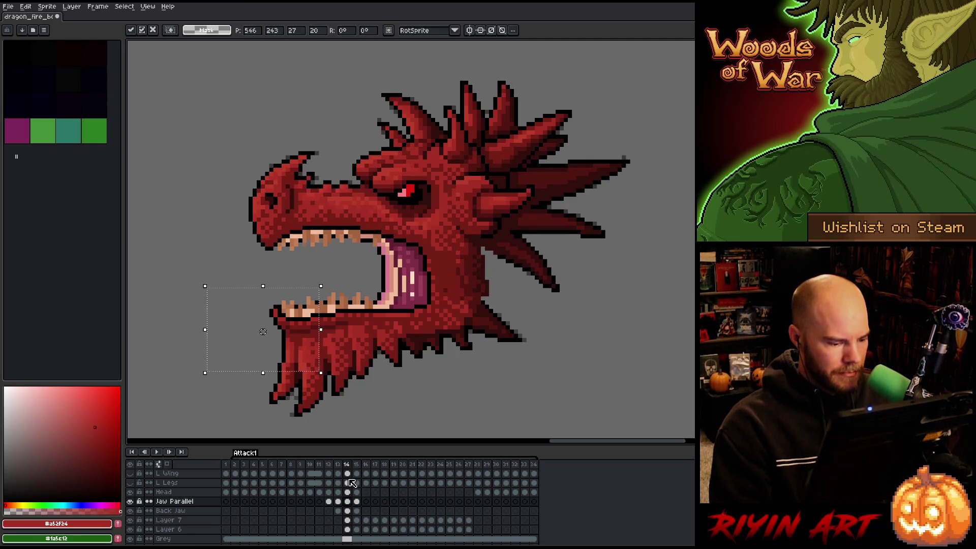
Shift the frame-15 lower jaw tip up and right and deselect.
click(356, 502)
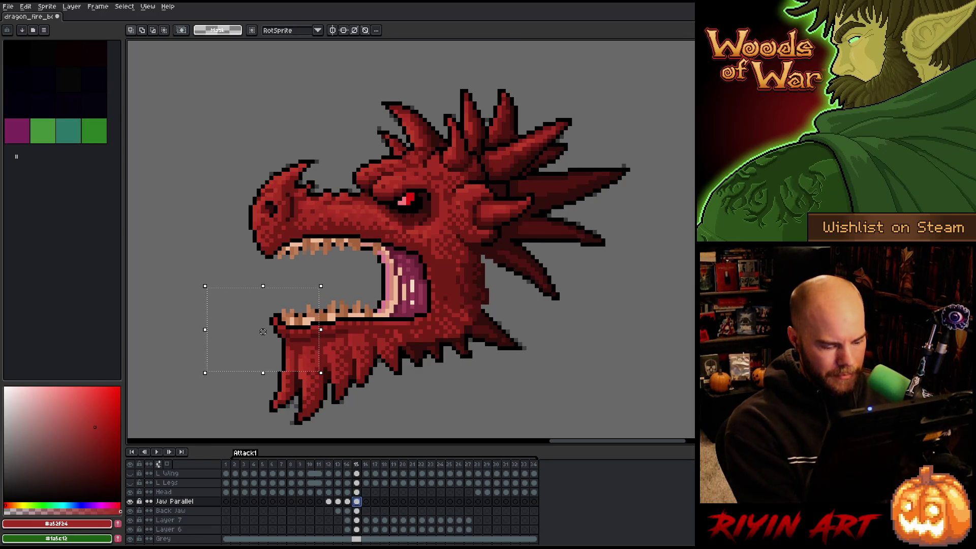
mouse_move(263, 331)
mouse_down()
mouse_move(267, 323)
mouse_move(263, 339)
mouse_up()
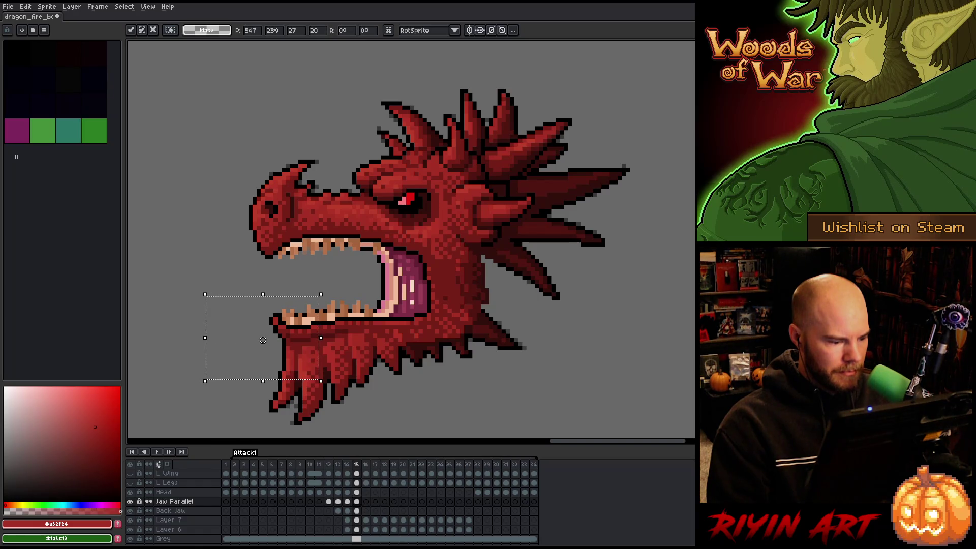
key(ctrl+d)
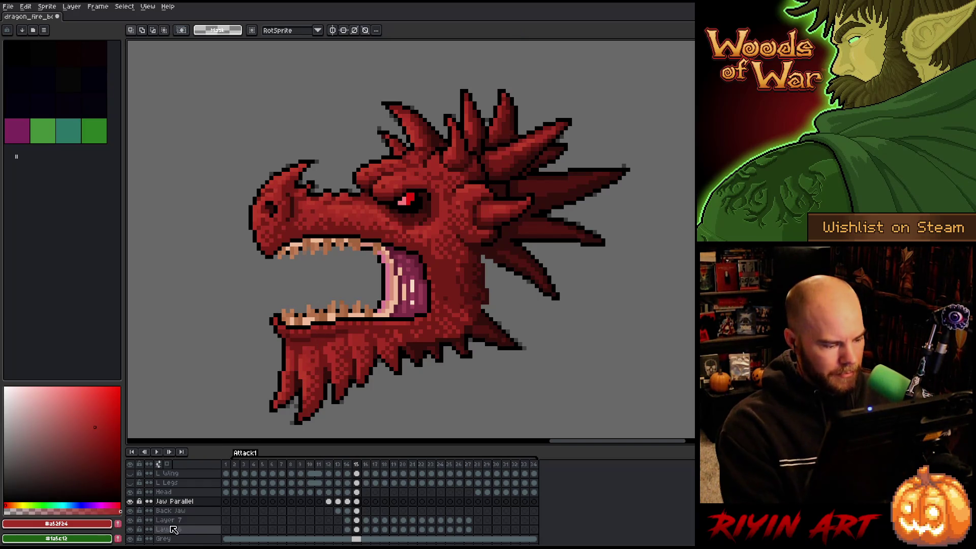
Change layer visibility so only the Head layer is showing.
alt+click(130, 501)
alt+click(130, 501)
alt+click(130, 502)
alt+click(131, 502)
alt+click(131, 502)
alt+click(131, 501)
alt+click(131, 493)
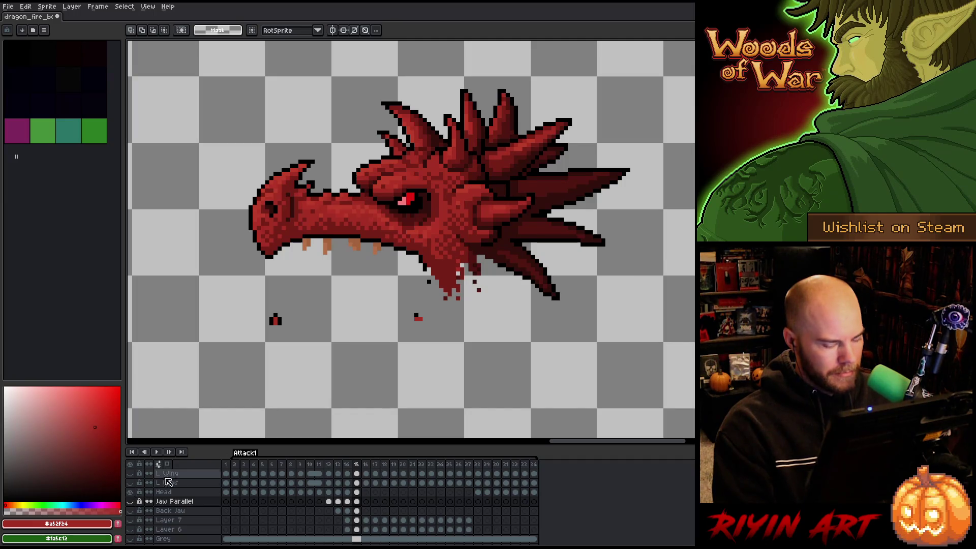
Clear the stray red pixel clusters below the head on frame 14, then show all layers and deselect.
drag(246, 303, 333, 361)
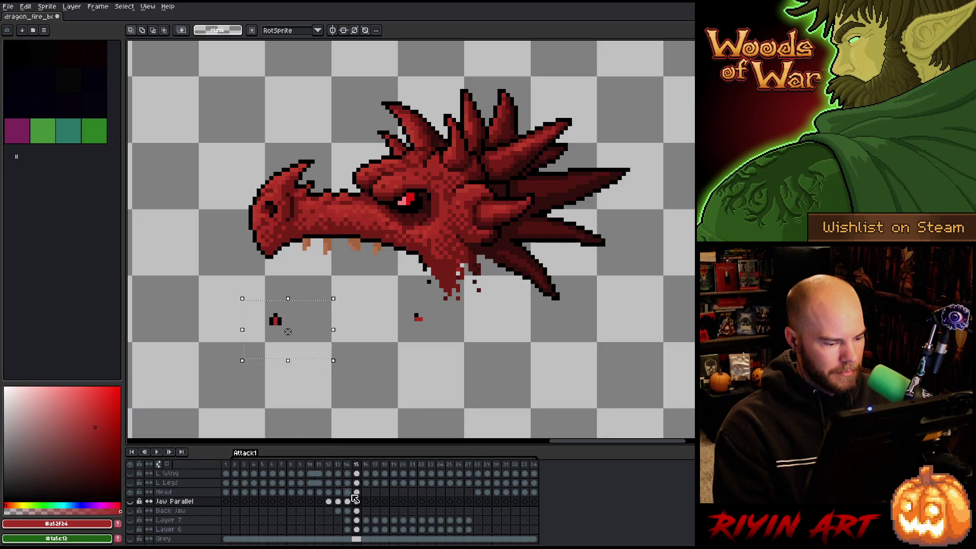
click(357, 493)
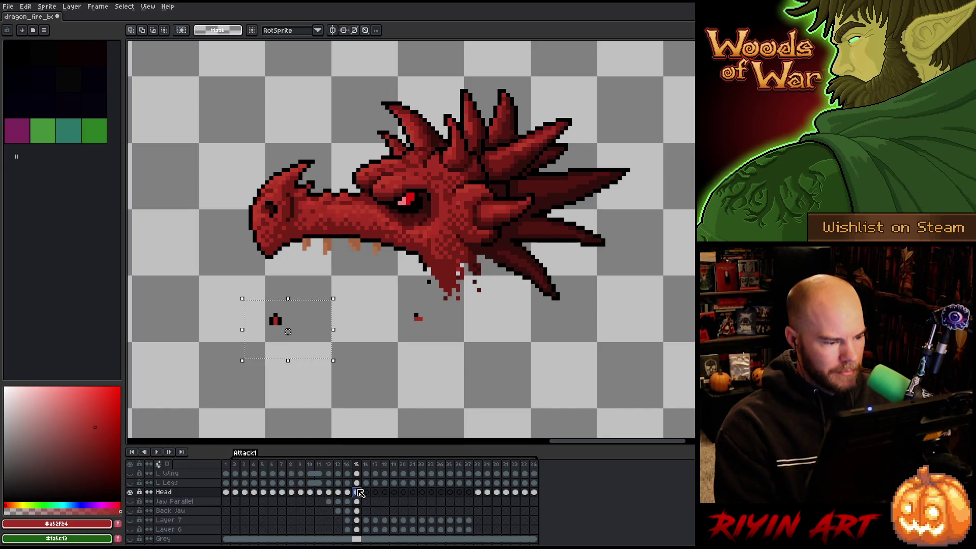
key(Left)
key(Left)
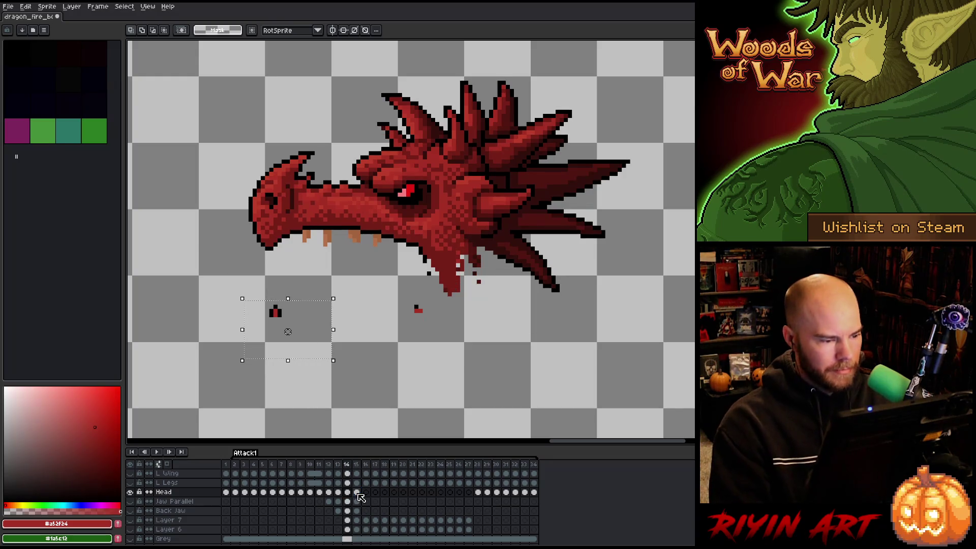
key(Right)
key(Right)
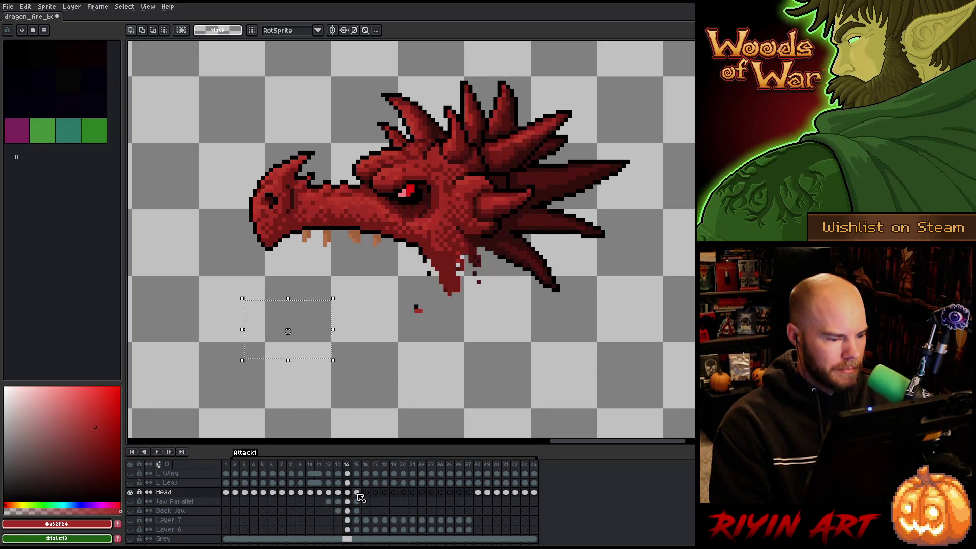
key(Left)
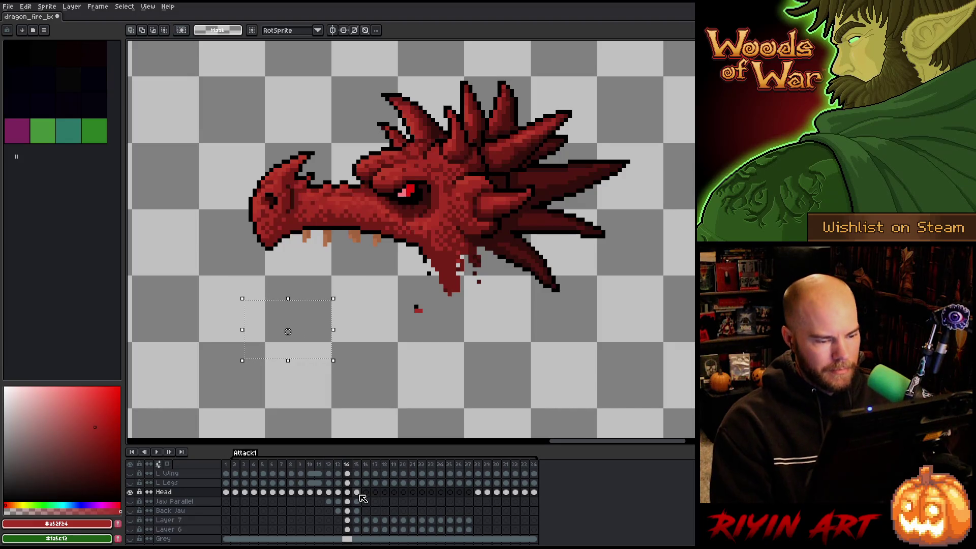
drag(486, 365, 388, 294)
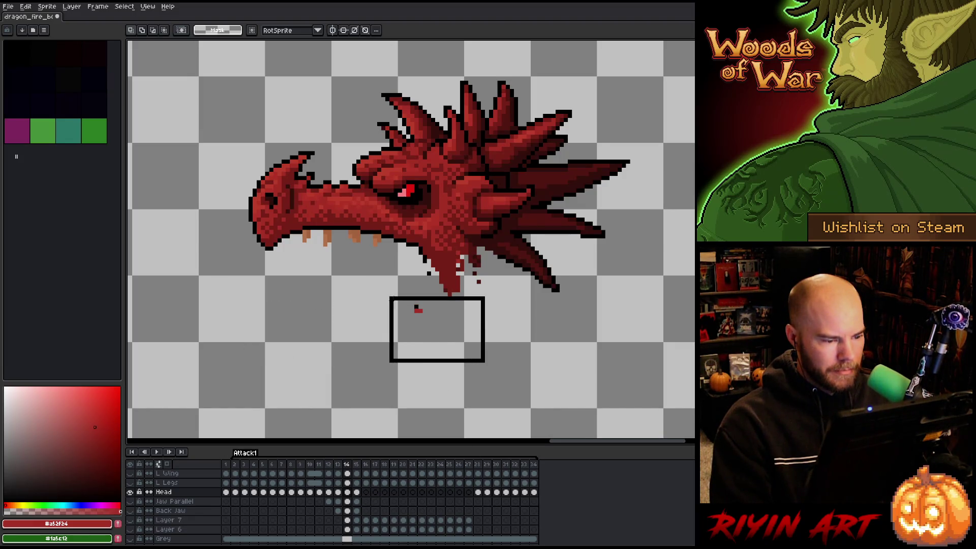
alt+click(130, 492)
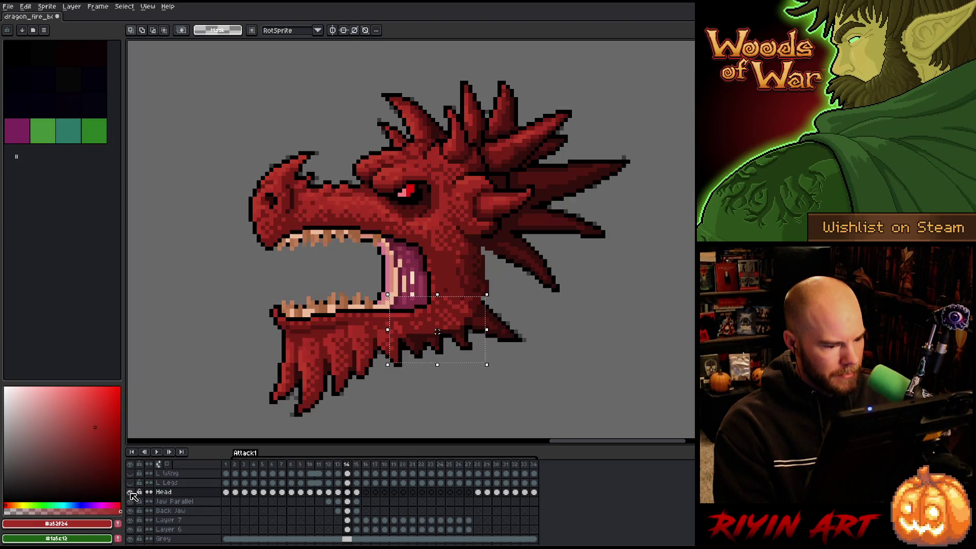
key(ctrl+d)
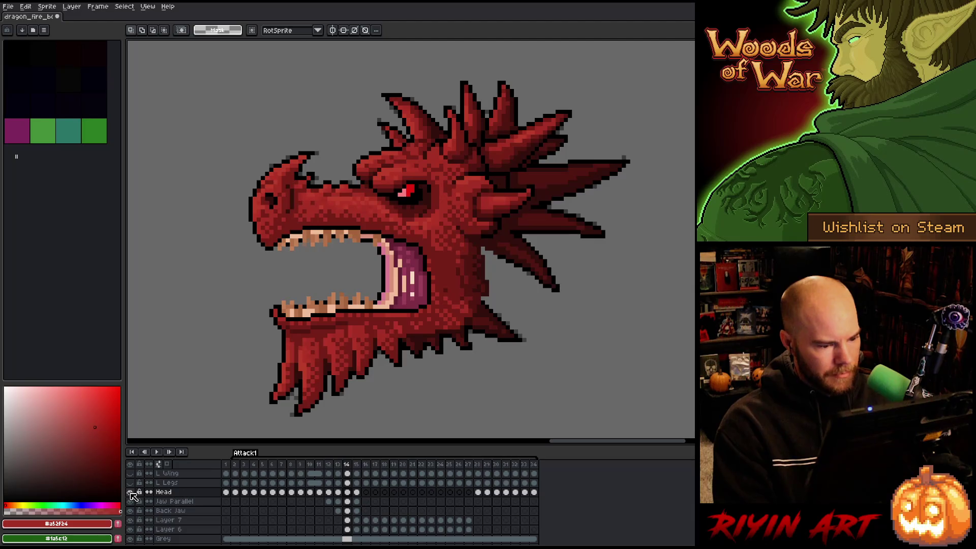
Transform the rear of the lower jaw on the Jaw Parallel layer and apply it on frame 15.
click(348, 502)
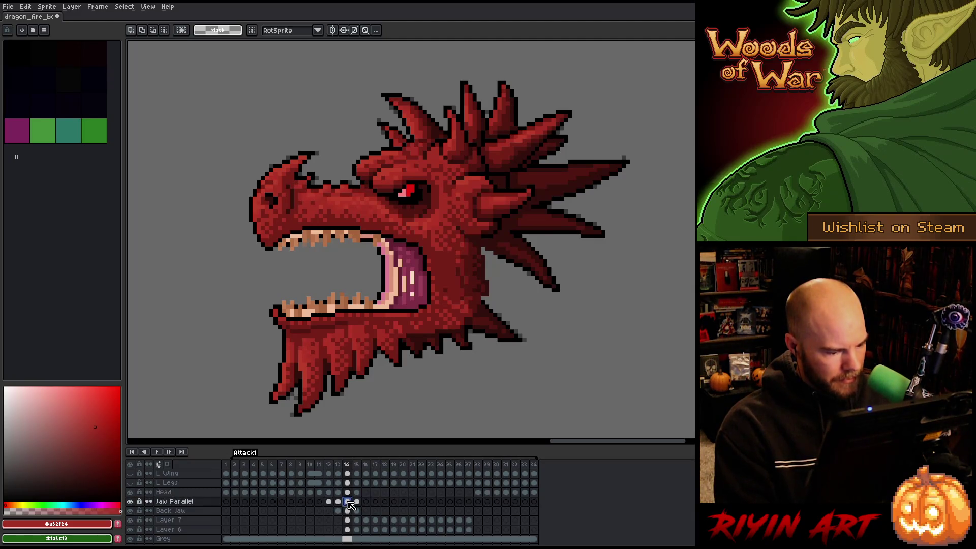
key(ctrl+t)
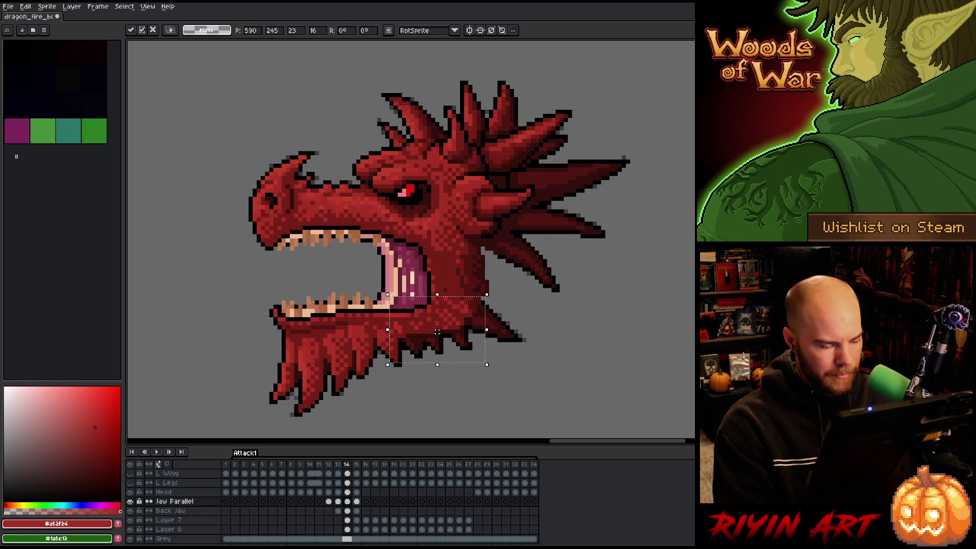
key(period)
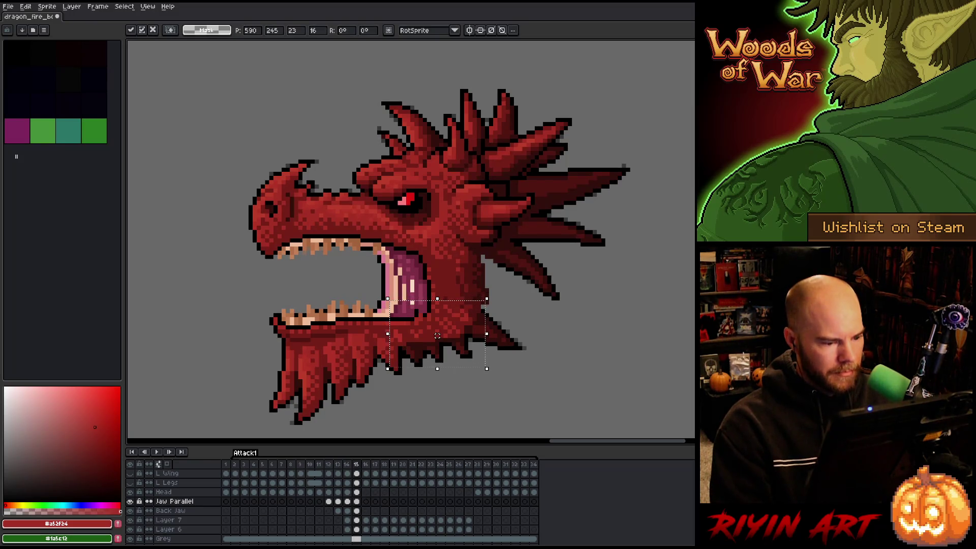
key(Return)
Flip between frames 13 to 15 to compare the refitted jaw.
key(comma)
key(period)
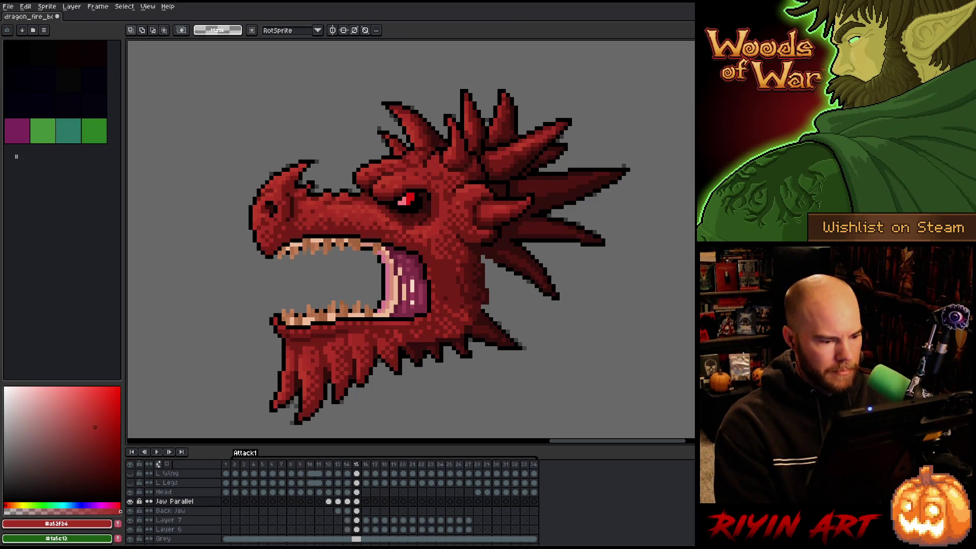
key(comma)
key(period)
key(comma)
key(period)
key(comma)
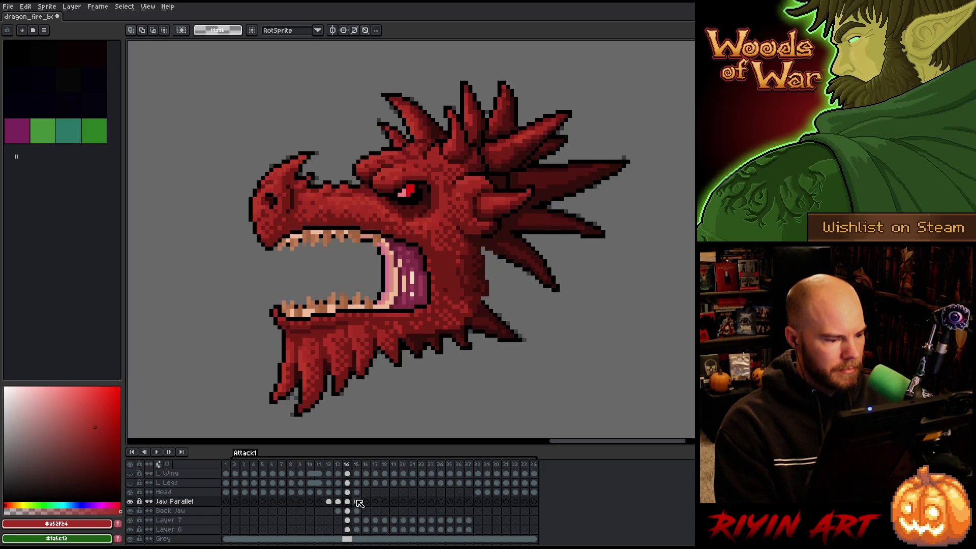
key(comma)
key(period)
key(comma)
key(period)
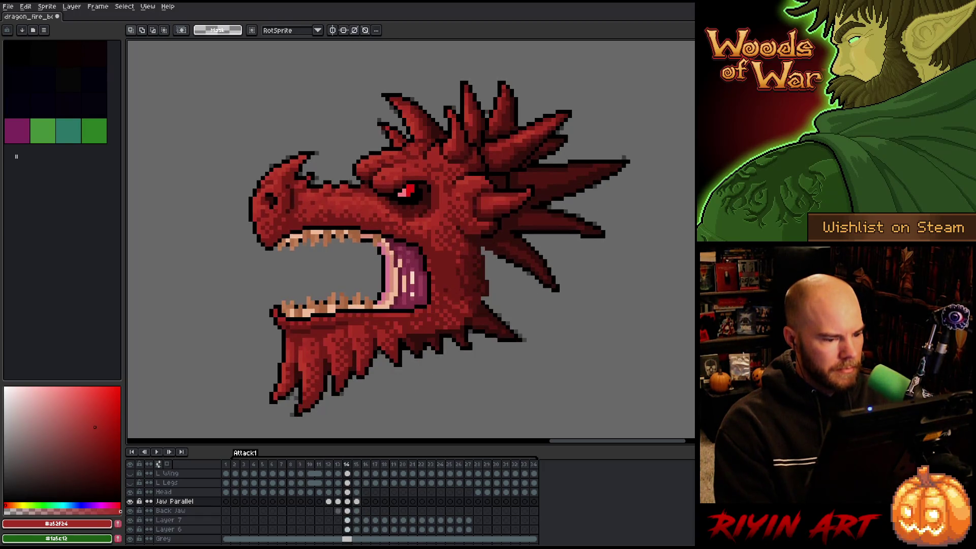
key(comma)
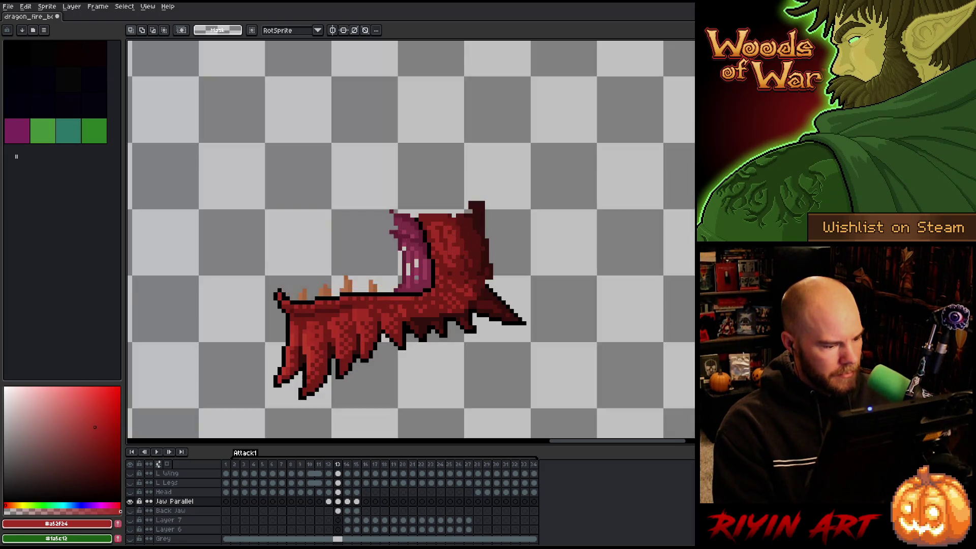
Solo the Jaw Parallel layer, step through the frames, then also reveal the Back Jaw layer.
alt+click(130, 501)
key(comma)
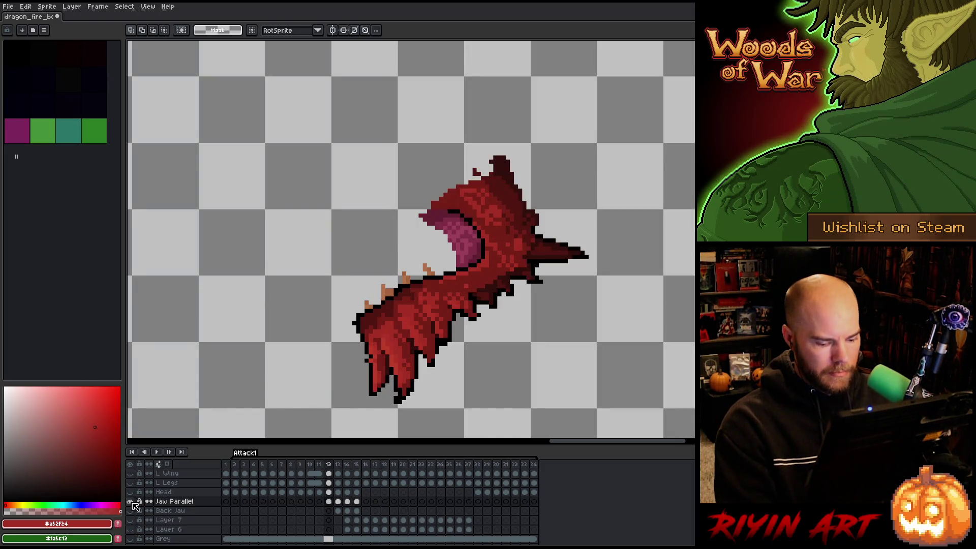
key(period)
key(period)
key(period)
key(comma)
key(comma)
key(period)
key(comma)
key(comma)
key(period)
key(period)
key(comma)
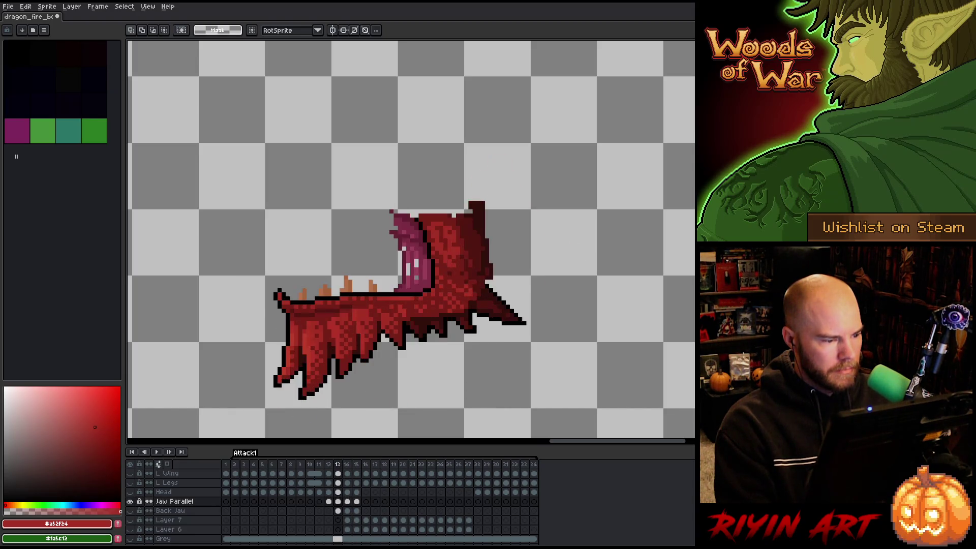
key(period)
click(130, 511)
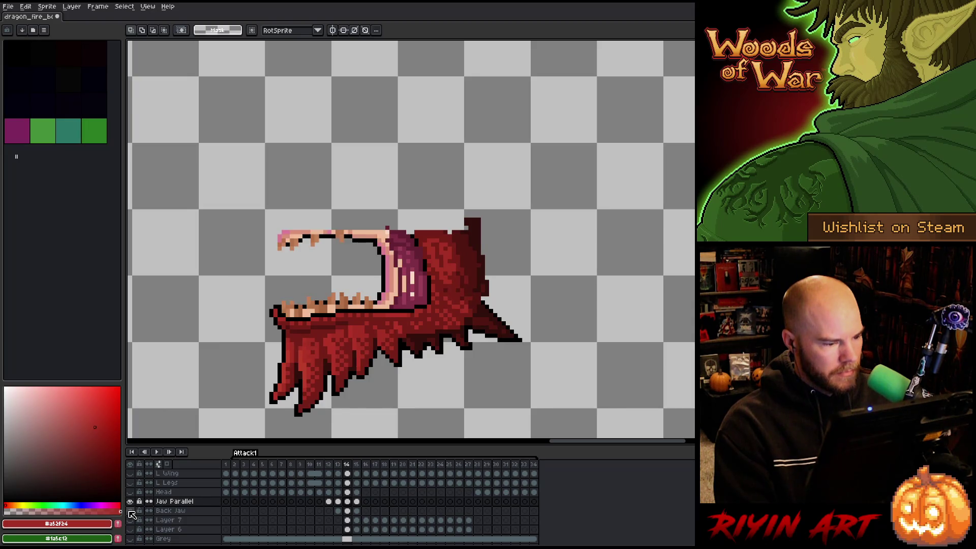
key(comma)
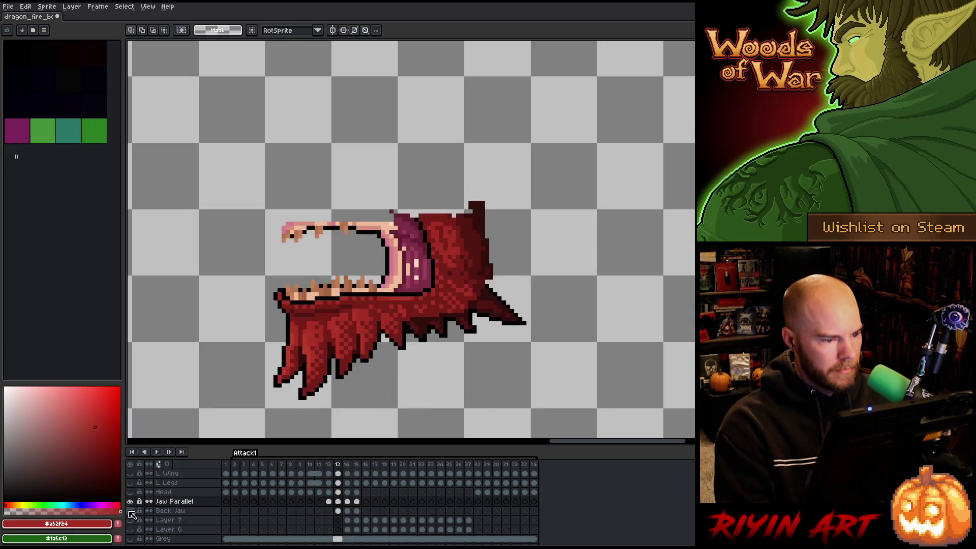
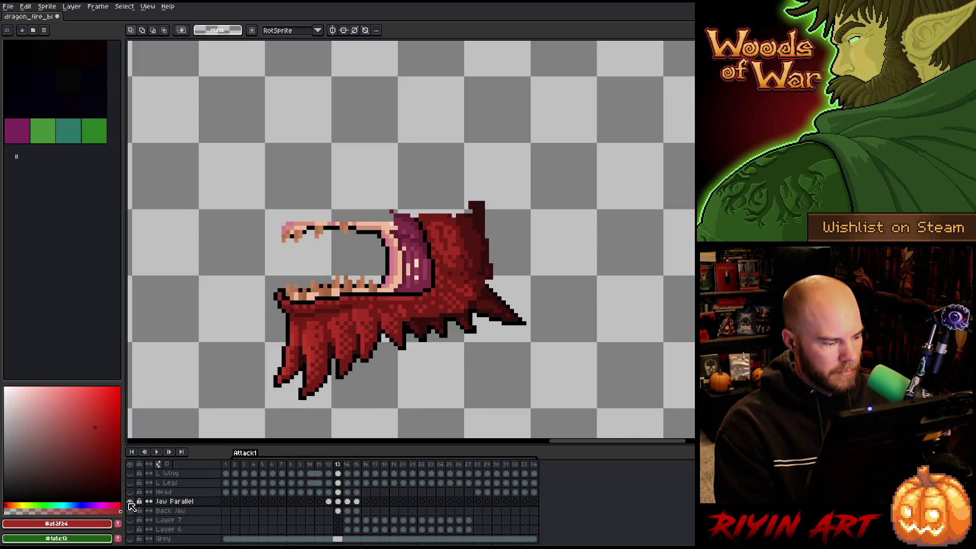
Save the dragon animation and select the frame 15 head and jaw cels, dismissing Canvas Size.
key(ctrl+s)
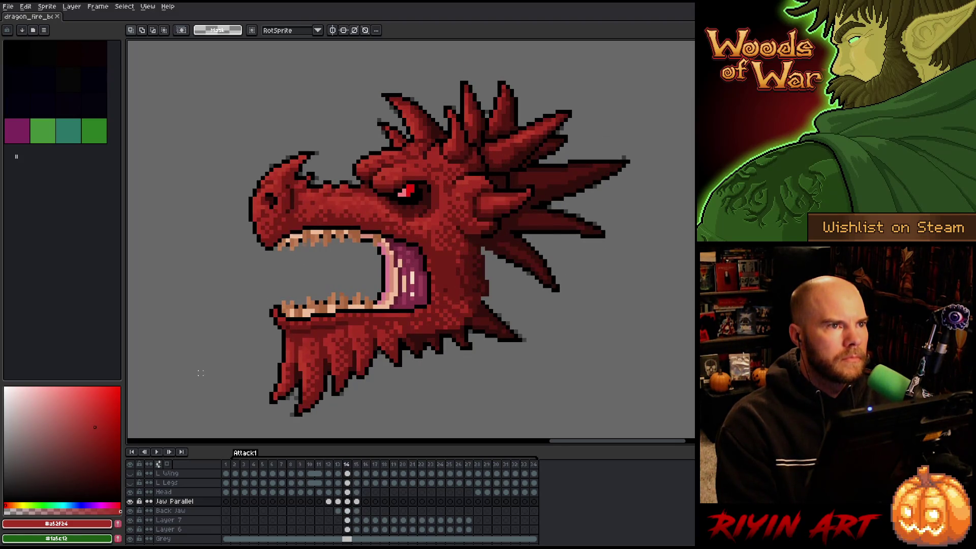
drag(357, 493, 361, 510)
key(ctrl+alt+c)
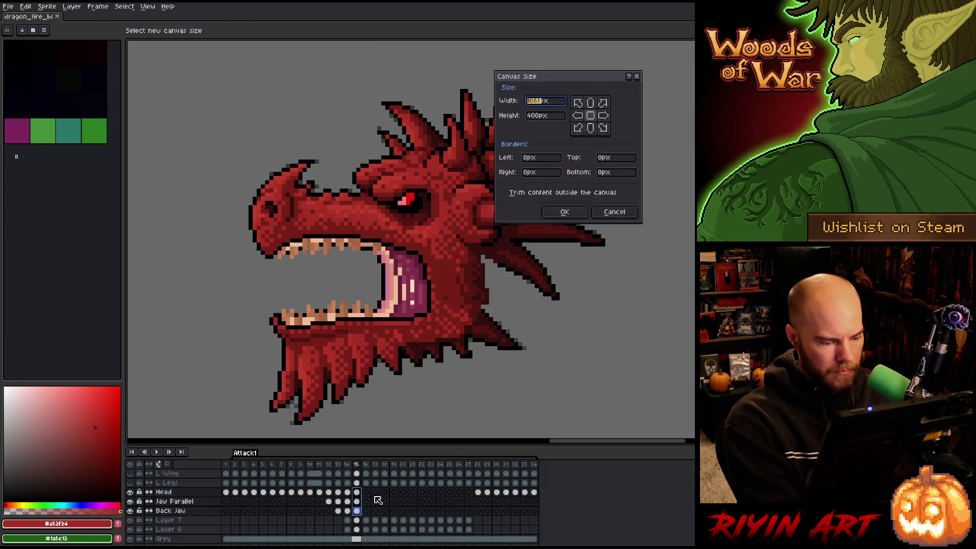
click(611, 214)
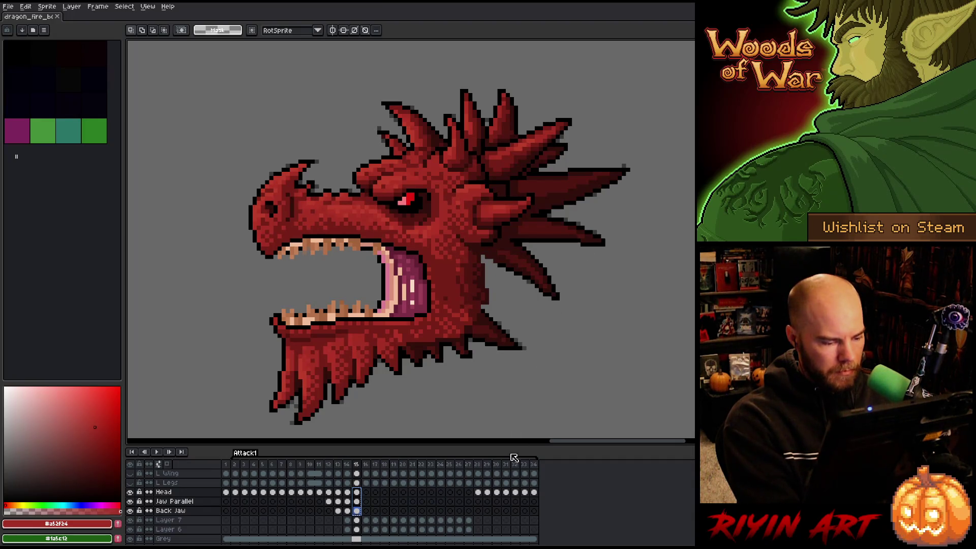
Paste the full dragon head into frame 16 and raise it about 45 px.
click(367, 493)
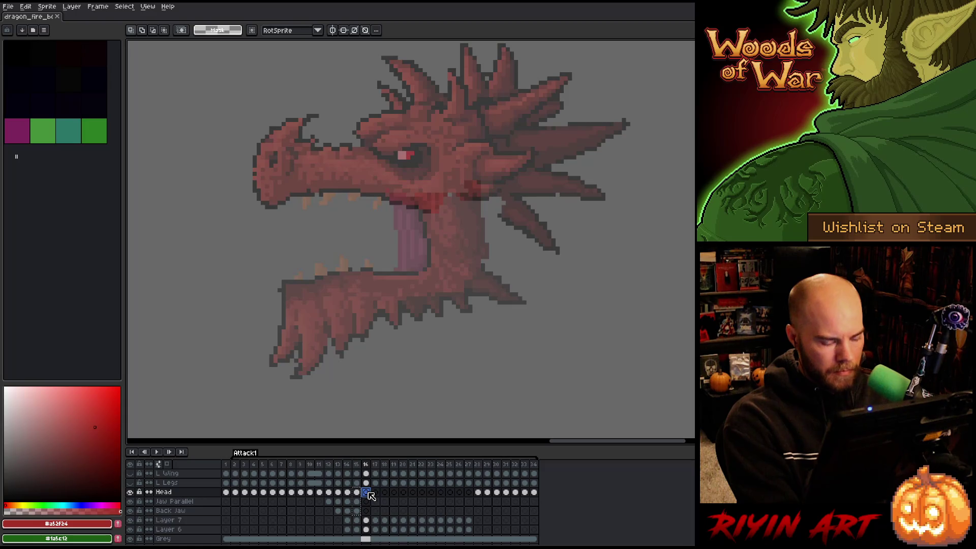
key(ctrl+v)
click(366, 502)
click(366, 492)
key(v)
drag(429, 232, 430, 191)
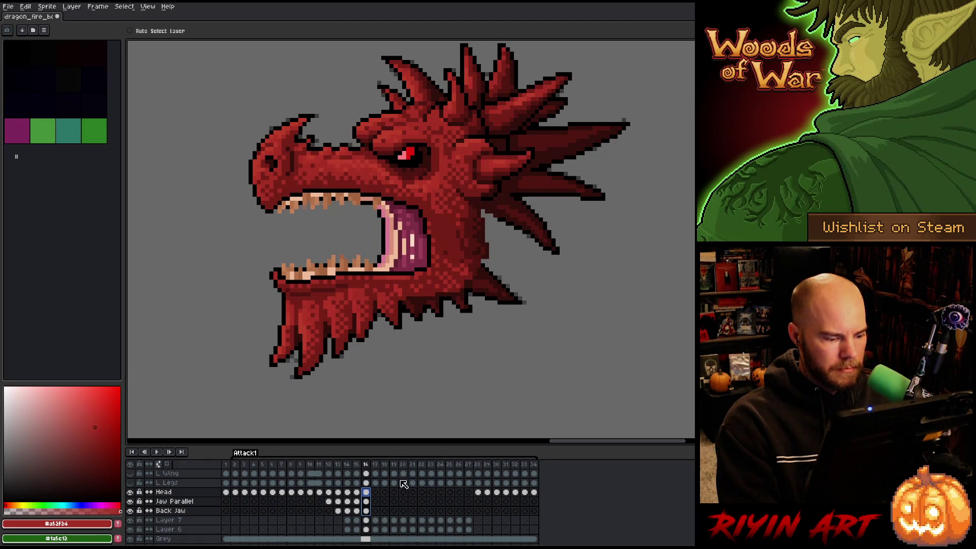
Raise the frame 17 head and both jaws about 65 px, comparing against frame 16.
click(377, 492)
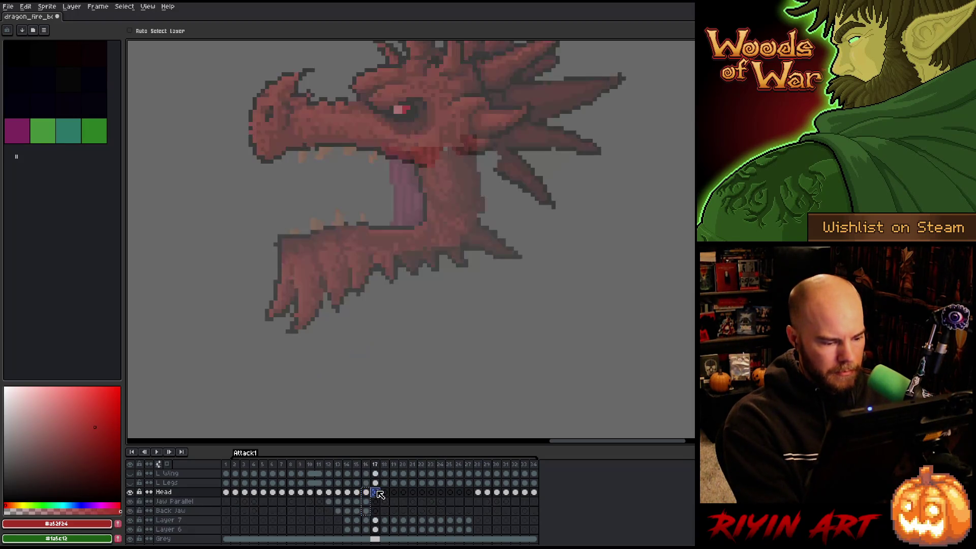
scroll(392, 408, down, 3)
scroll(383, 168, up, 2)
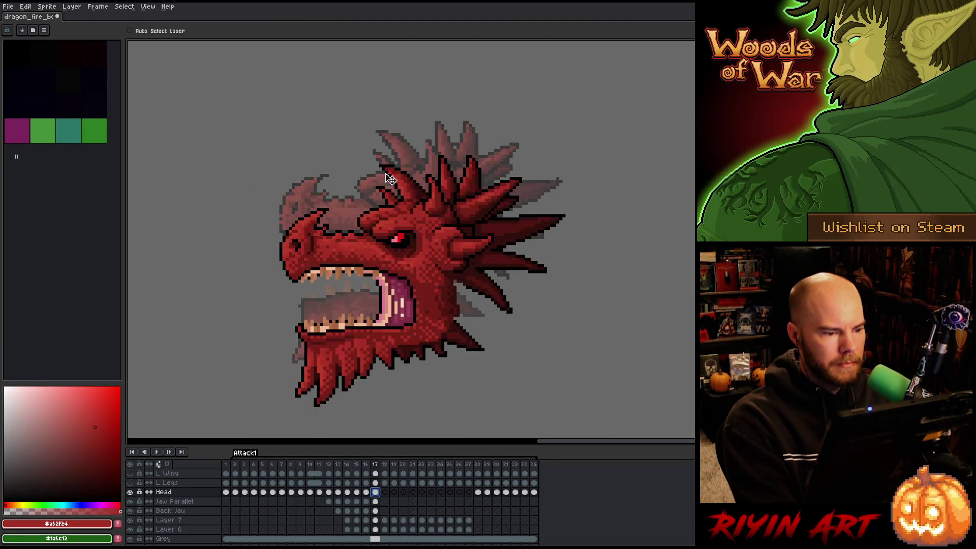
shift+click(376, 510)
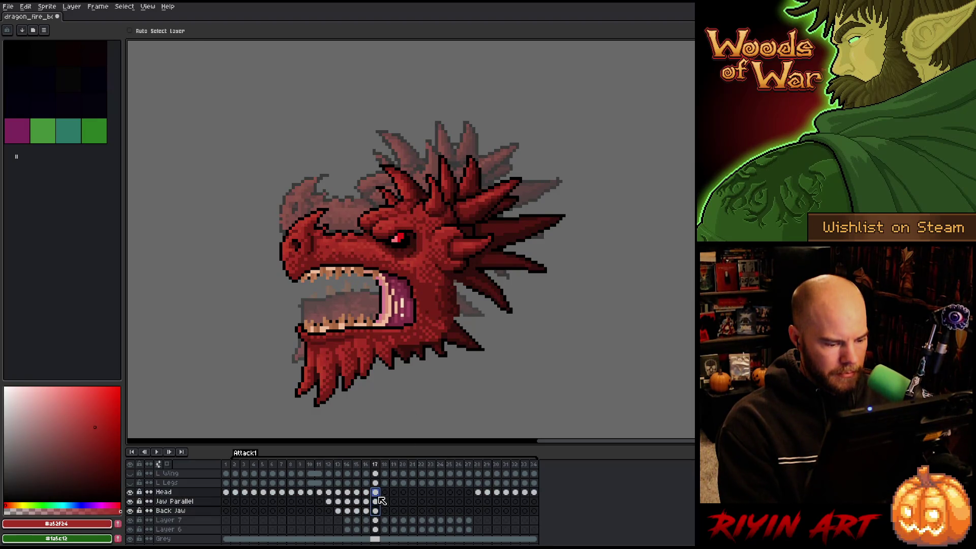
drag(425, 304, 426, 271)
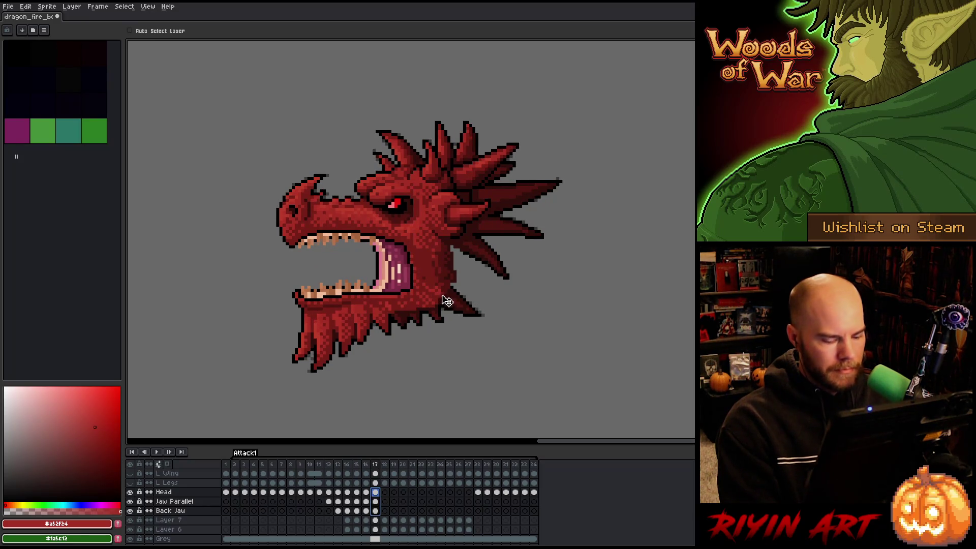
key(Left)
key(Right)
key(Left)
key(Right)
drag(375, 492, 378, 510)
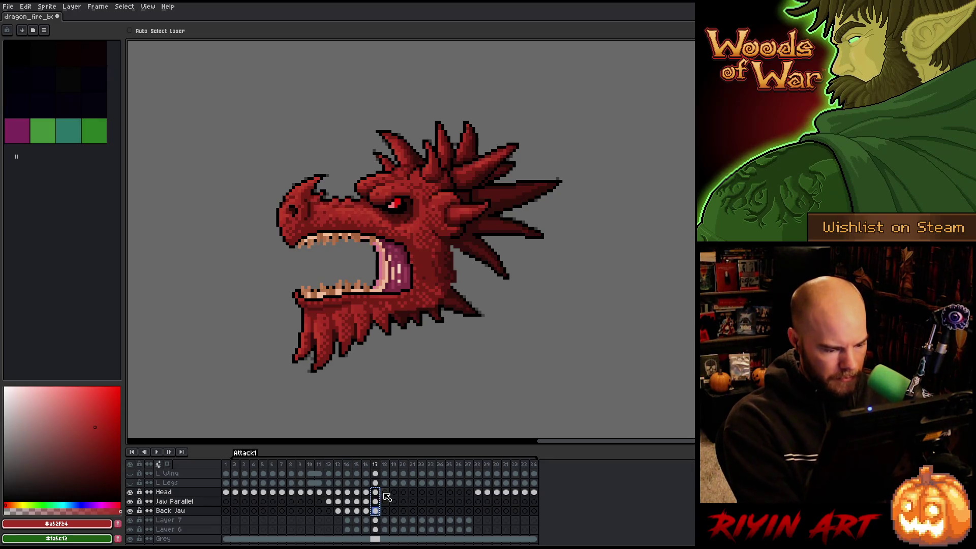
On frame 18, nudge the head up about 10 px, then about 100 px onto the previous pose.
click(385, 492)
drag(386, 510, 386, 493)
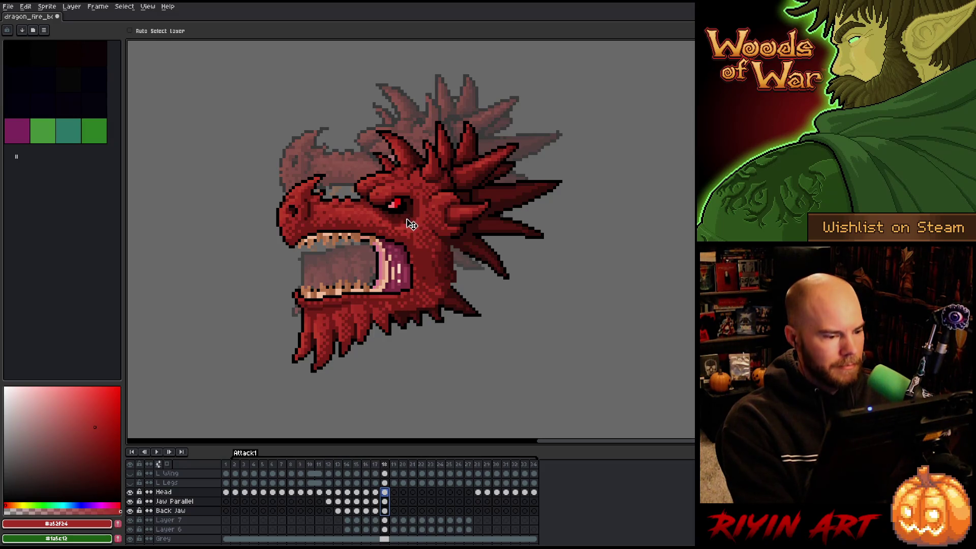
drag(410, 235, 411, 190)
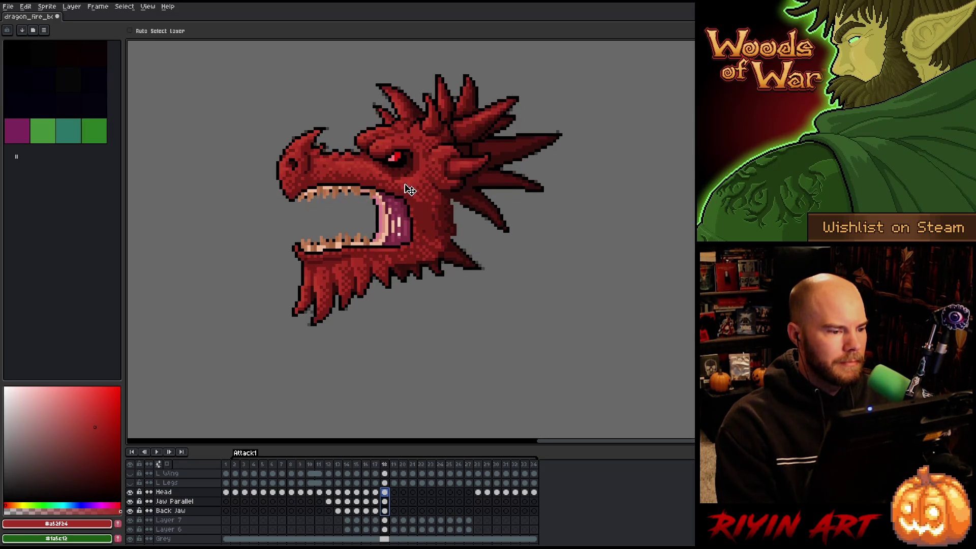
key(ctrl+z)
key(ctrl+y)
key(ctrl+z)
key(ctrl+y)
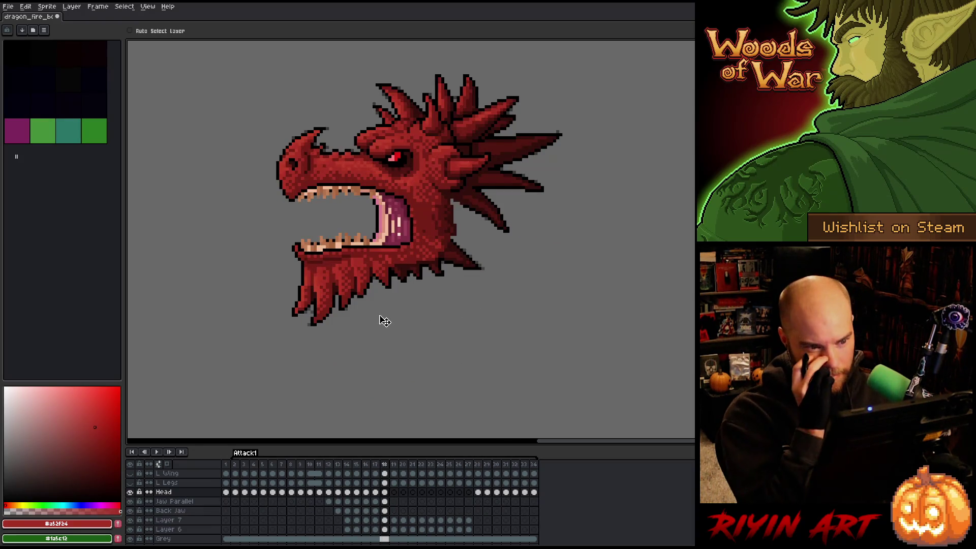
mouse_move(384, 511)
mouse_down()
mouse_move(385, 492)
mouse_move(397, 500)
mouse_move(395, 492)
mouse_up()
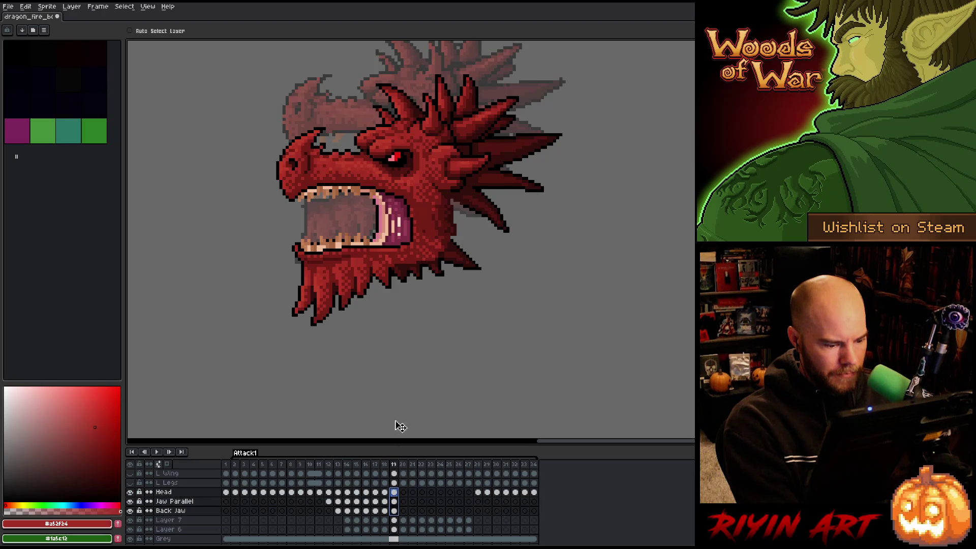
scroll(388, 285, down, 2)
scroll(399, 213, up, 2)
drag(428, 321, 436, 267)
key(Escape)
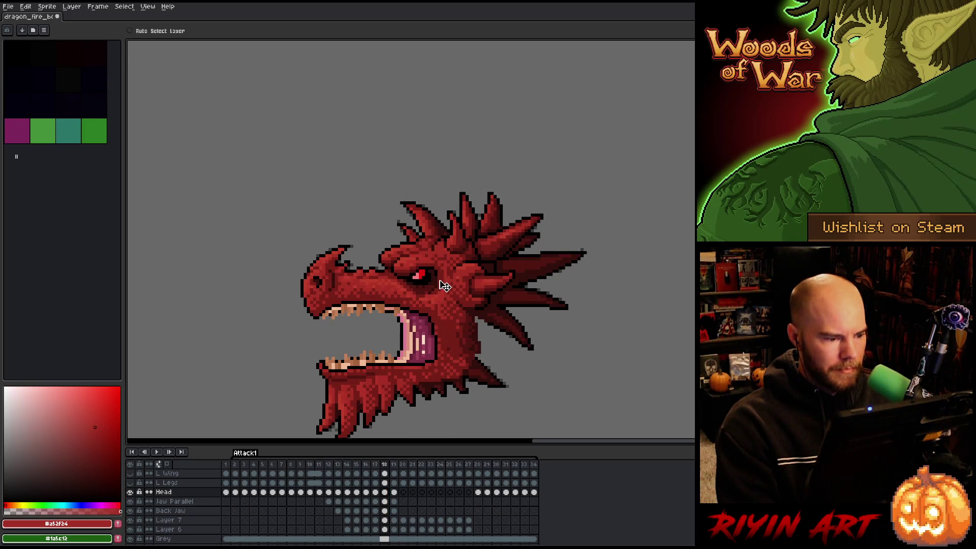
Copy frame 19's head and jaw cels into frame 20 and raise them about 48 px.
drag(392, 511, 394, 492)
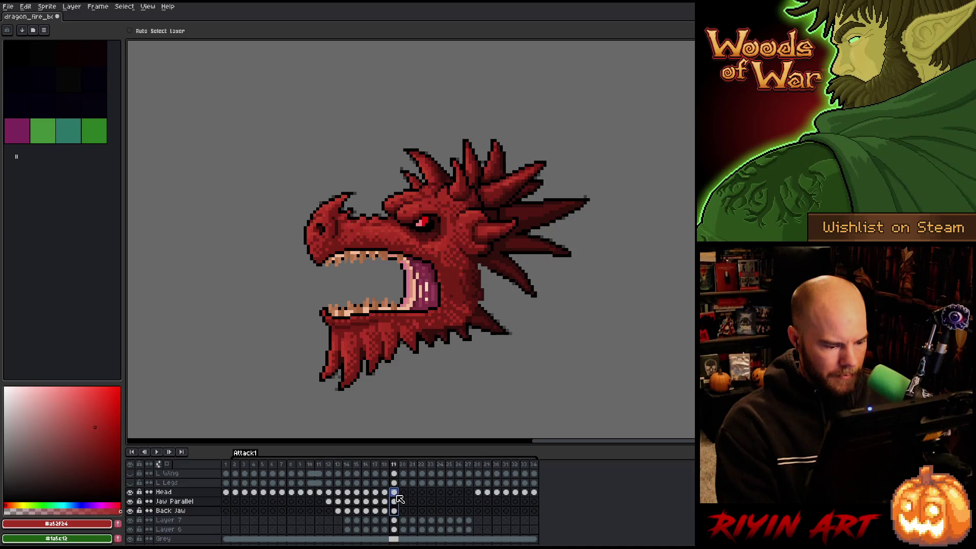
key(ctrl+c)
click(404, 492)
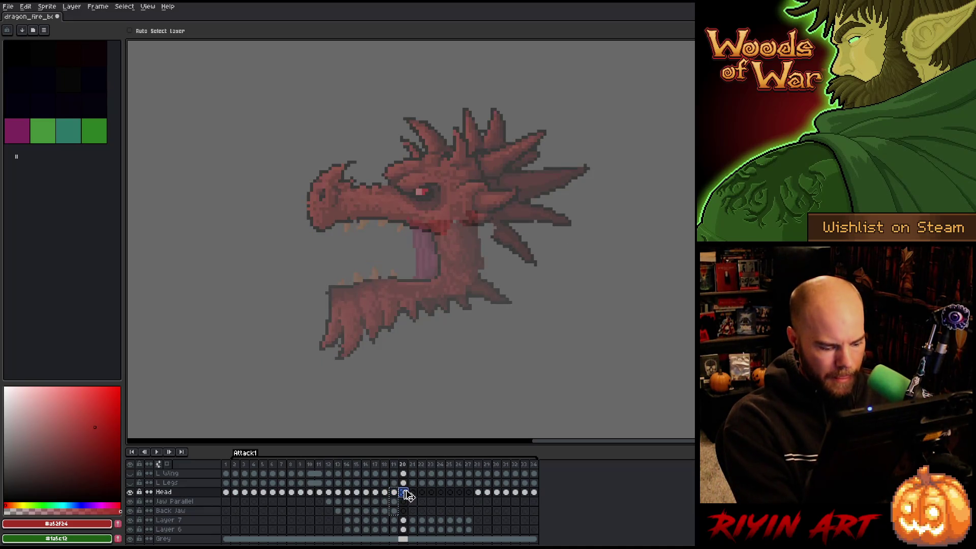
key(ctrl+v)
drag(404, 511, 410, 499)
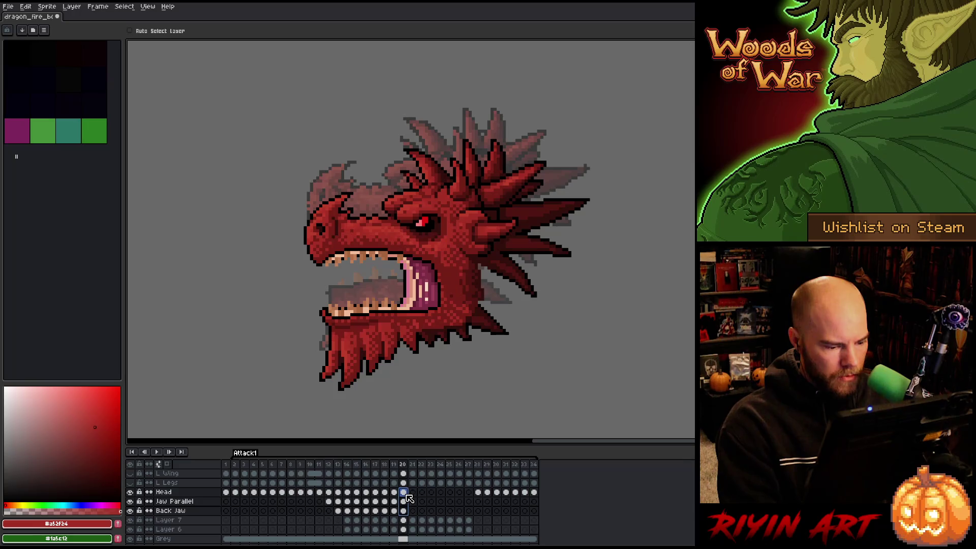
drag(377, 325, 379, 296)
key(Left)
key(Right)
key(Left)
key(Right)
key(Left)
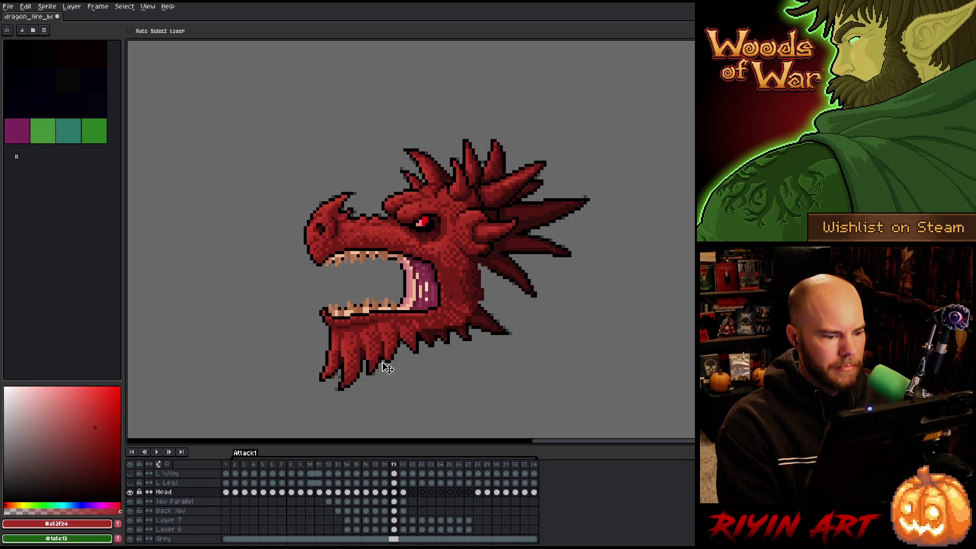
key(Right)
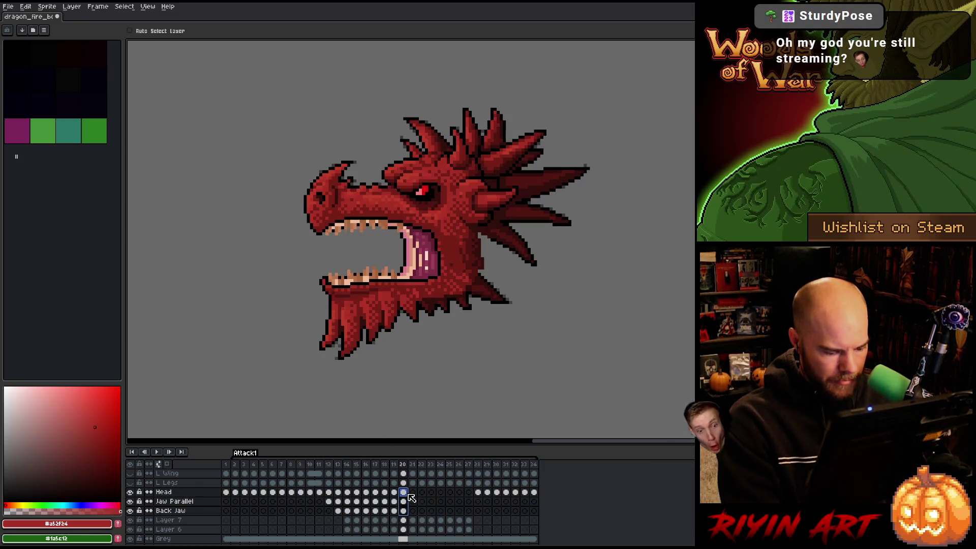
click(412, 492)
drag(416, 497, 413, 500)
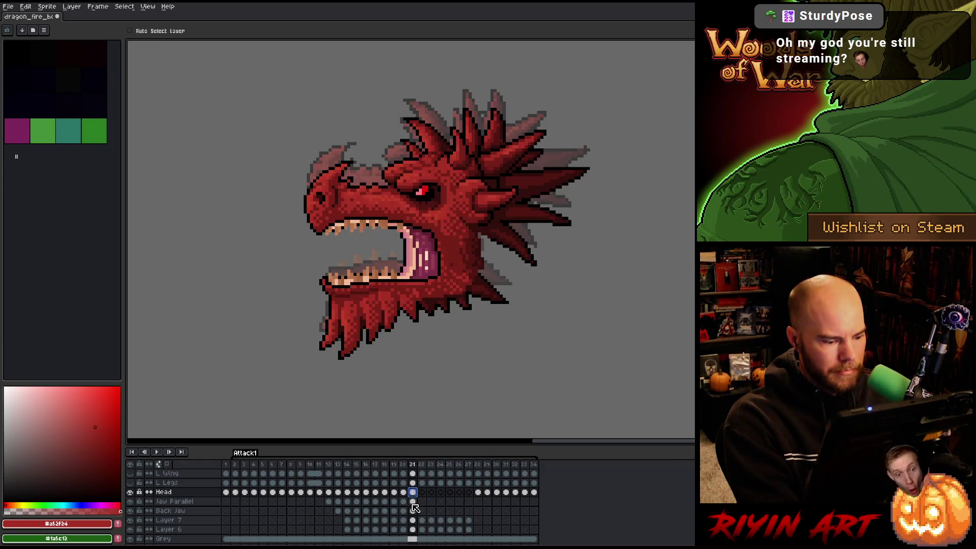
Preview the rise, then raise the frame 22 dragon head about 38 px onto the ghost pose.
drag(395, 296, 395, 276)
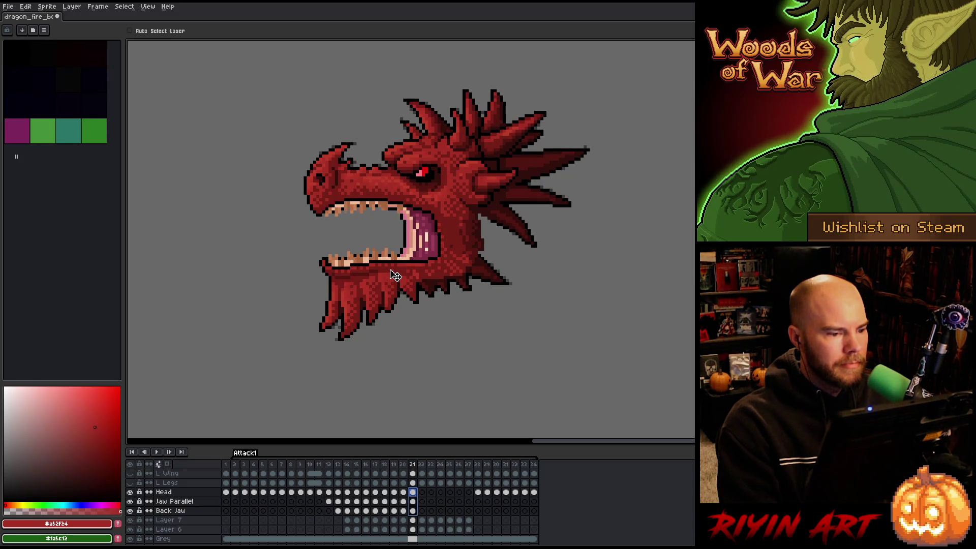
key(ctrl+z)
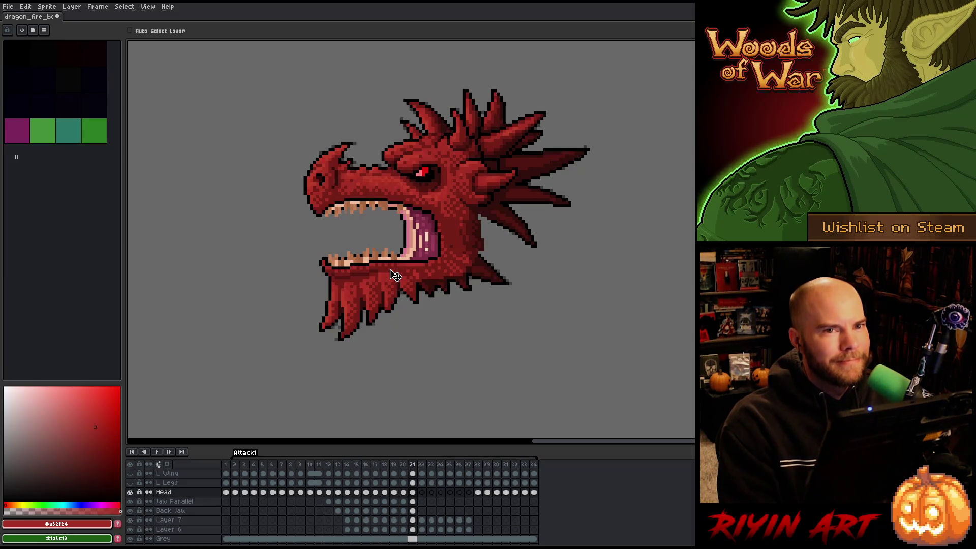
key(Return)
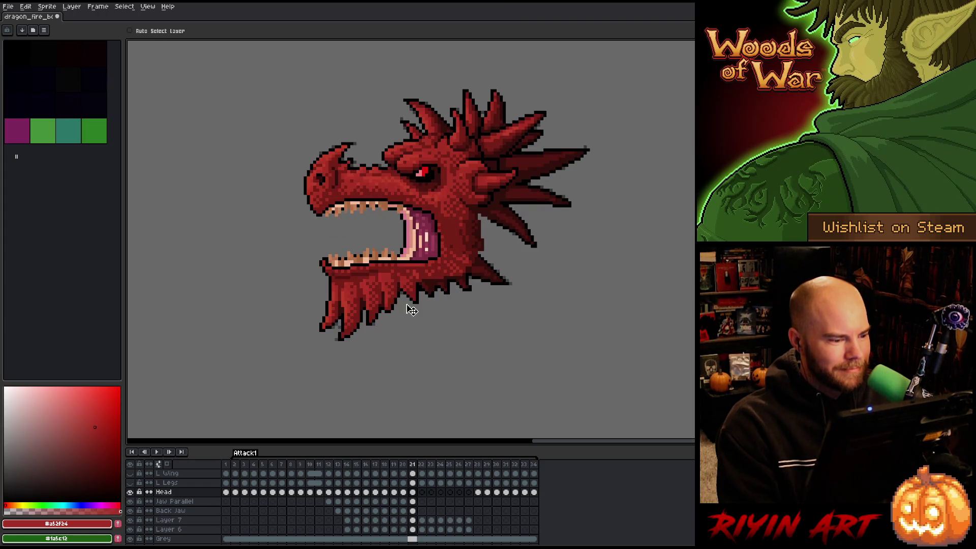
drag(417, 511, 416, 493)
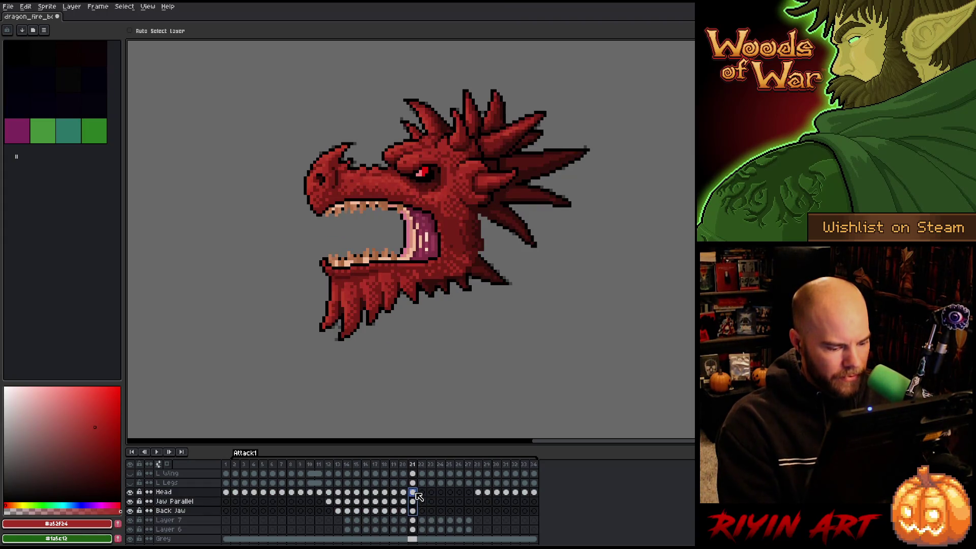
click(423, 493)
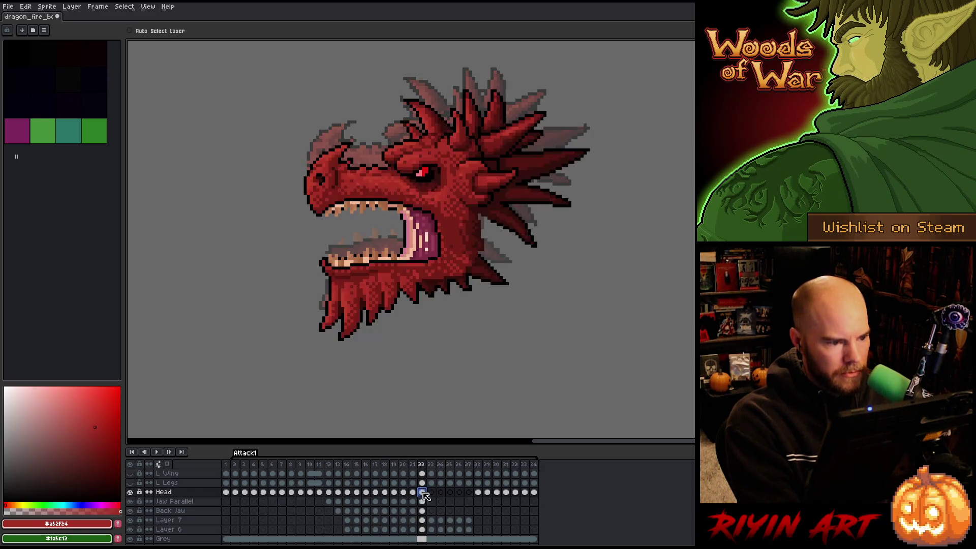
drag(424, 509, 425, 494)
drag(376, 279, 376, 259)
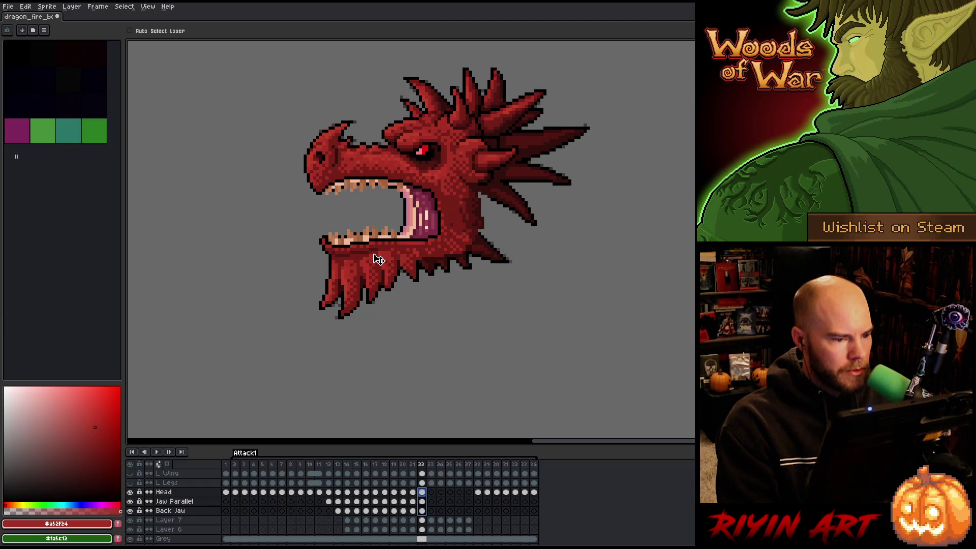
key(Left)
key(Right)
key(Left)
key(Right)
drag(423, 510, 427, 495)
Raise the head about 20 px on frame 23 and about 6 px on frame 24.
click(431, 492)
key(ctrl+v)
drag(431, 511, 431, 492)
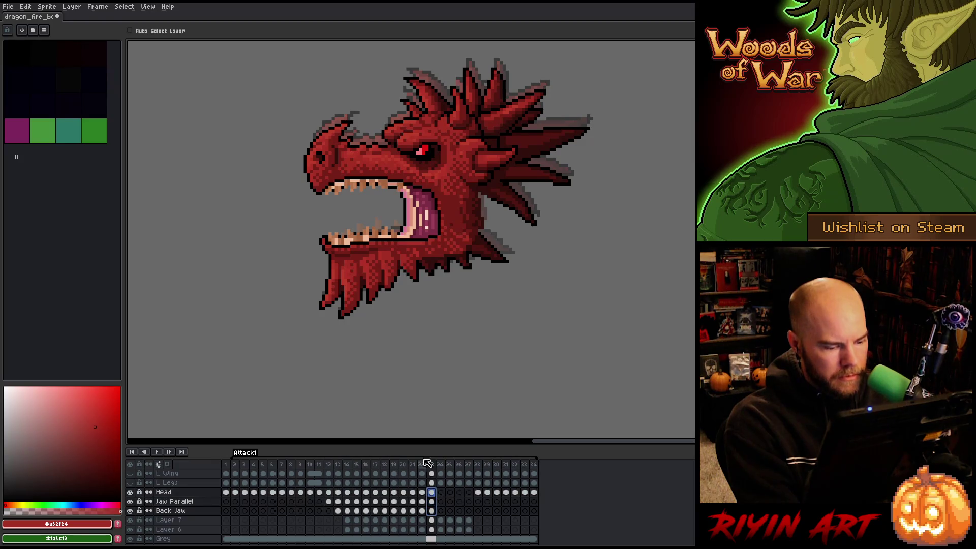
drag(371, 270, 380, 264)
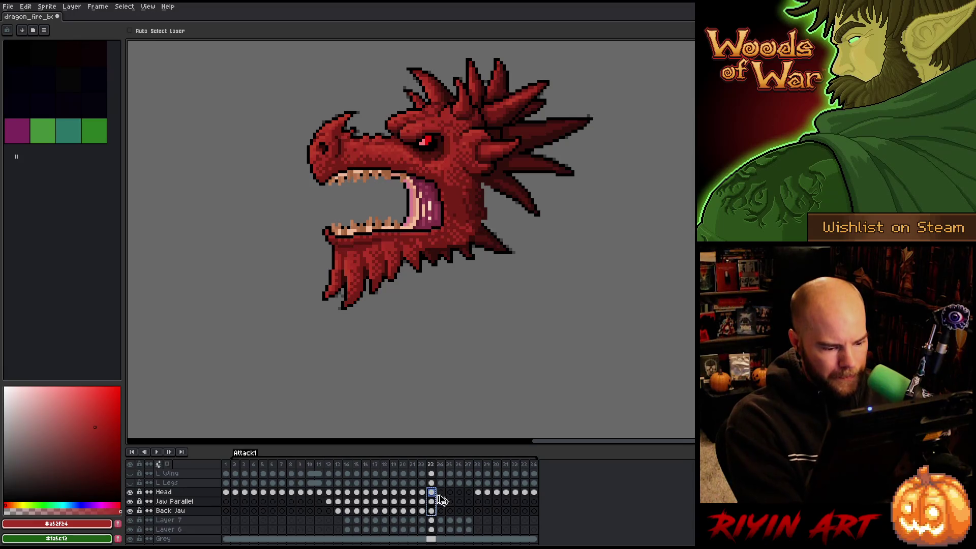
click(440, 493)
drag(442, 511, 441, 492)
drag(372, 275, 373, 269)
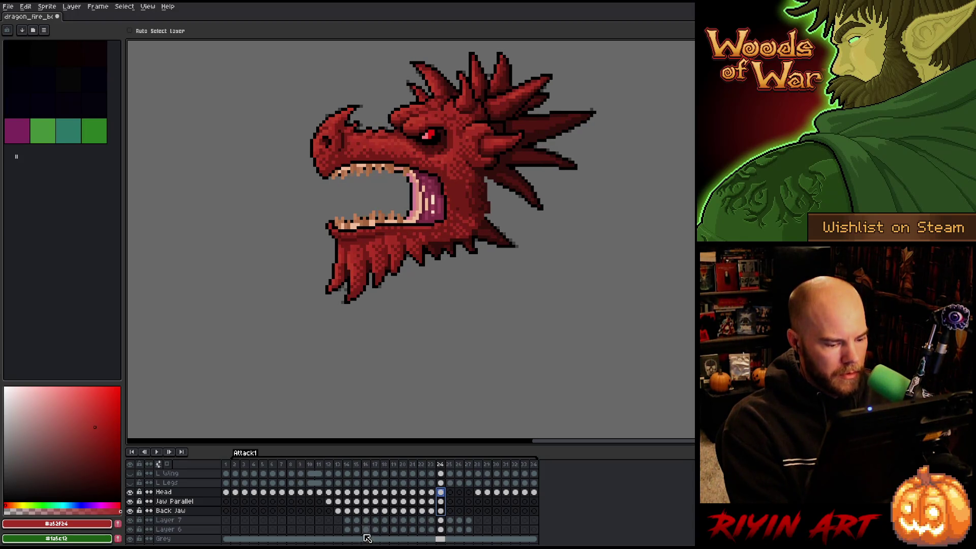
key(period)
key(comma)
key(period)
key(period)
key(comma)
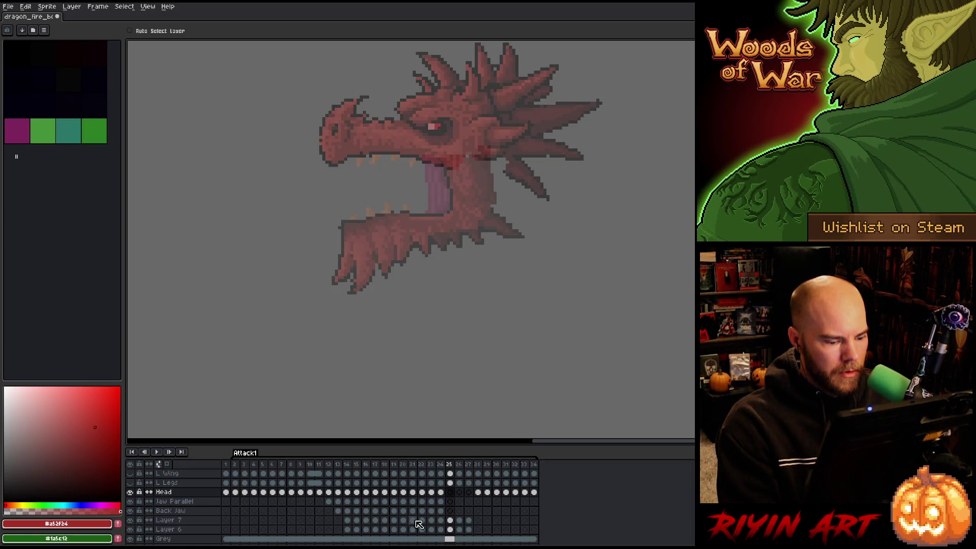
drag(440, 511, 440, 492)
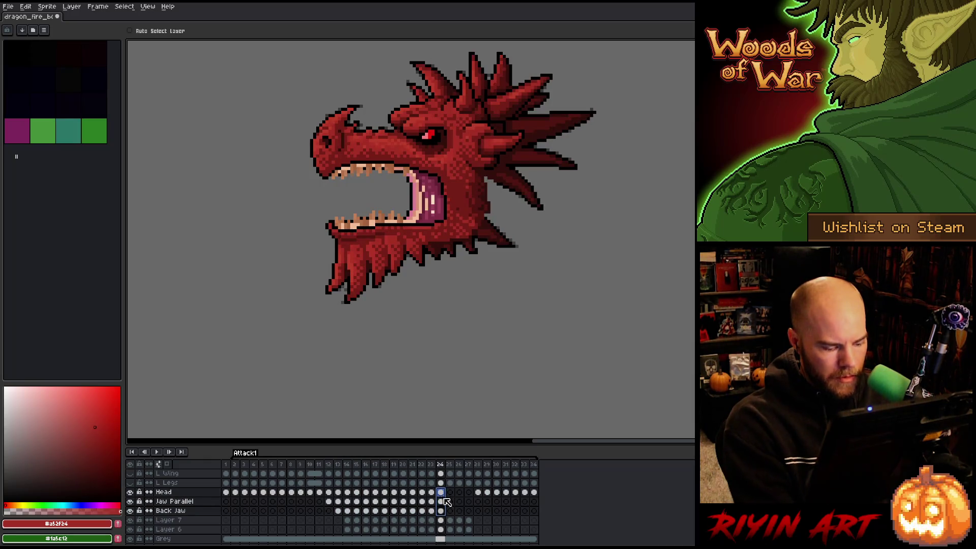
Raise the frame 25 head and jaws slightly and save the sprite.
click(450, 493)
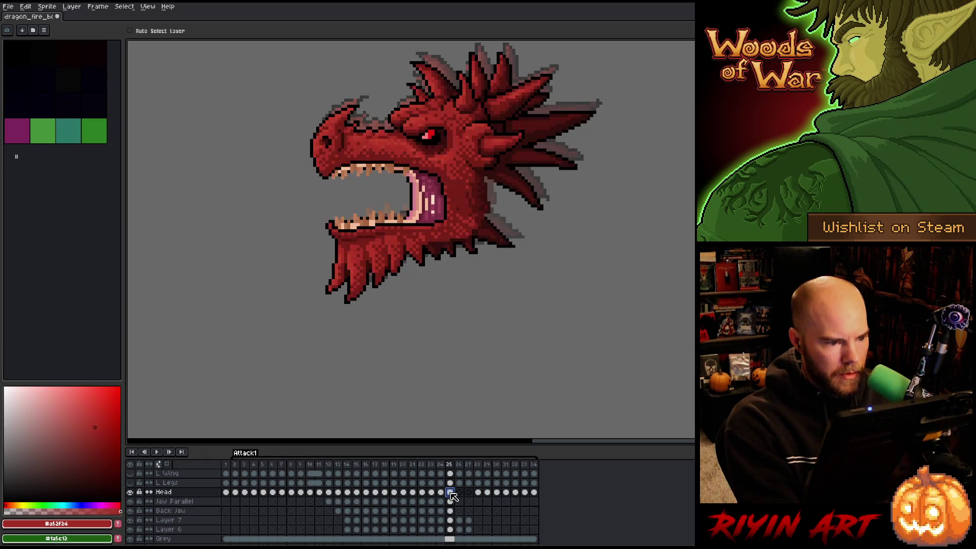
click(451, 511)
drag(451, 512, 451, 492)
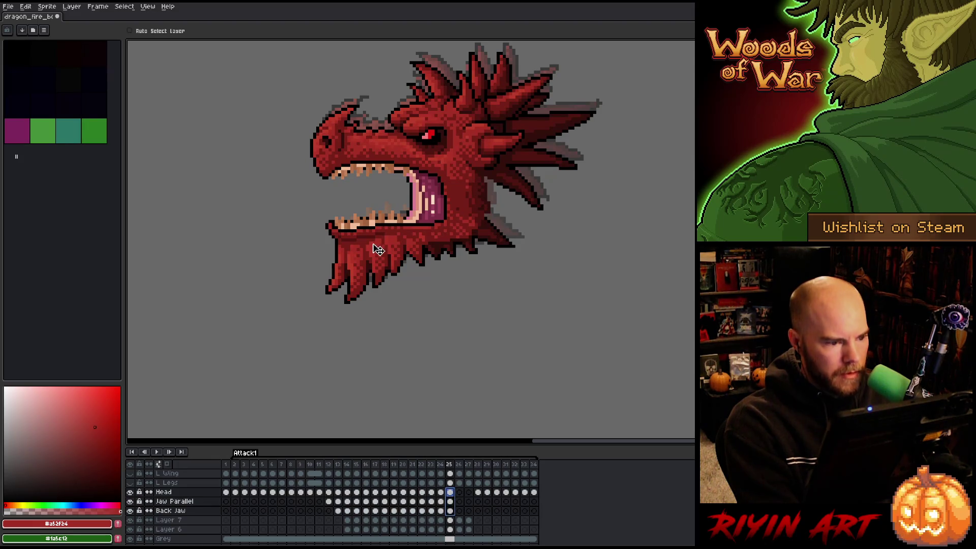
drag(376, 253, 384, 242)
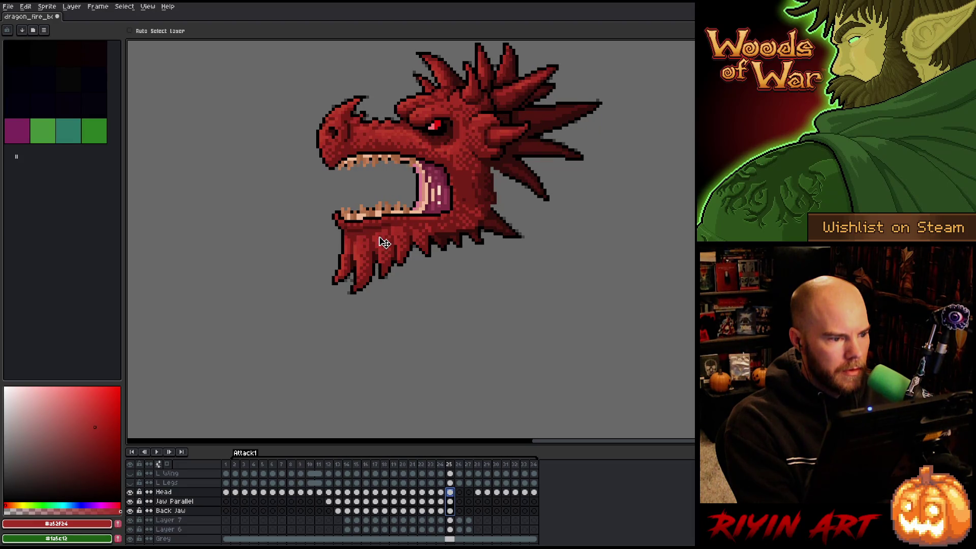
key(ctrl+z)
key(ctrl+y)
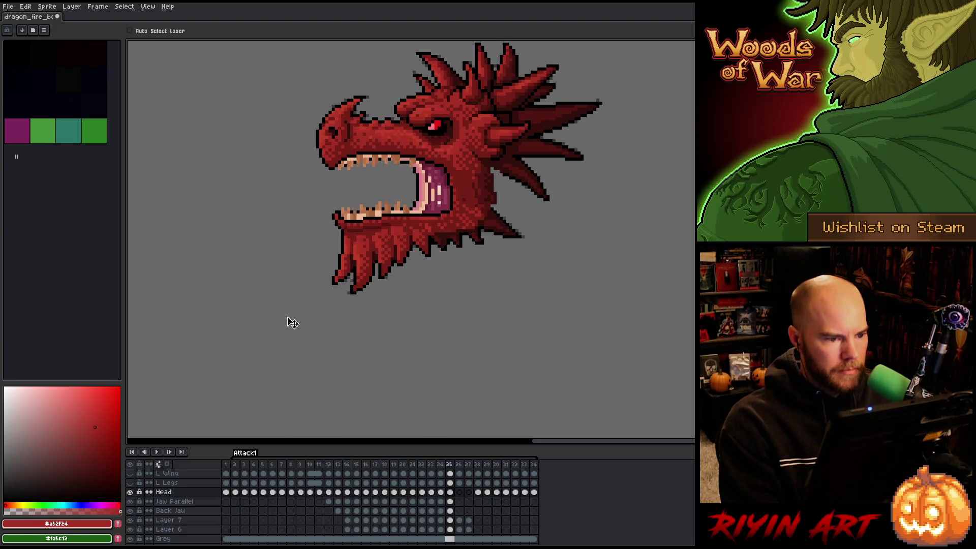
key(ctrl+s)
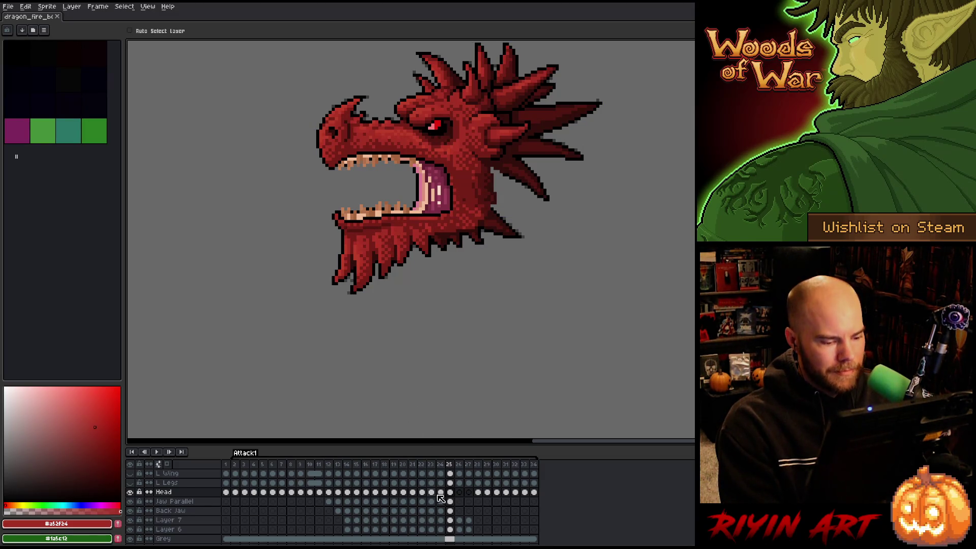
Copy frame 25's head into frame 26, shift it down-right, and raise the Jaw Parallel layer.
drag(451, 511, 451, 493)
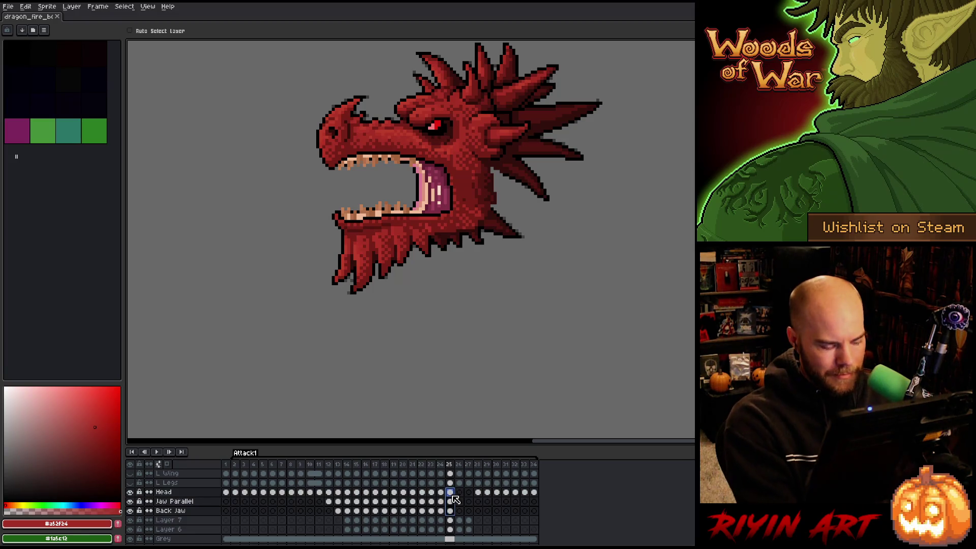
key(ctrl+c)
click(462, 493)
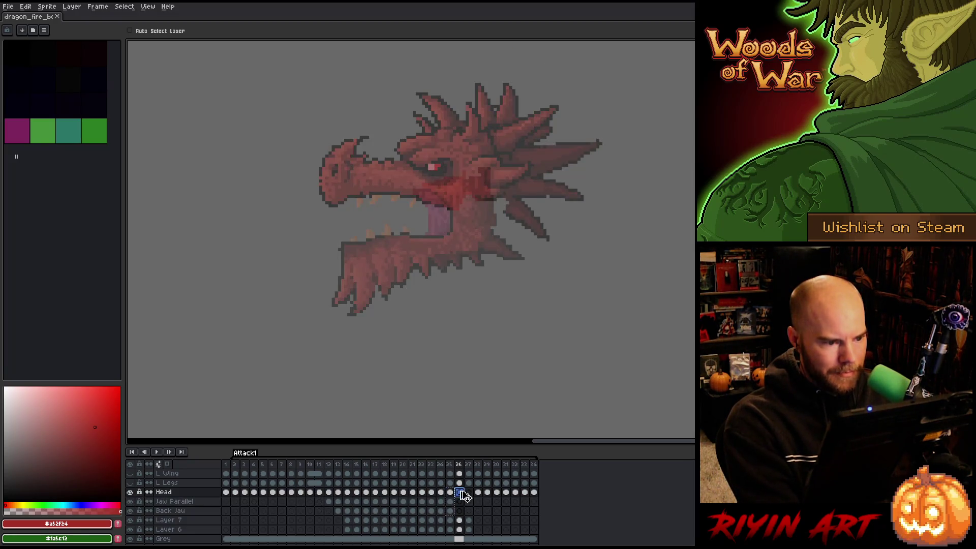
key(ctrl+v)
drag(460, 511, 460, 493)
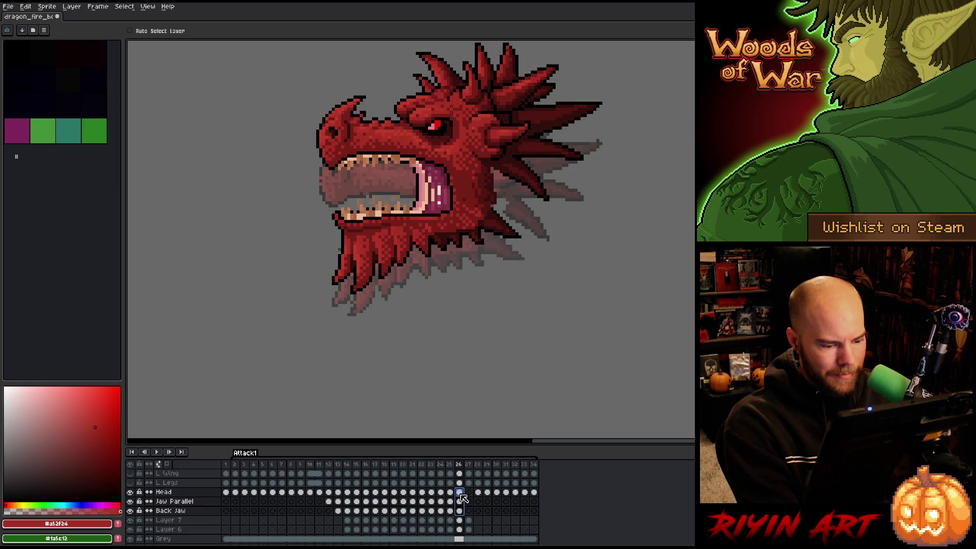
drag(421, 144, 422, 184)
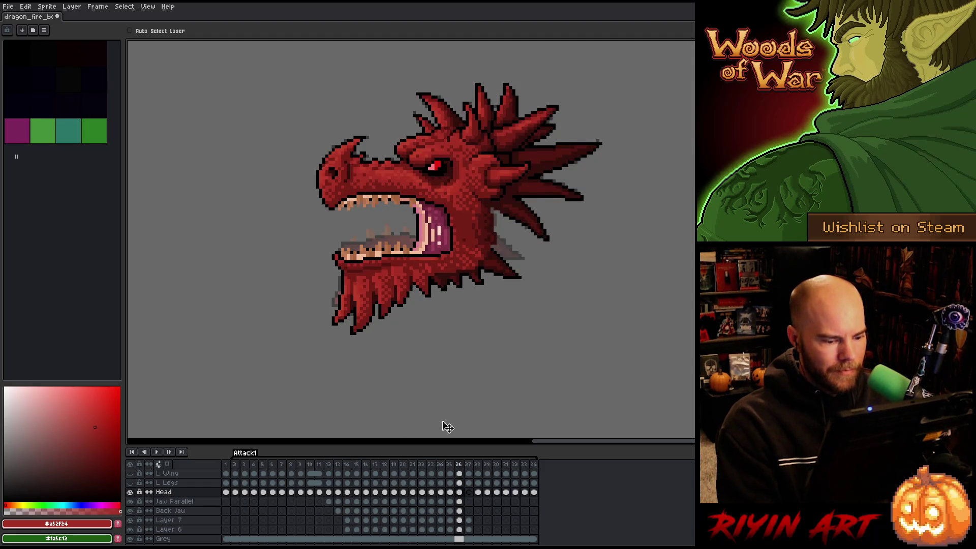
drag(460, 510, 460, 502)
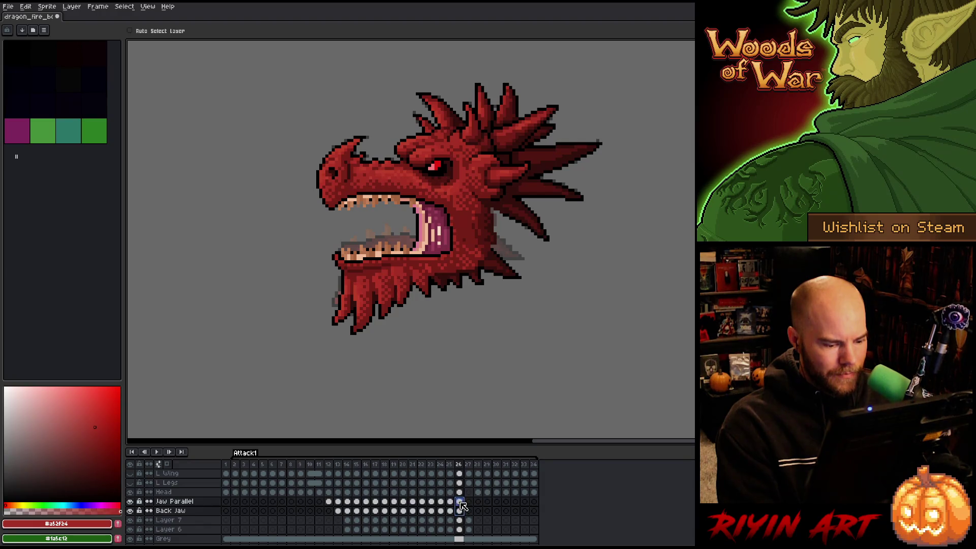
click(461, 502)
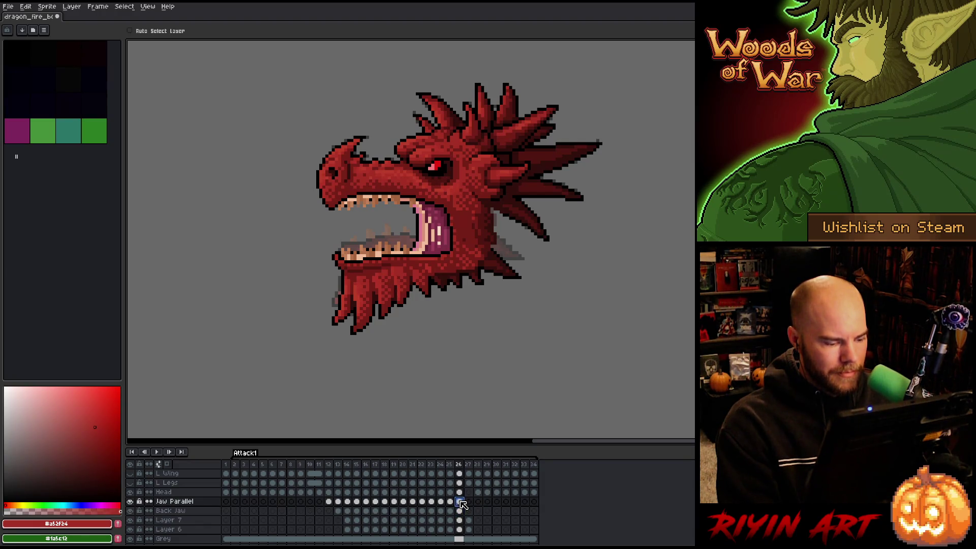
drag(404, 273, 404, 255)
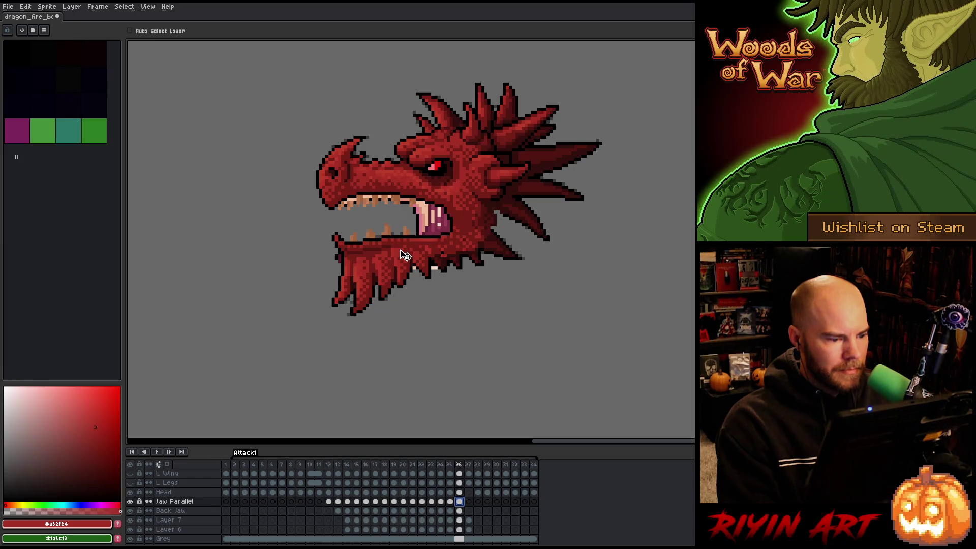
Marquee the frame 26 back jaw and raise it a few pixels, checking against neighbouring frames.
click(460, 510)
key(m)
mouse_move(604, 374)
mouse_down()
mouse_move(375, 311)
mouse_move(203, 225)
mouse_up()
drag(324, 296, 323, 294)
key(Up)
key(Up)
key(Up)
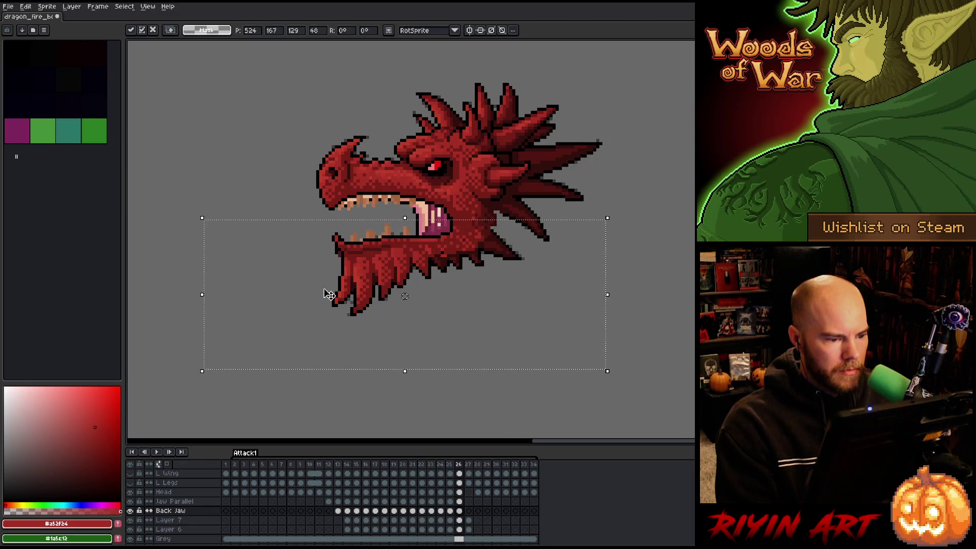
key(Up)
key(Up)
key(Down)
key(Return)
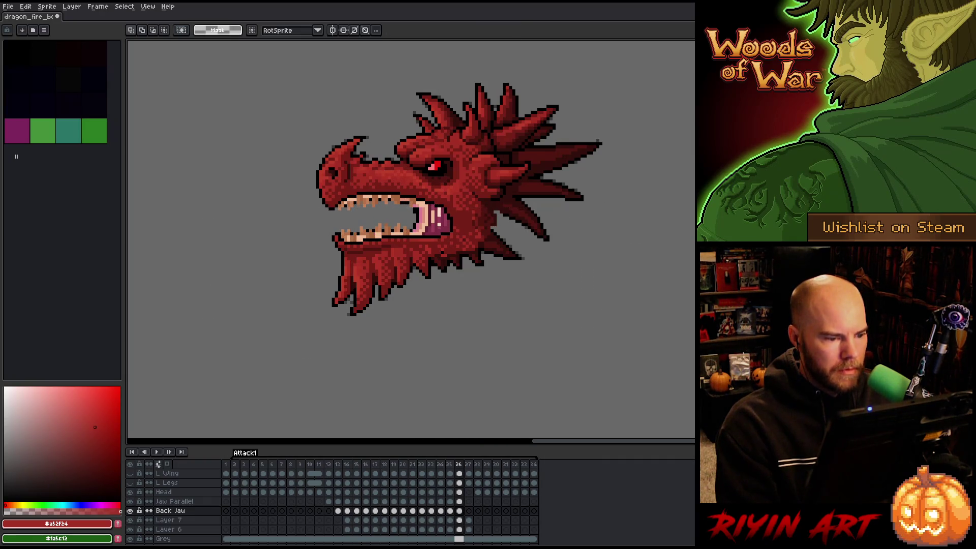
key(Left)
key(Right)
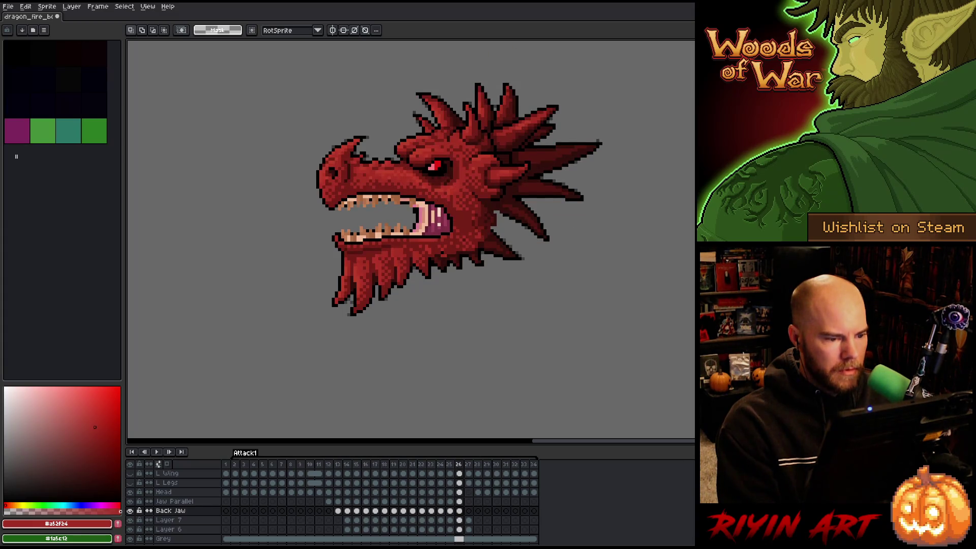
key(Right)
key(Left)
key(Right)
key(Left)
key(Right)
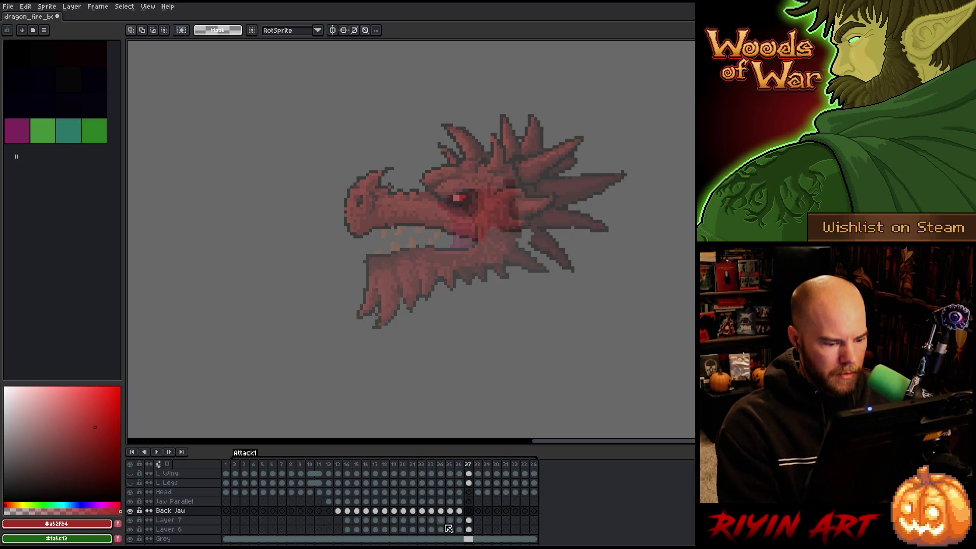
key(Left)
Shift the frame 27 dragon head down and right and raise the lower jaw.
drag(461, 493, 461, 509)
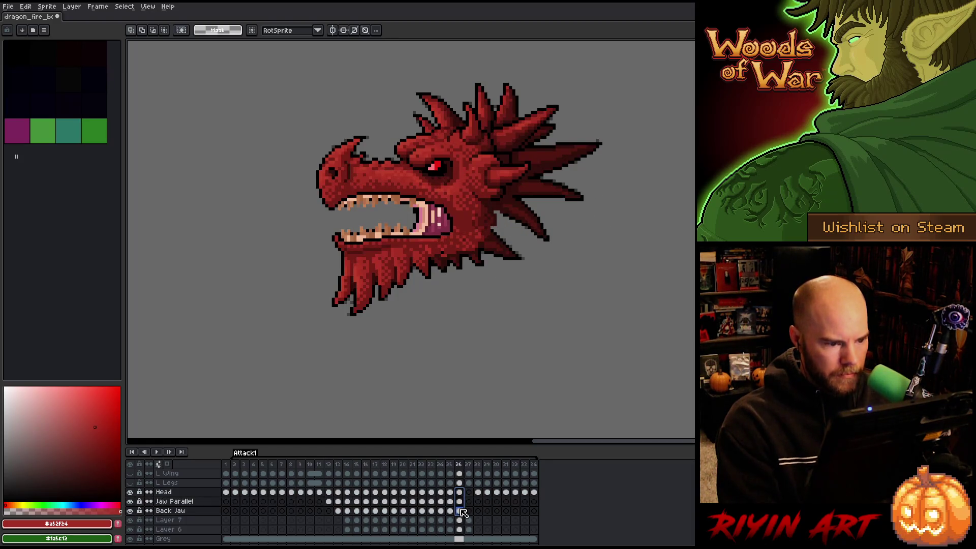
key(ctrl+c)
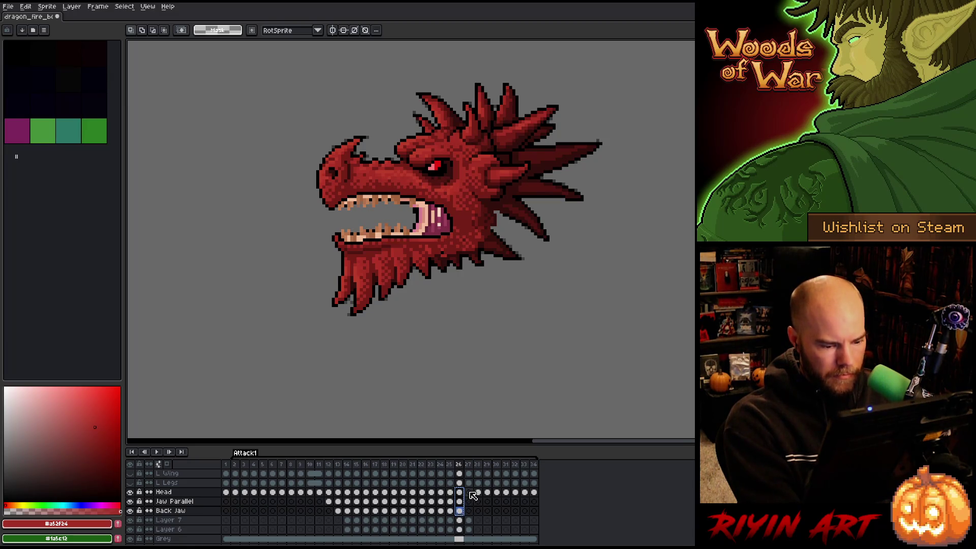
click(468, 493)
drag(472, 496, 468, 510)
key(v)
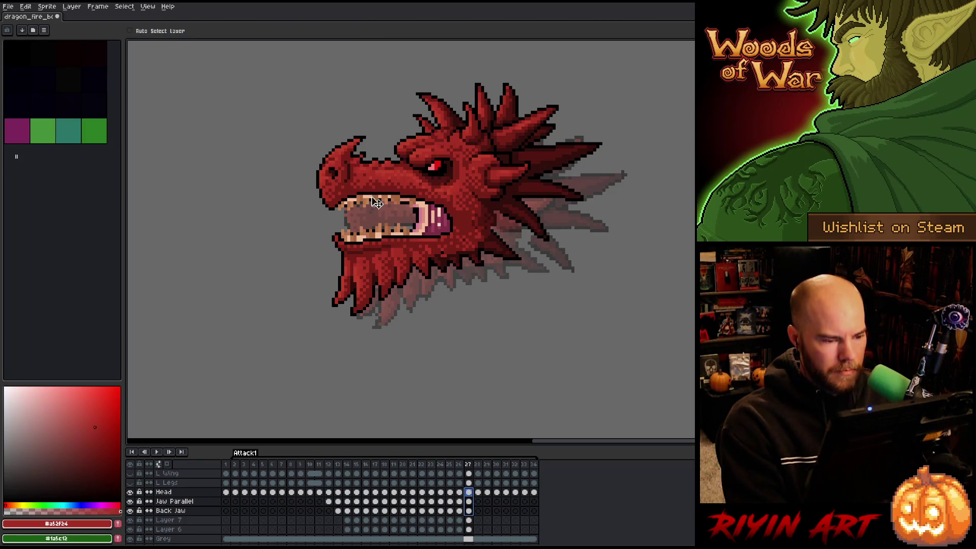
drag(399, 181, 422, 209)
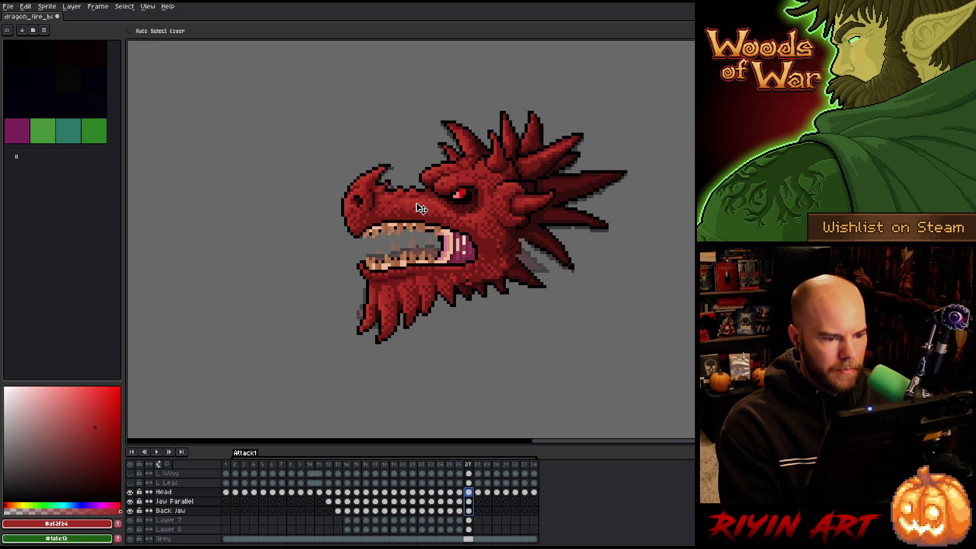
key(ctrl+z)
key(ctrl+y)
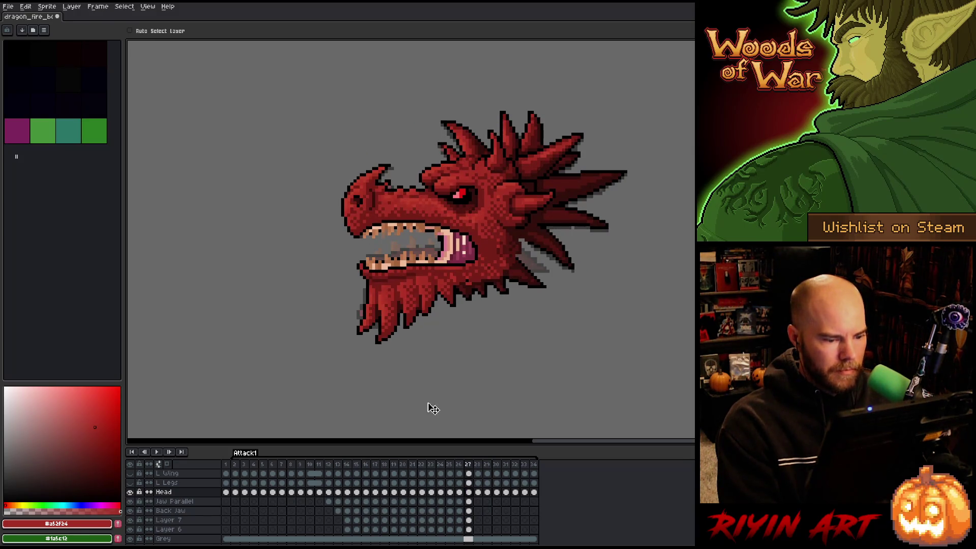
click(470, 511)
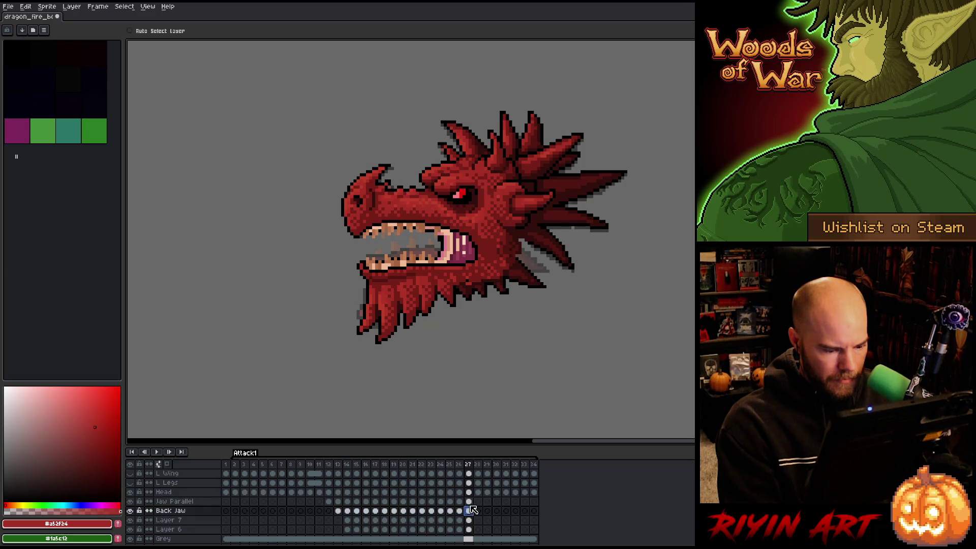
click(469, 502)
drag(423, 283, 418, 263)
Marquee the frame 27 back jaw and raise it to nearly close the mouth.
click(468, 511)
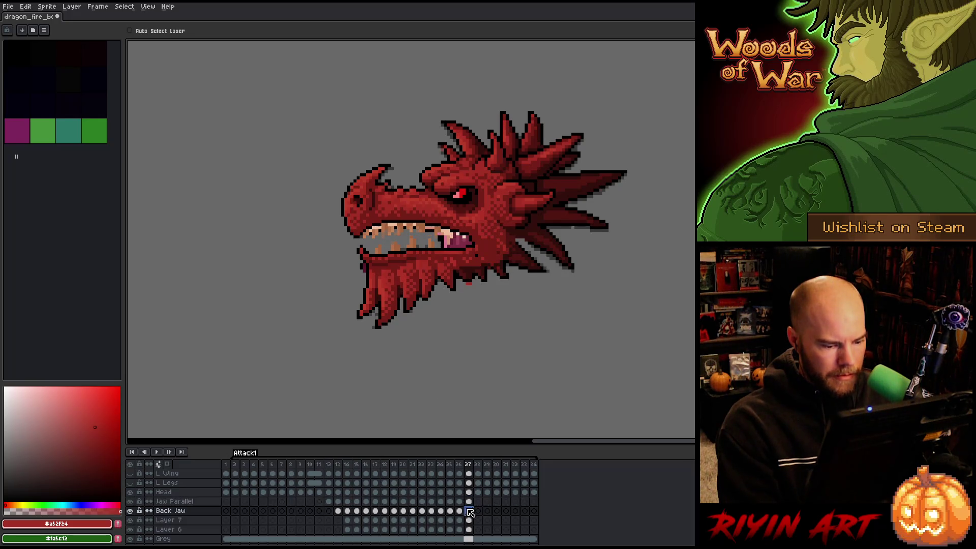
key(m)
mouse_move(611, 390)
mouse_down()
mouse_move(305, 301)
mouse_move(241, 244)
mouse_up()
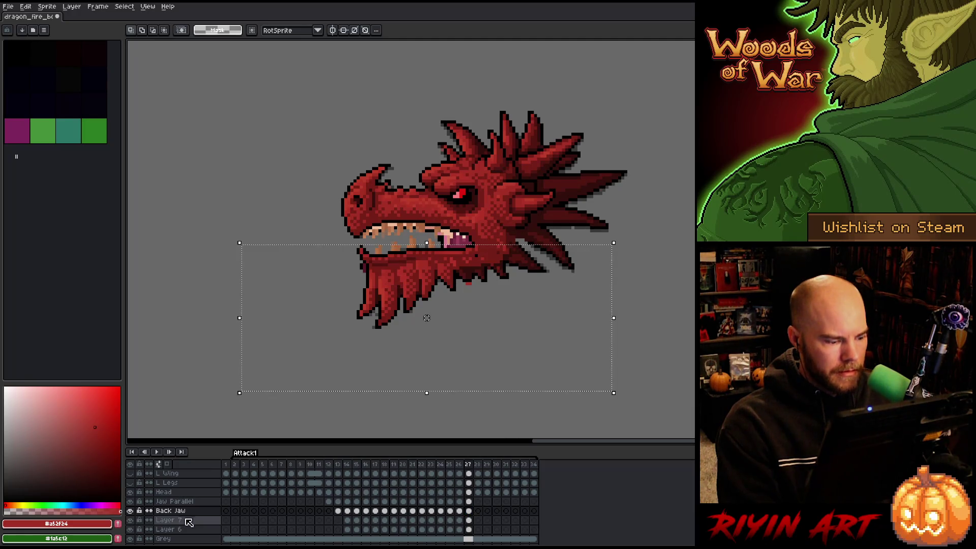
alt+click(133, 512)
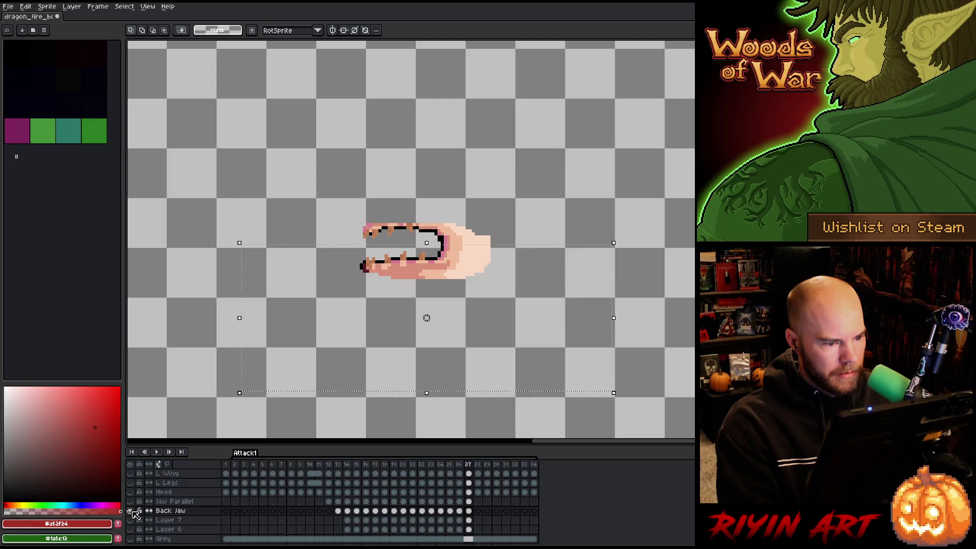
alt+click(134, 511)
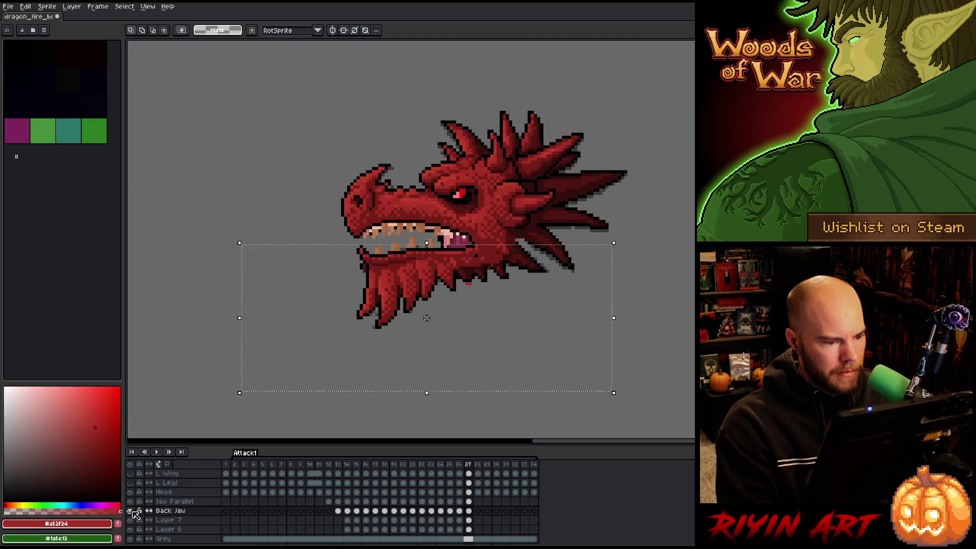
drag(427, 317, 427, 309)
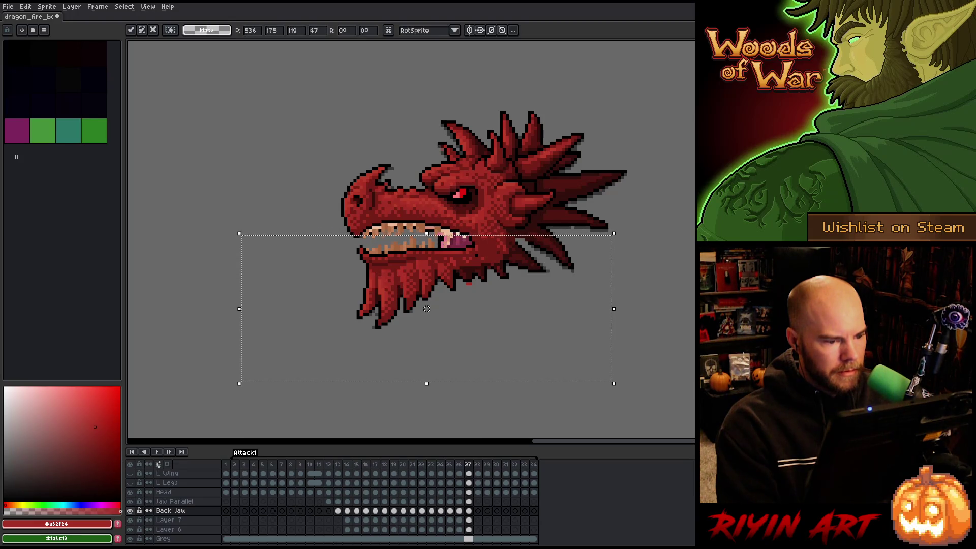
key(Return)
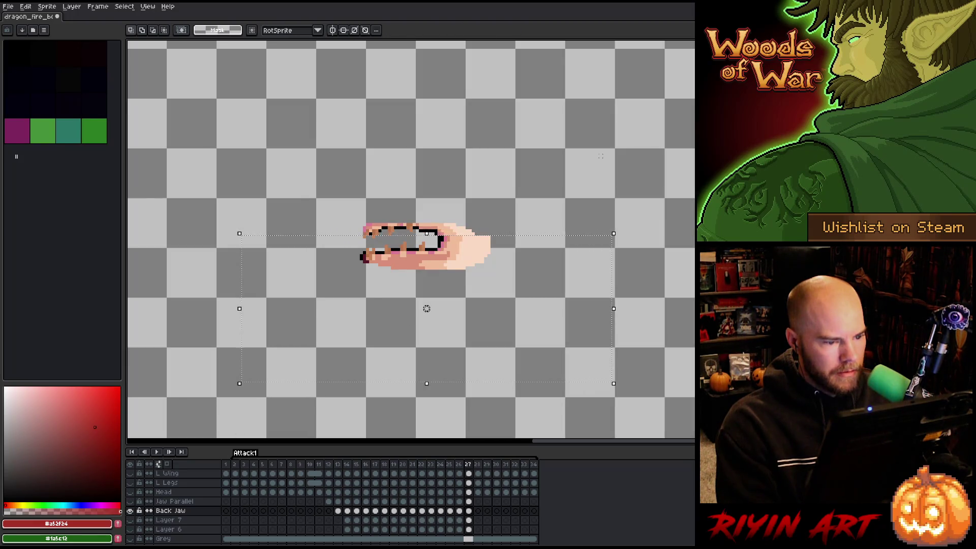
mouse_move(667, 389)
mouse_down()
mouse_move(342, 296)
mouse_move(267, 239)
mouse_up()
alt+click(130, 510)
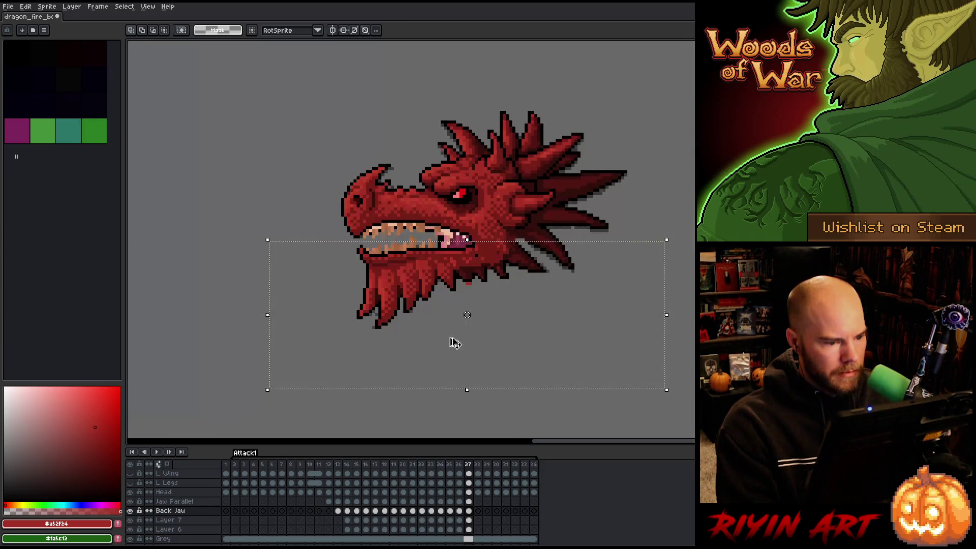
key(Up)
key(Up)
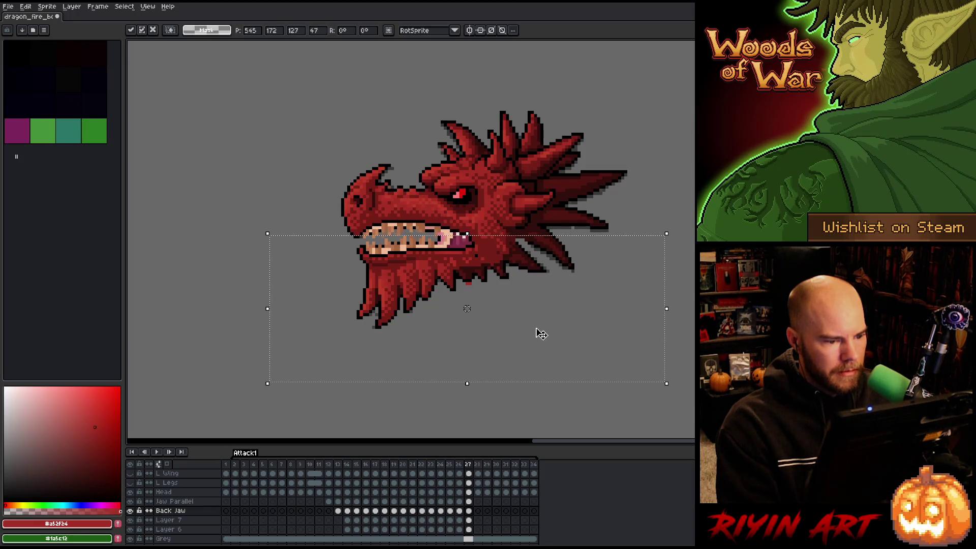
click(675, 215)
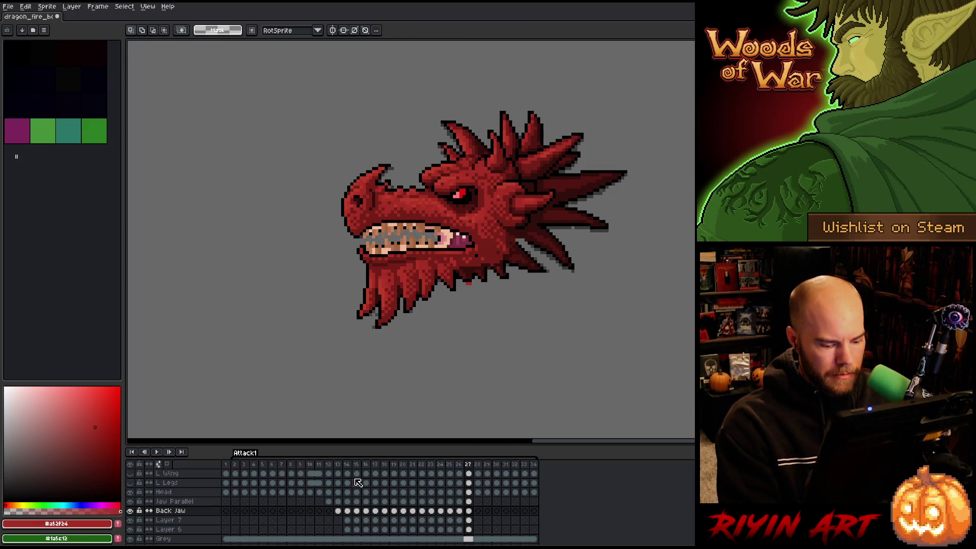
key(Left)
alt+click(130, 510)
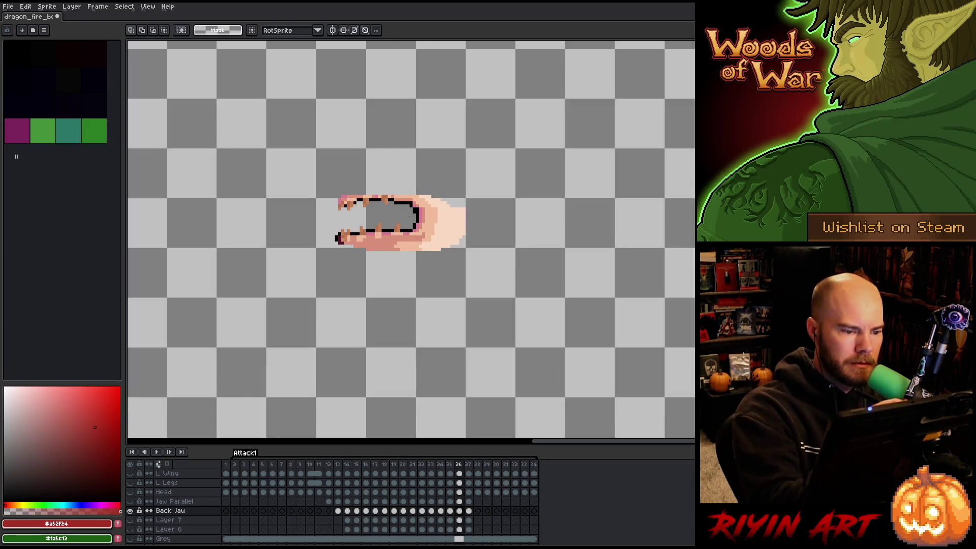
Take the pencil, sample the jaw's pink, then set black as the drawing colour.
key(b)
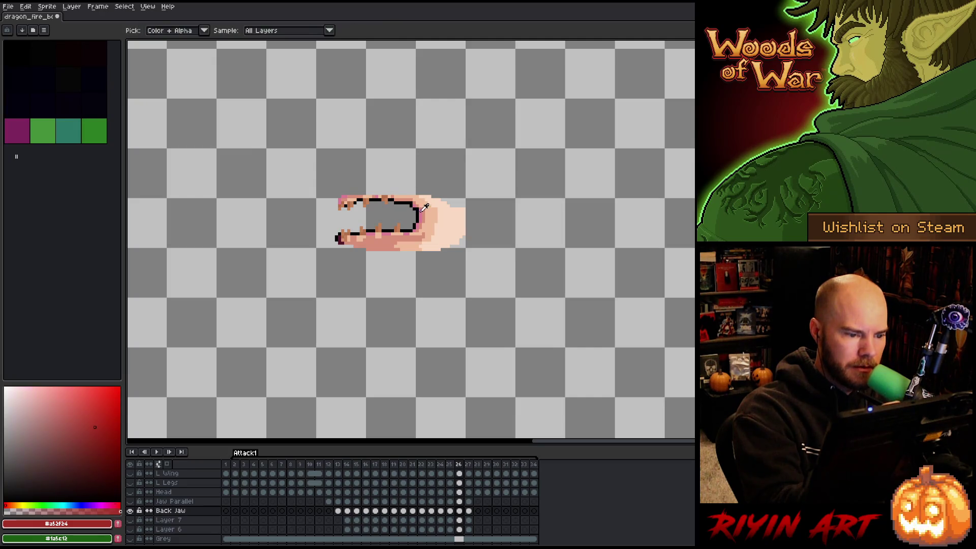
alt+click(416, 201)
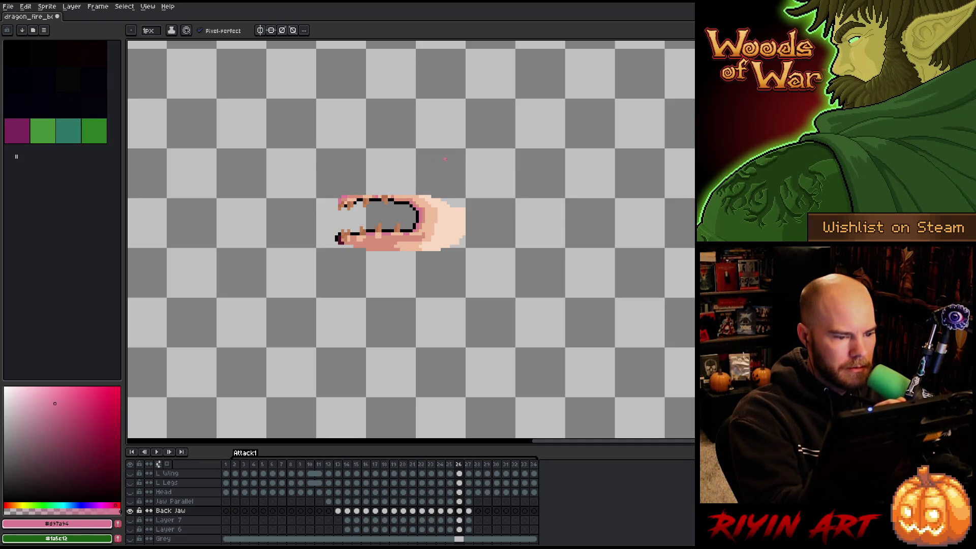
click(10, 48)
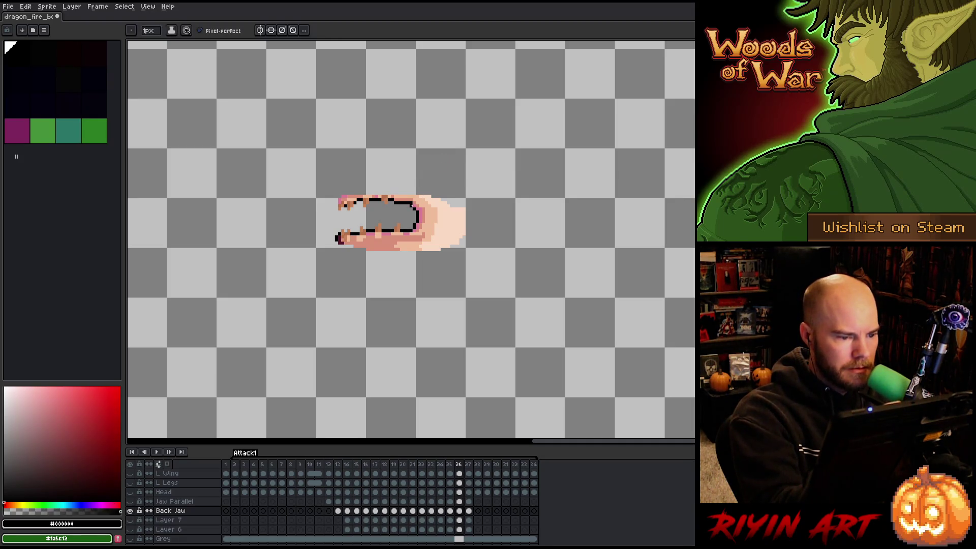
key(b)
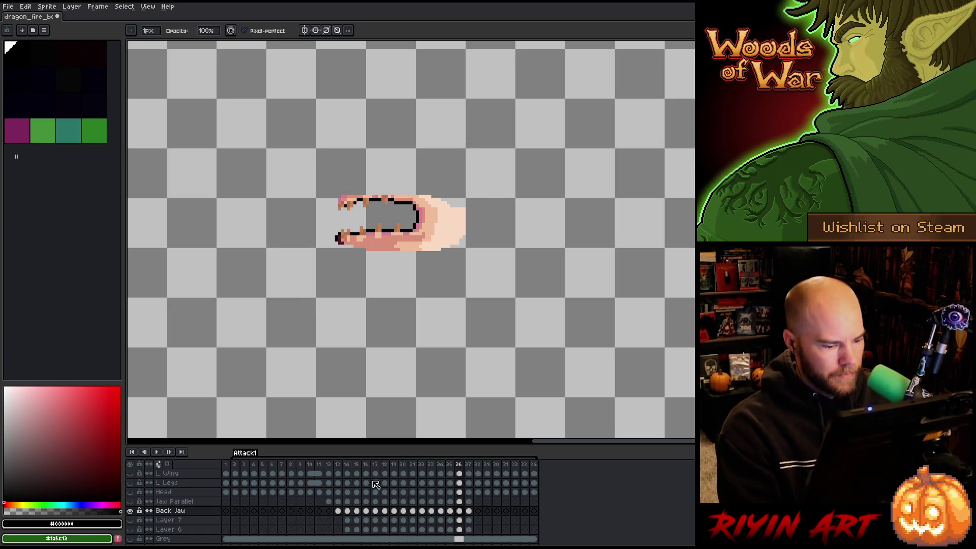
Step back and forth through frames 25–27 to watch the back jaw open and close.
key(Left)
key(Right)
key(Left)
key(Right)
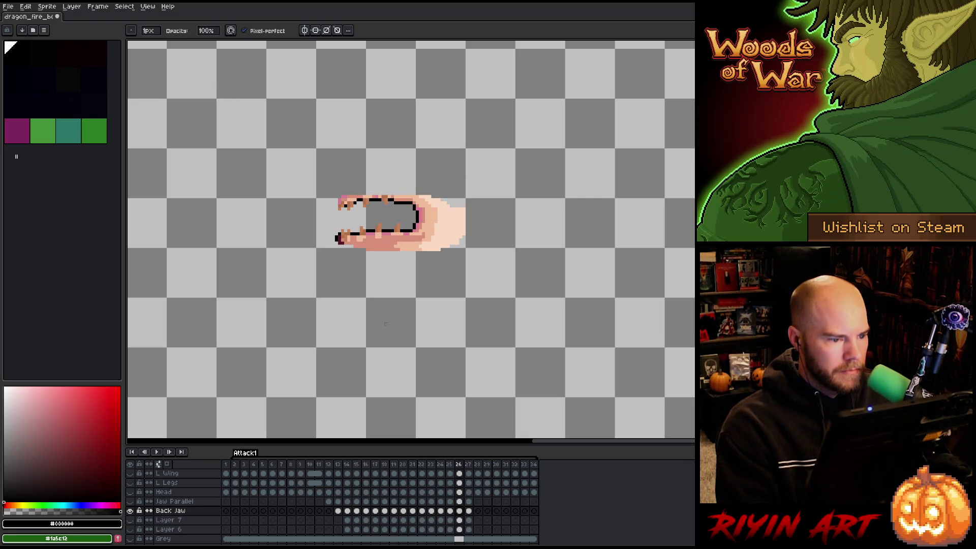
key(Right)
key(Left)
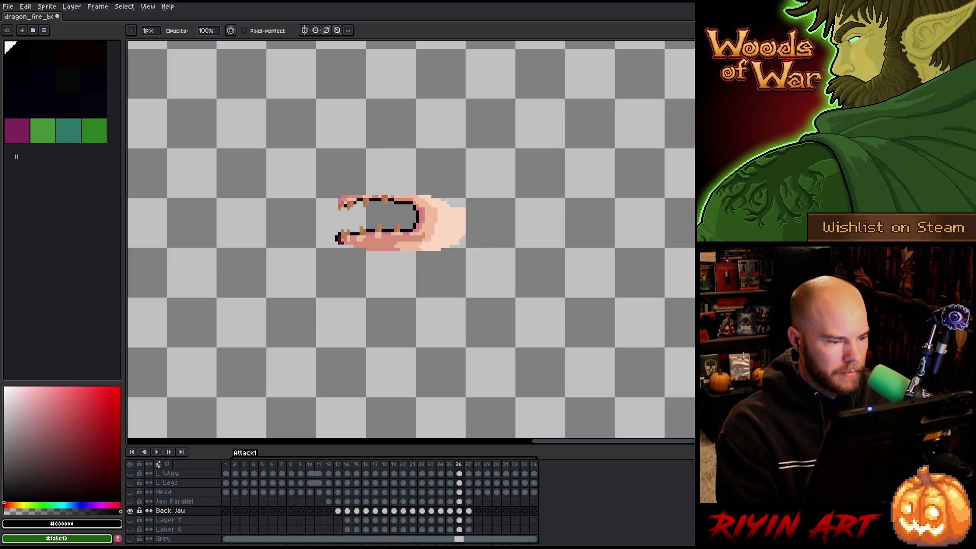
key(Left)
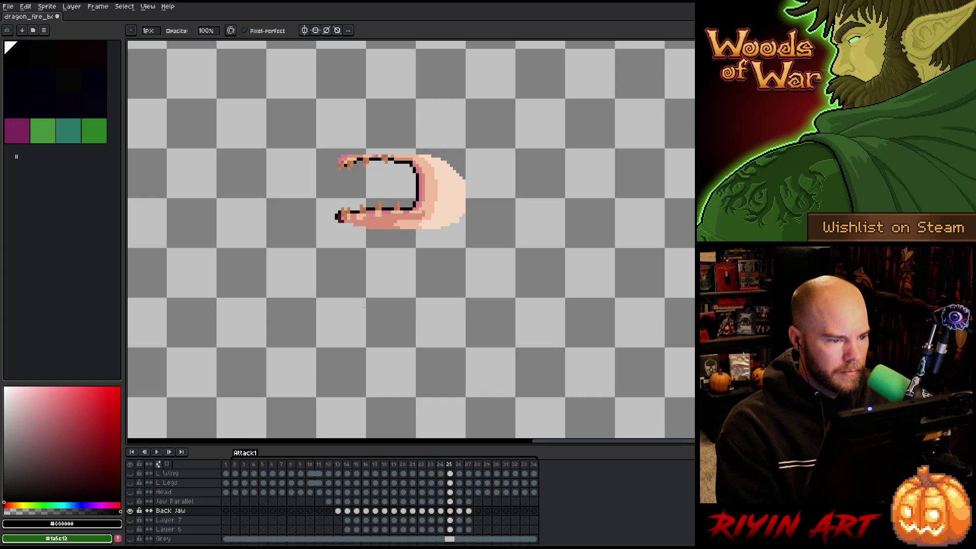
key(Right)
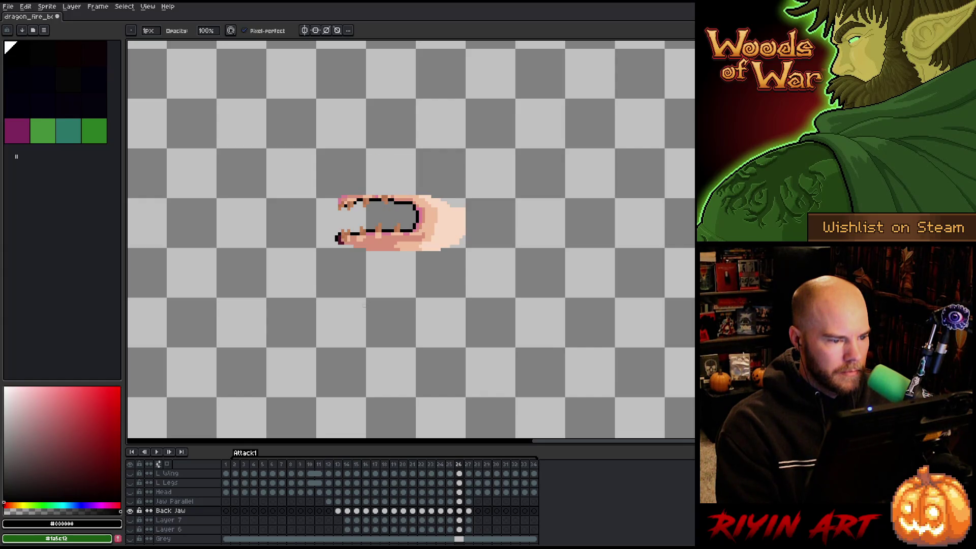
key(Right)
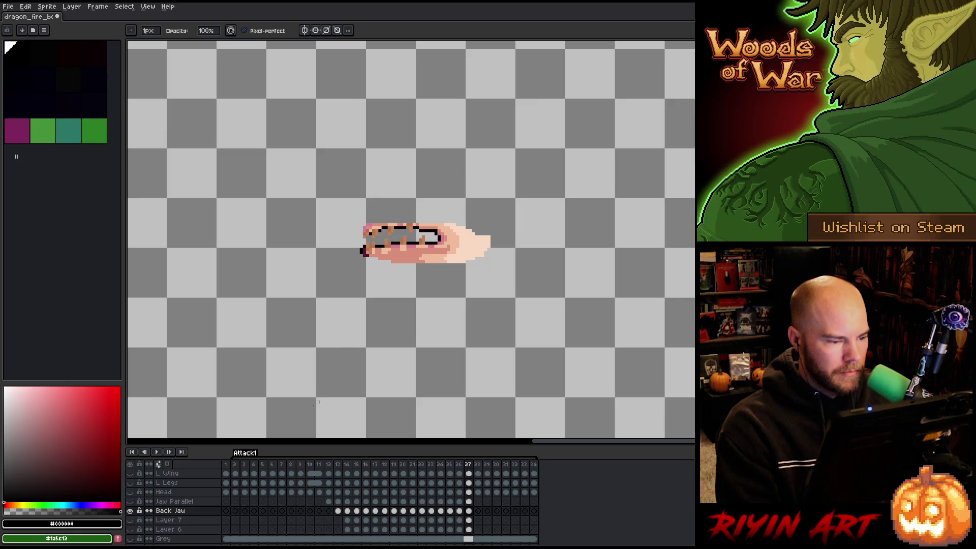
key(Left)
key(Left)
Show all layers and step through frames 25–27 again on the full dragon head.
alt+click(130, 510)
key(Right)
key(Right)
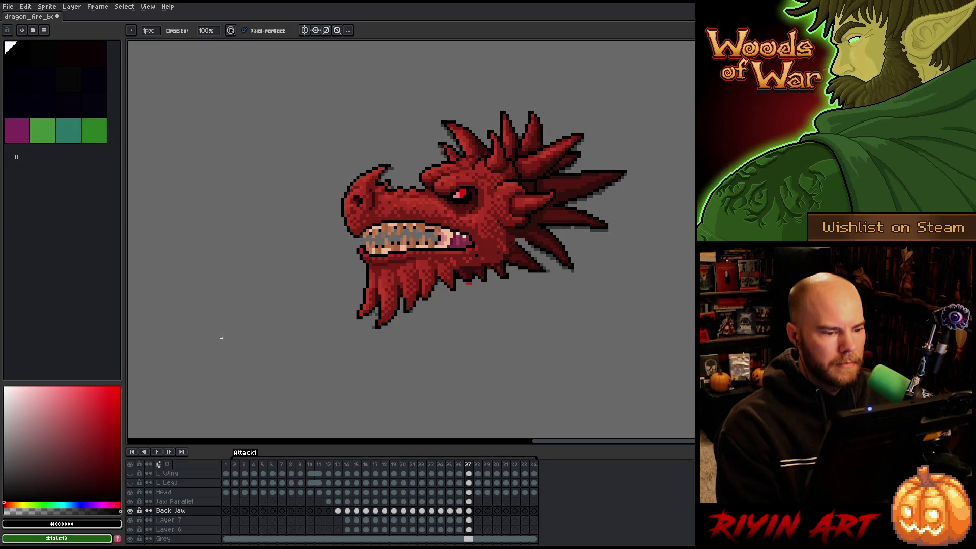
key(Left)
key(Right)
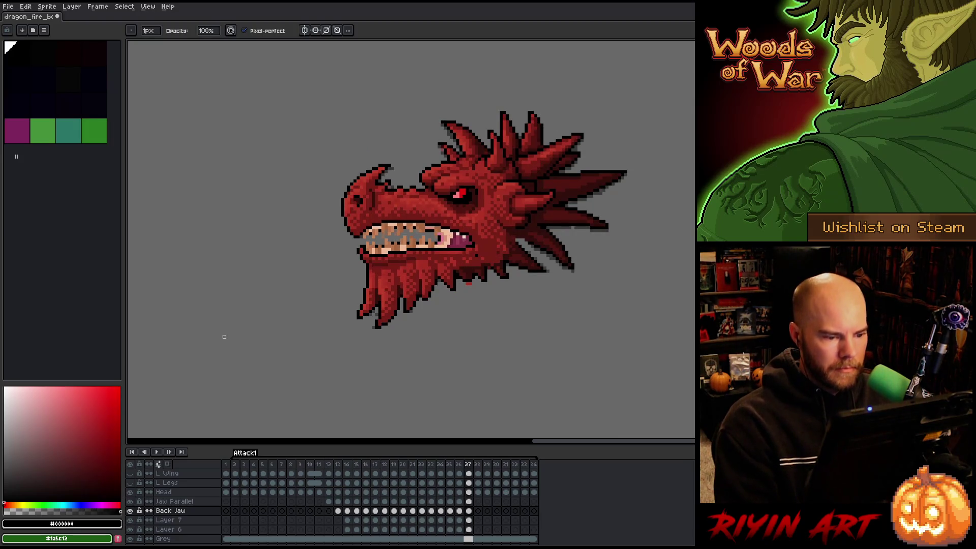
key(Left)
key(Left)
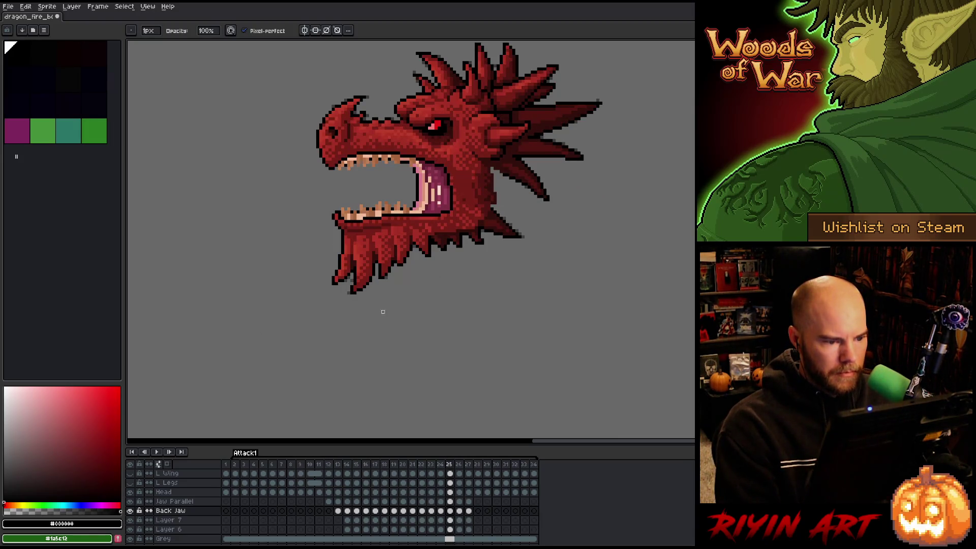
key(Right)
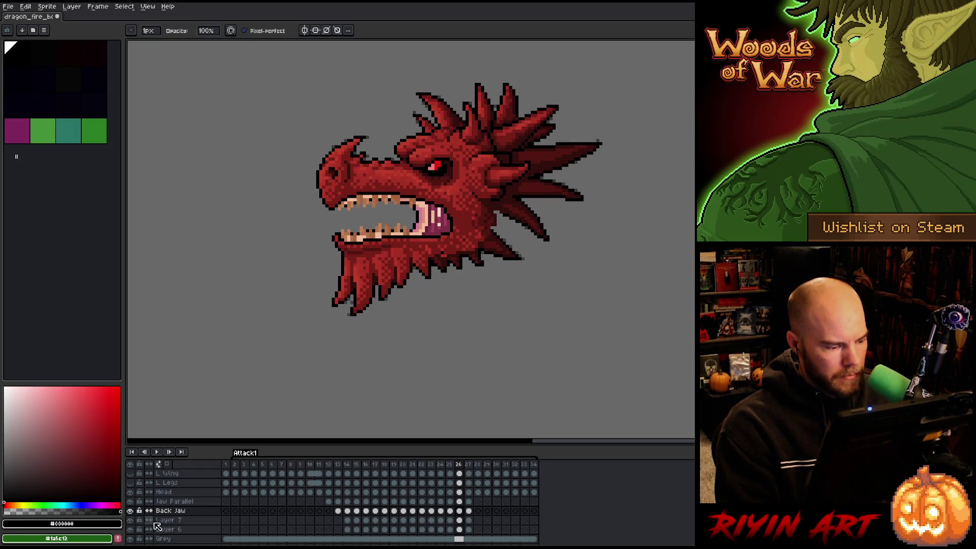
Activate the Head layer's frame 26 cel and marquee-select the area around the jaw.
alt+click(132, 494)
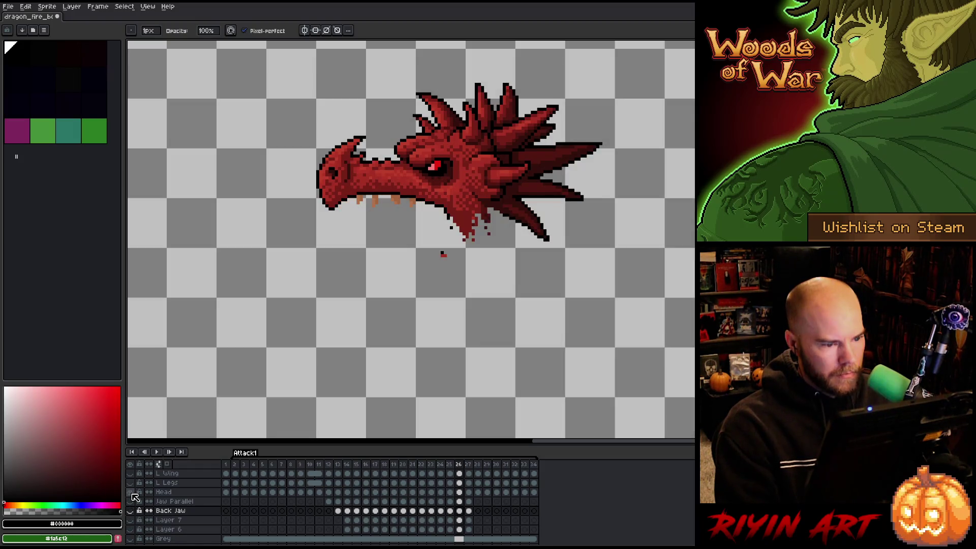
alt+click(132, 494)
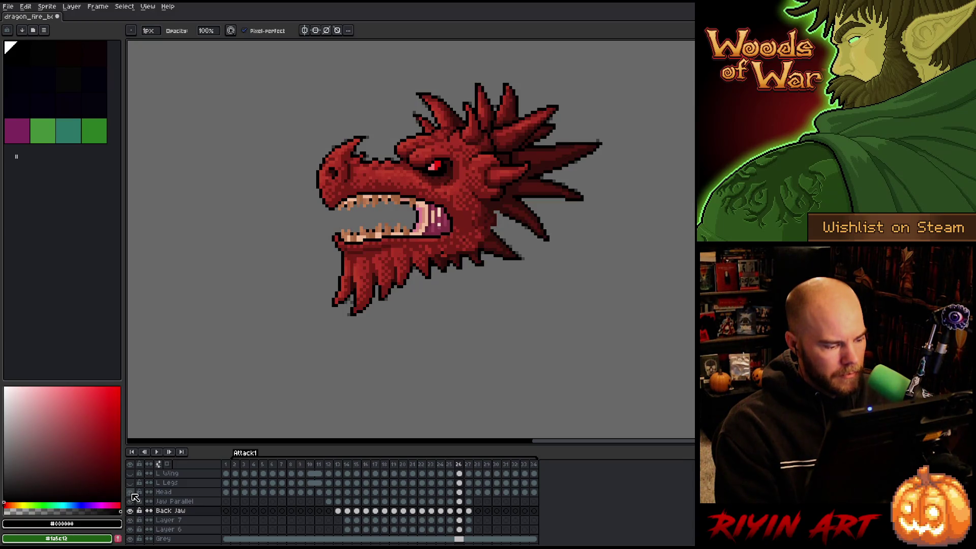
click(459, 492)
key(m)
drag(492, 330, 408, 224)
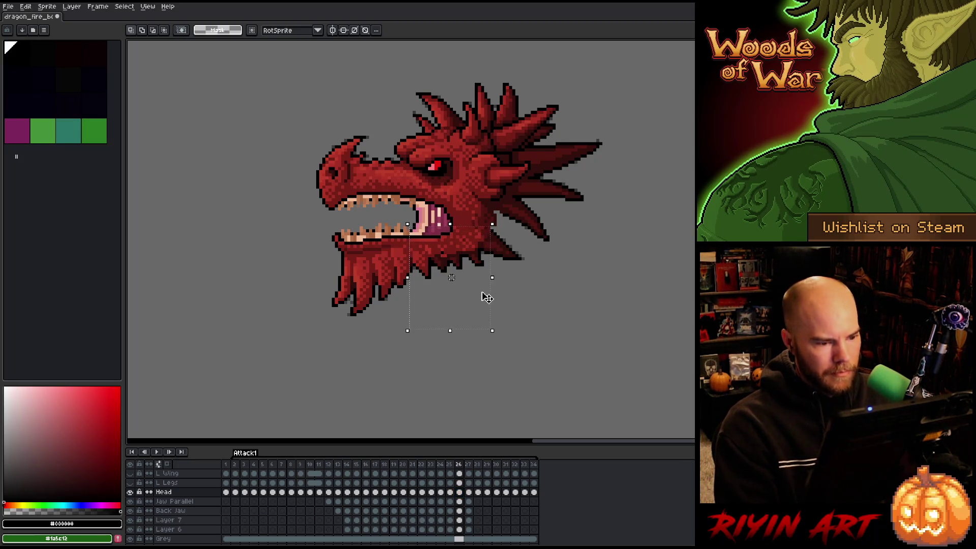
drag(413, 237, 455, 287)
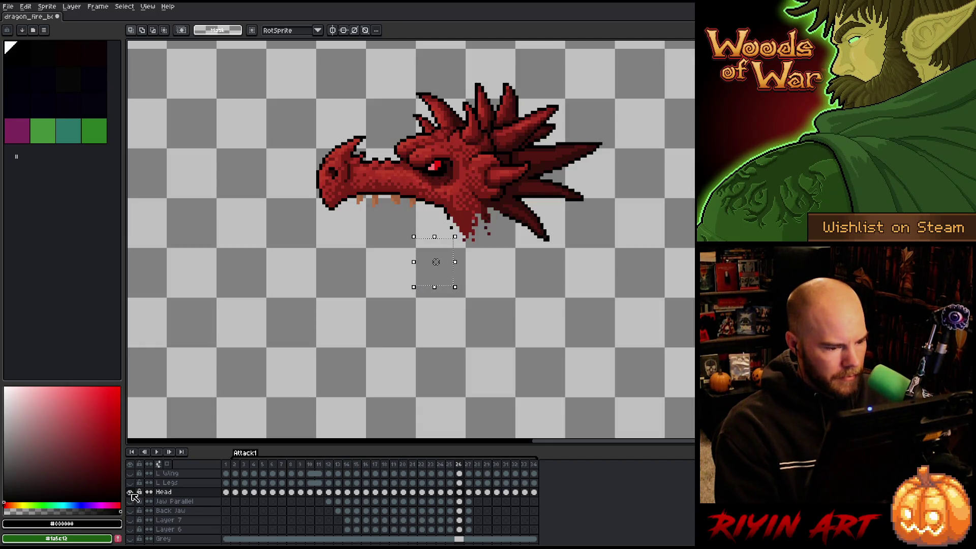
Isolate the Head layer on frames 25 and 24, selecting the area below the jaw.
alt+click(130, 492)
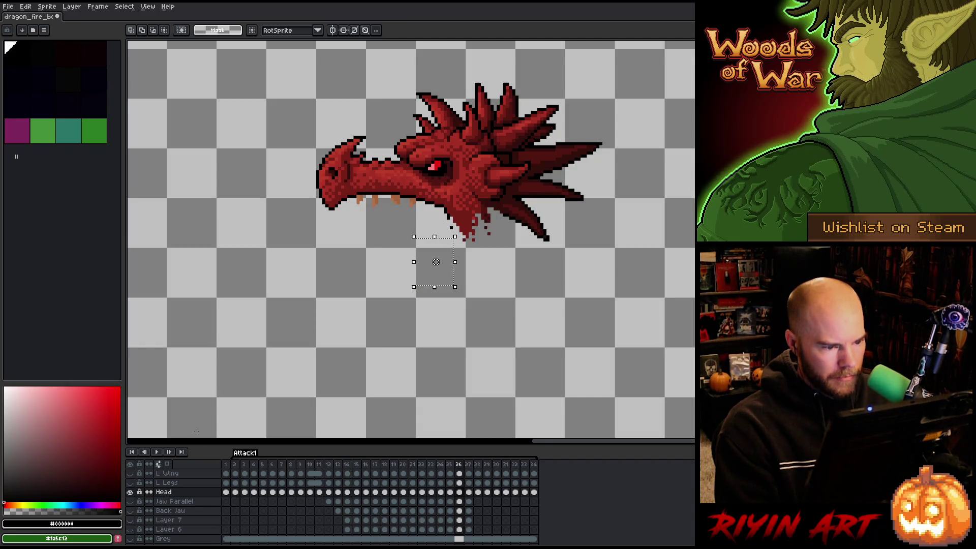
key(comma)
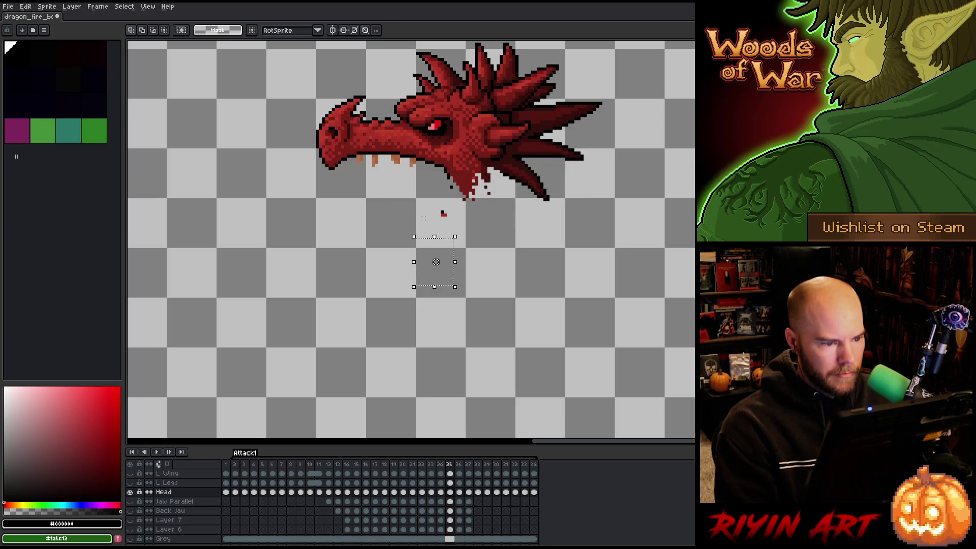
key(comma)
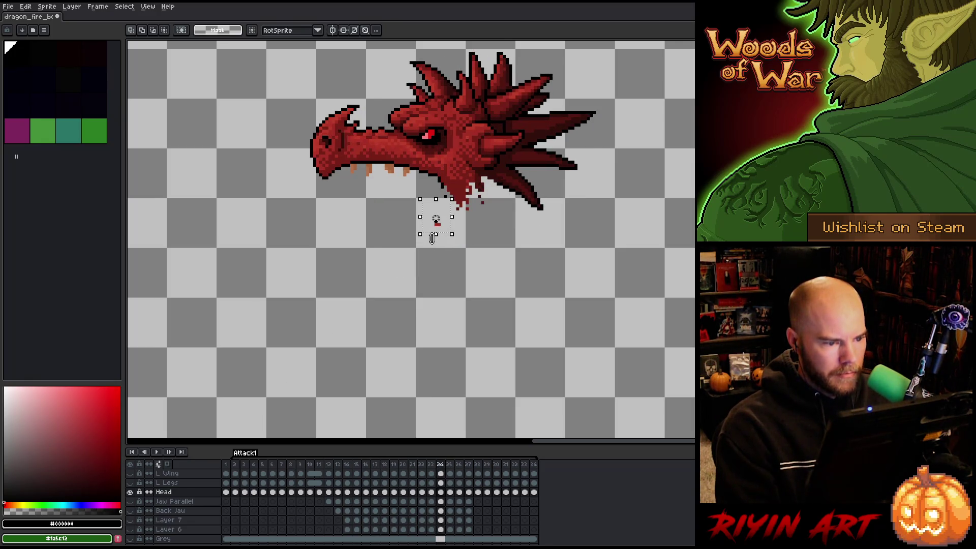
drag(384, 271, 448, 212)
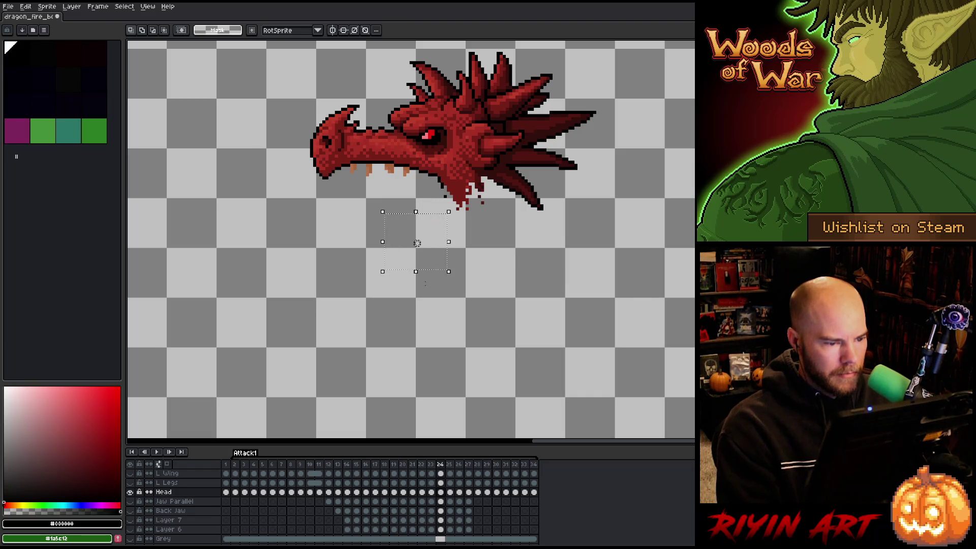
alt+click(131, 492)
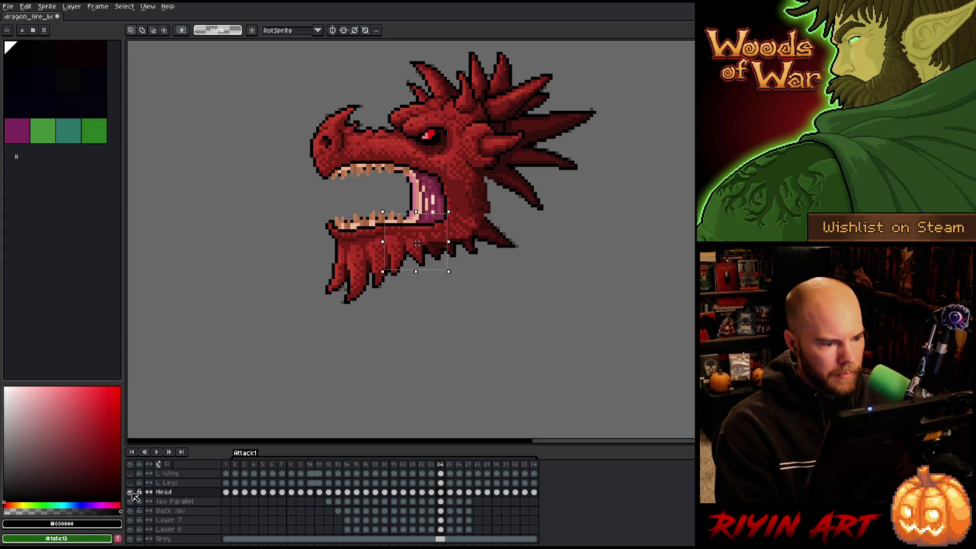
alt+click(131, 492)
alt+click(131, 492)
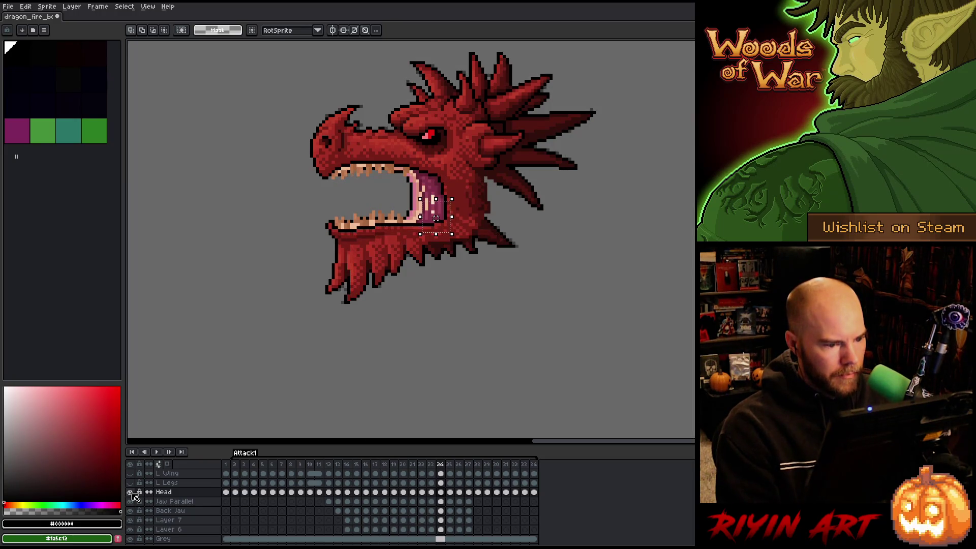
alt+click(131, 492)
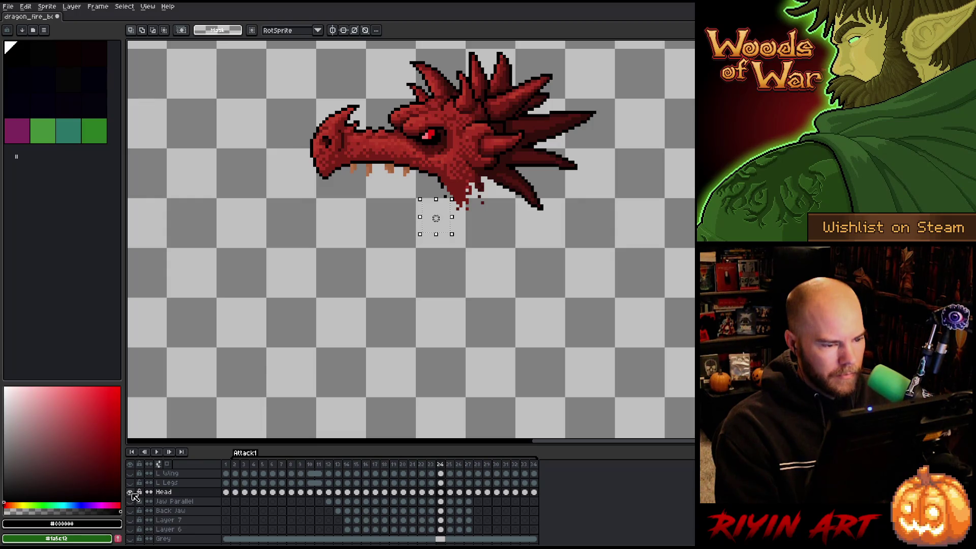
Check the isolated Head layer across frames 26–28, then isolate the jaw and neck parts.
key(Right)
key(Right)
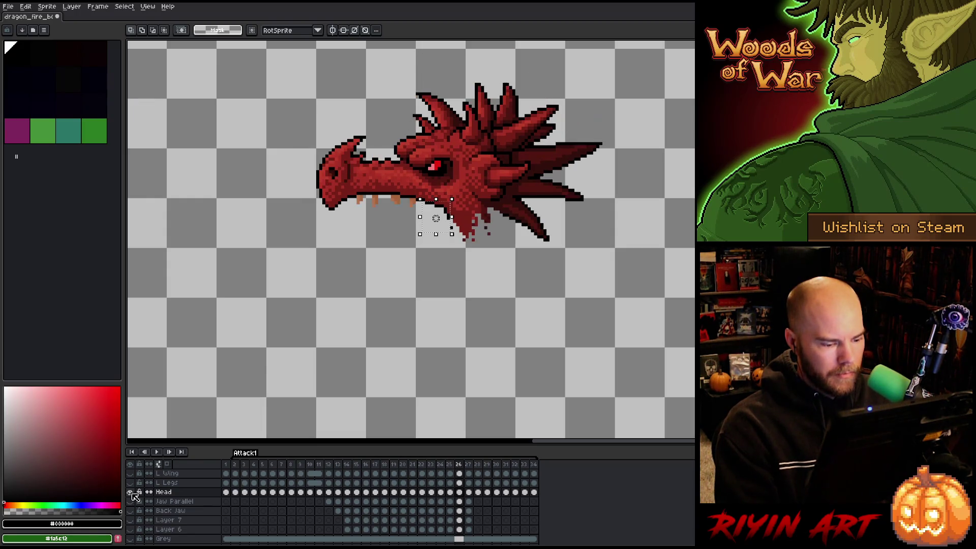
key(Right)
drag(445, 275, 486, 297)
key(Right)
key(Left)
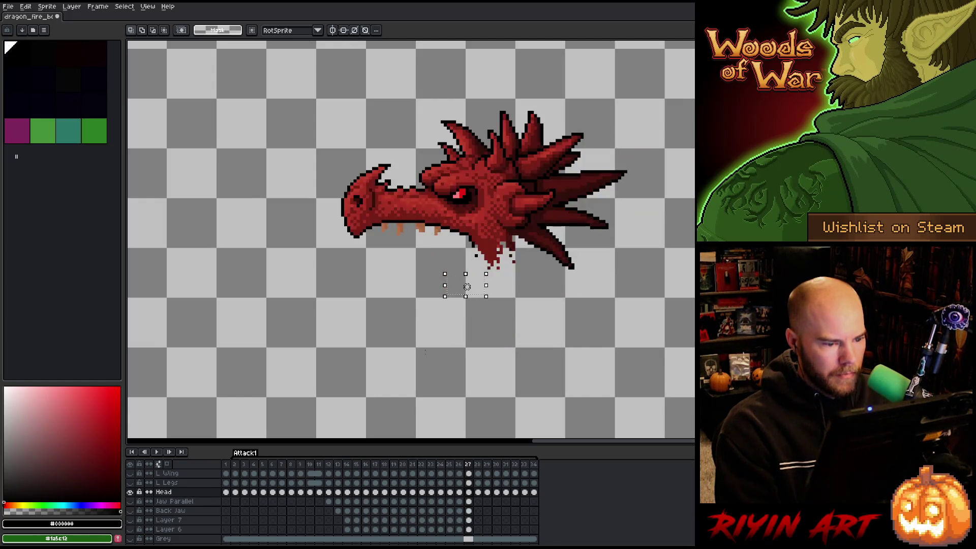
alt+click(131, 493)
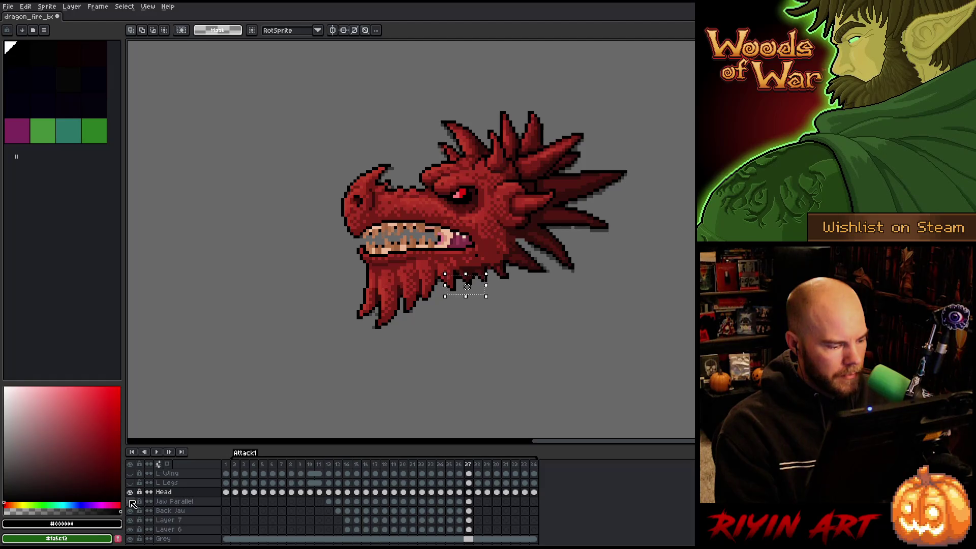
alt+click(131, 503)
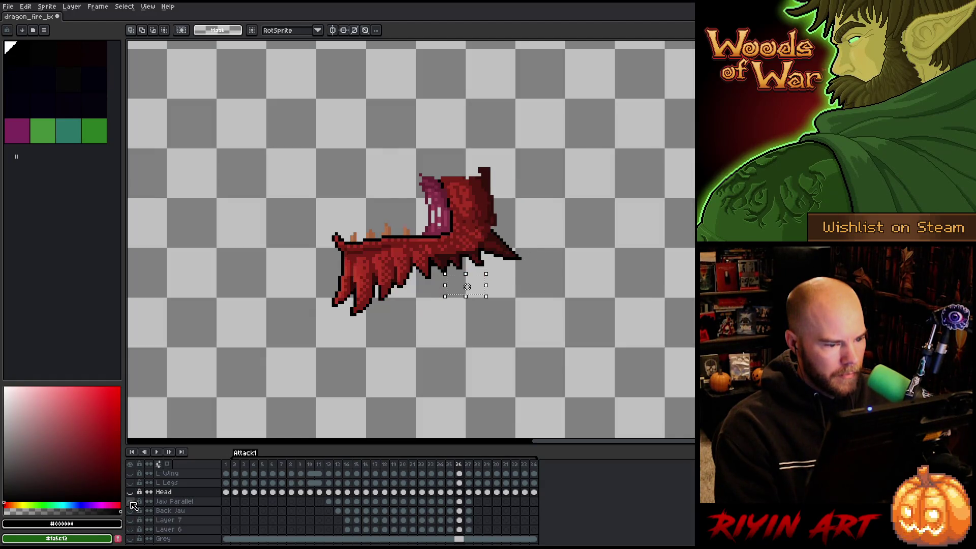
Flip between frames 26 and 27 to compare the jaw motion.
key(Left)
key(Right)
key(Left)
key(Right)
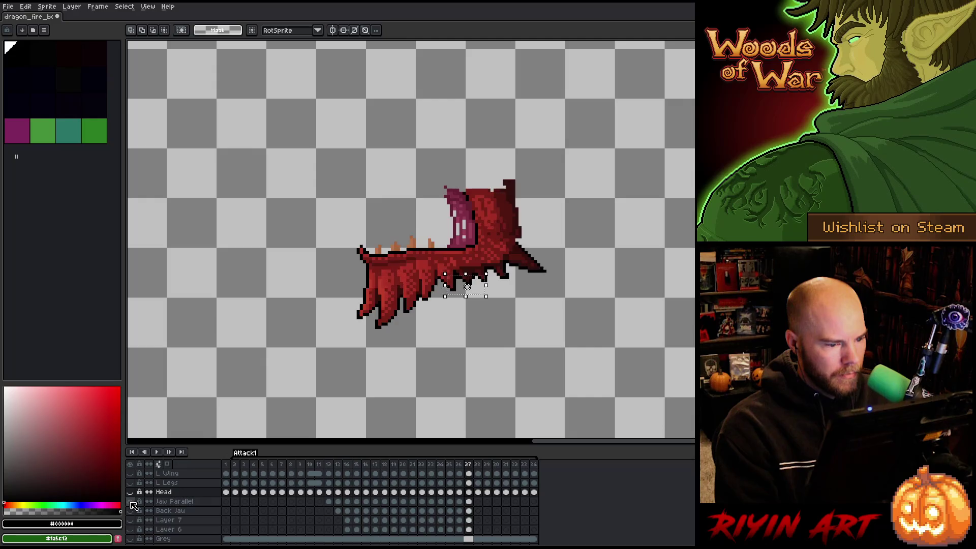
key(Left)
key(Left)
key(Left)
key(Right)
key(Right)
key(Right)
key(Right)
key(Left)
key(Left)
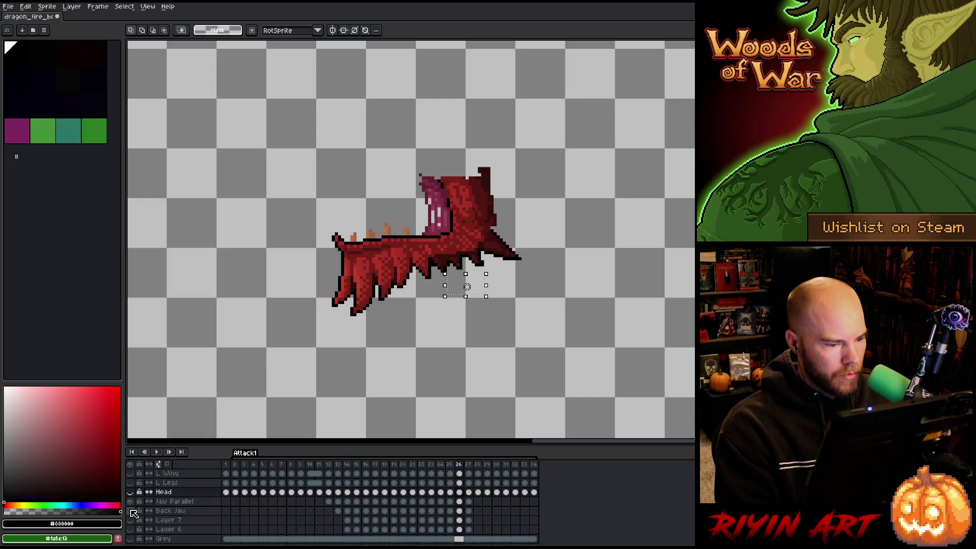
Toggle the layers one by one, turn them all back on, and move to a later frame.
alt+click(134, 502)
alt+click(134, 511)
click(134, 511)
alt+click(135, 510)
alt+click(133, 502)
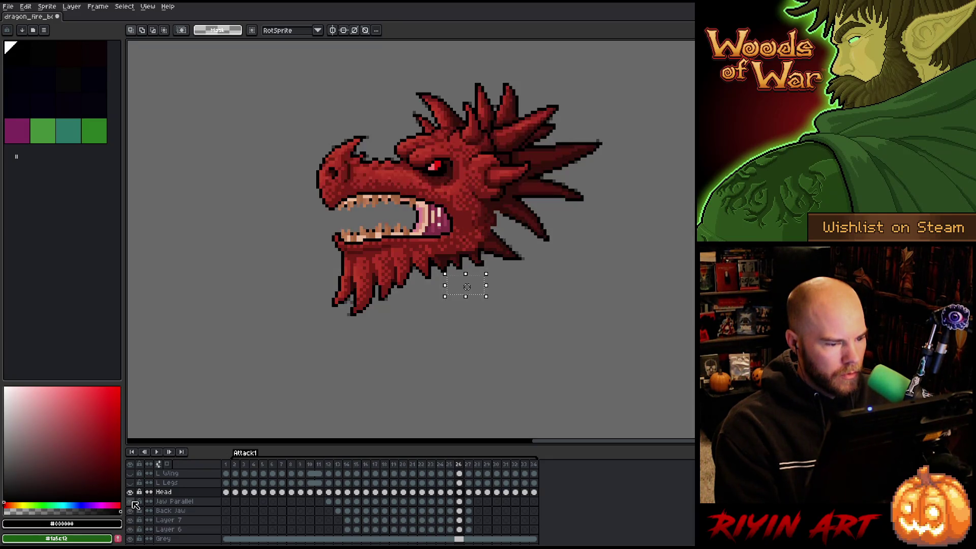
key(Right)
key(Right)
key(Right)
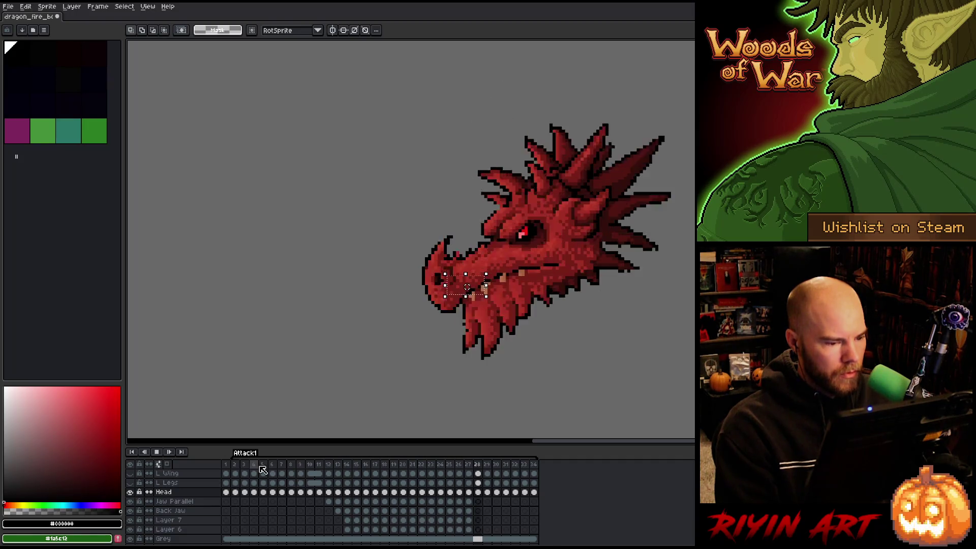
Play the animation, recentre the dragon head, and stop on frame 4.
key(Return)
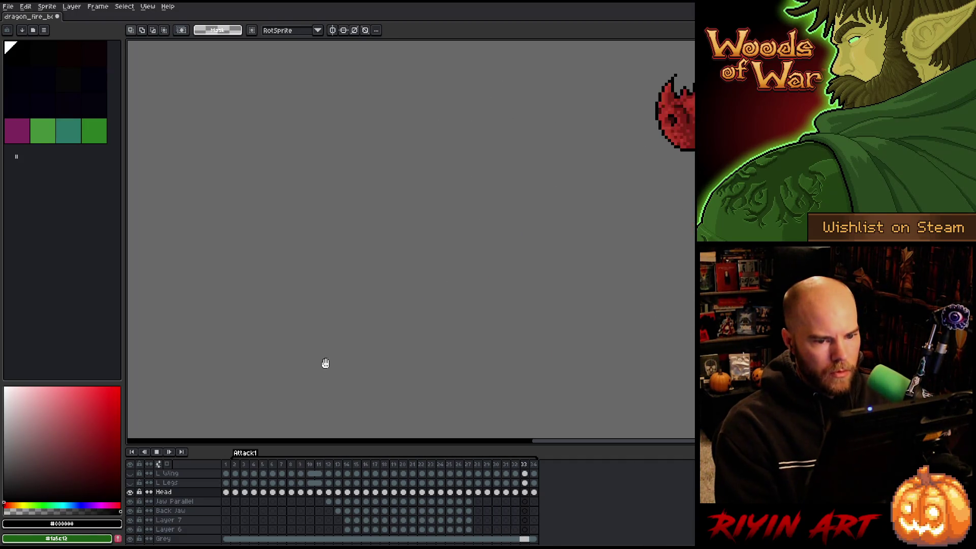
drag(342, 288, 298, 370)
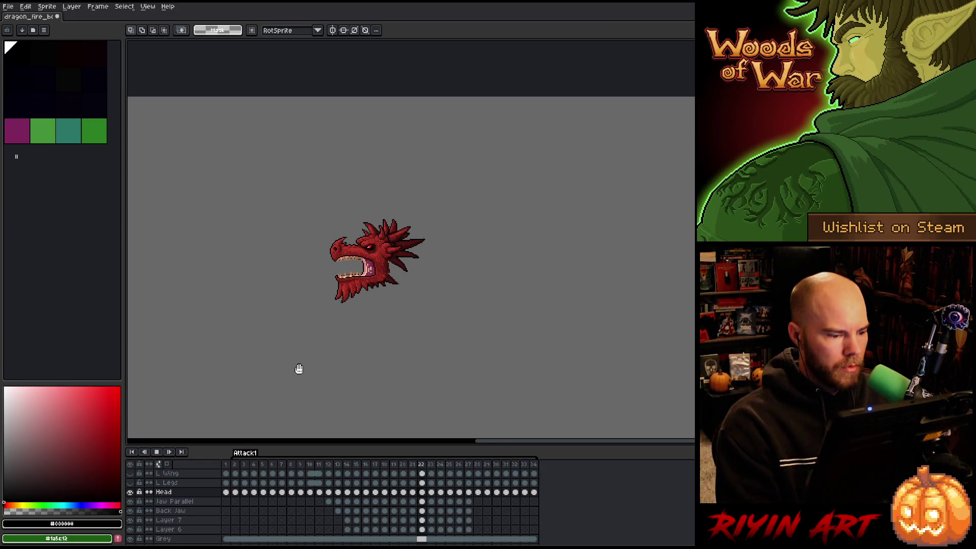
key(Return)
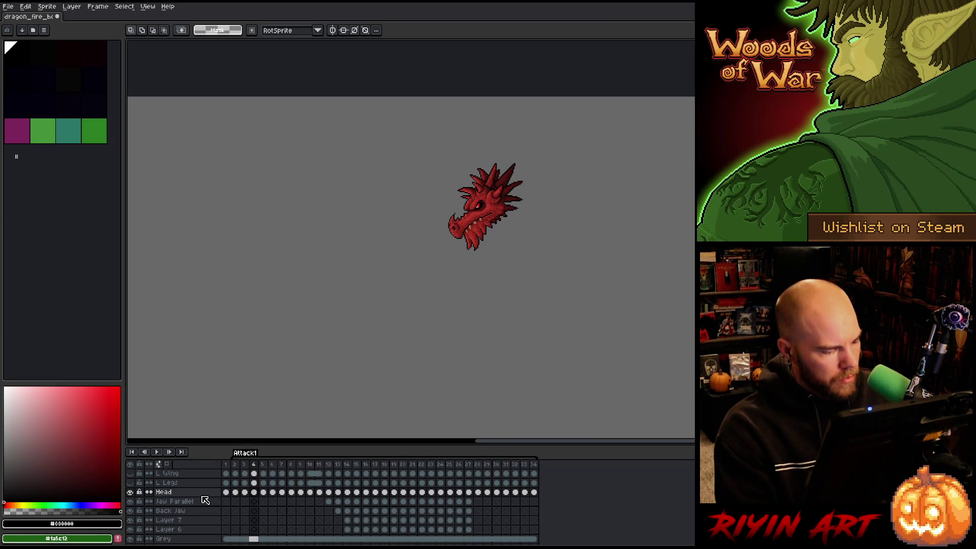
Move the Back Jaw layer down between Rough Fire and Dragon.
click(183, 510)
scroll(183, 510, down, 4)
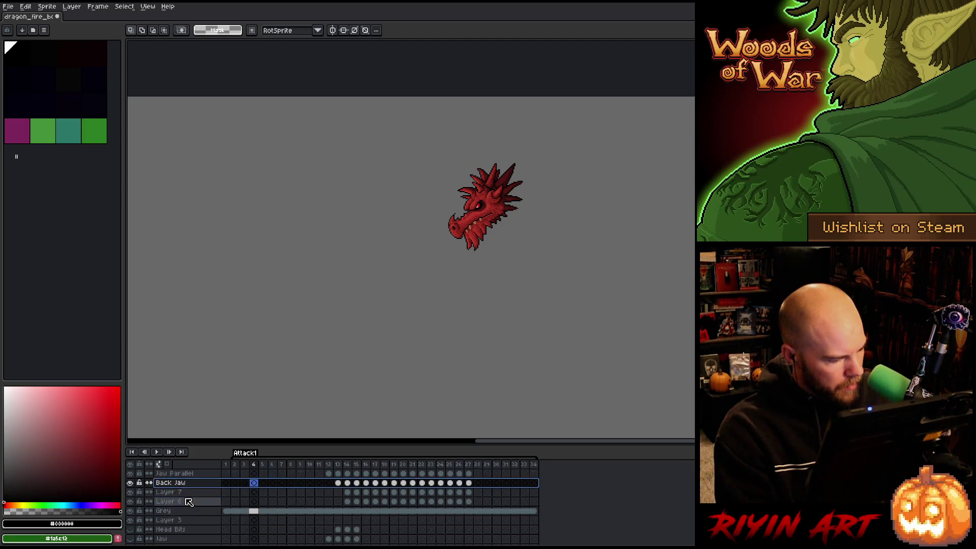
drag(185, 480, 178, 541)
scroll(191, 505, down, 4)
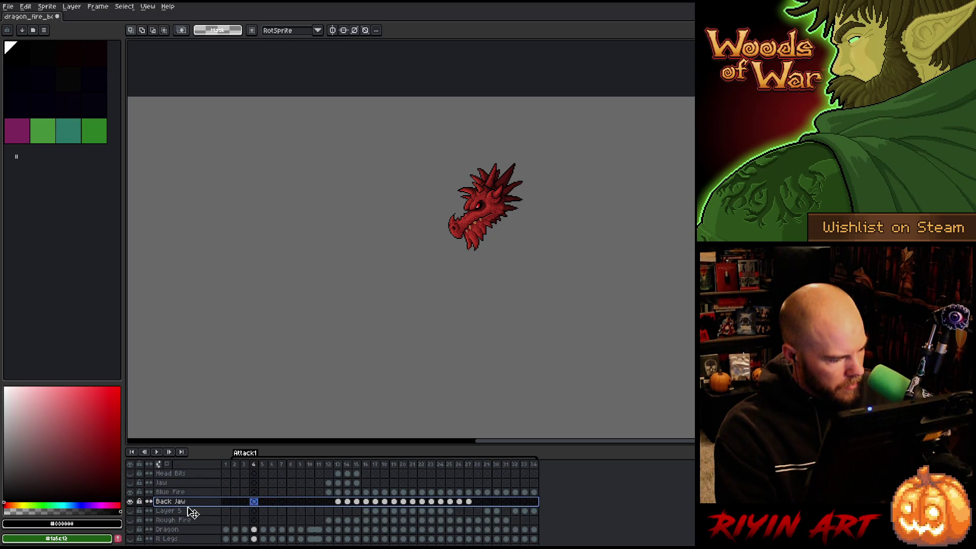
drag(188, 524, 188, 524)
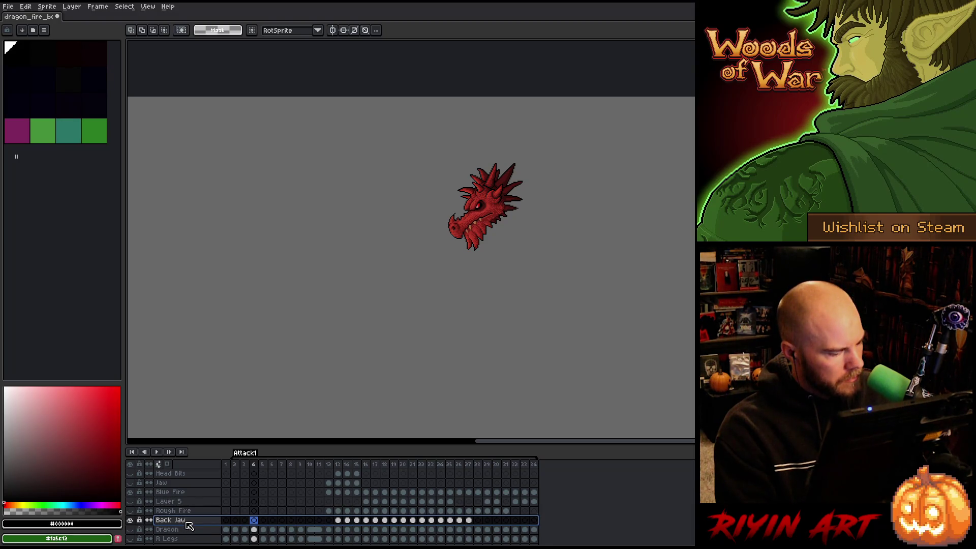
Go to frame 13 with the jaw open and hide the Grey layer to reveal the scene.
scroll(189, 525, up, 2)
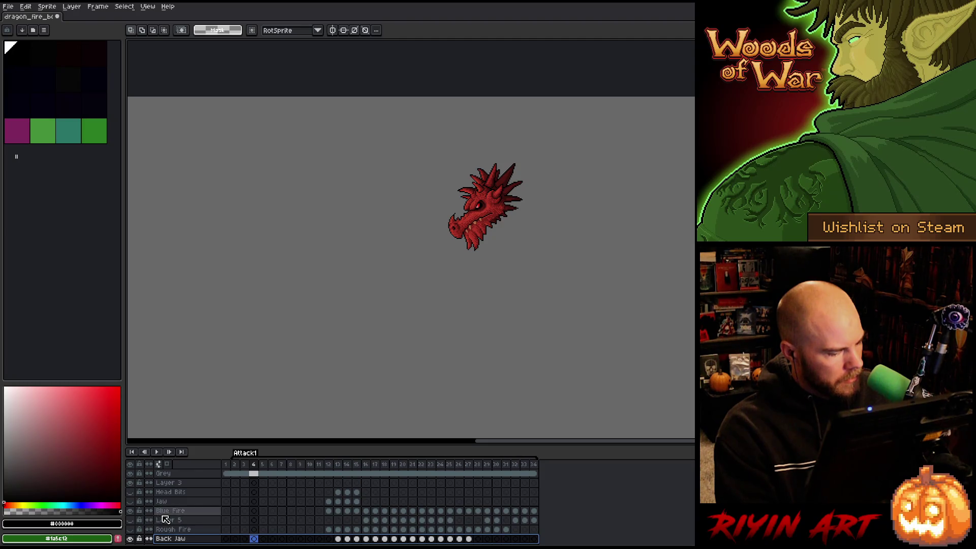
scroll(165, 519, up, 4)
scroll(166, 519, up, 1)
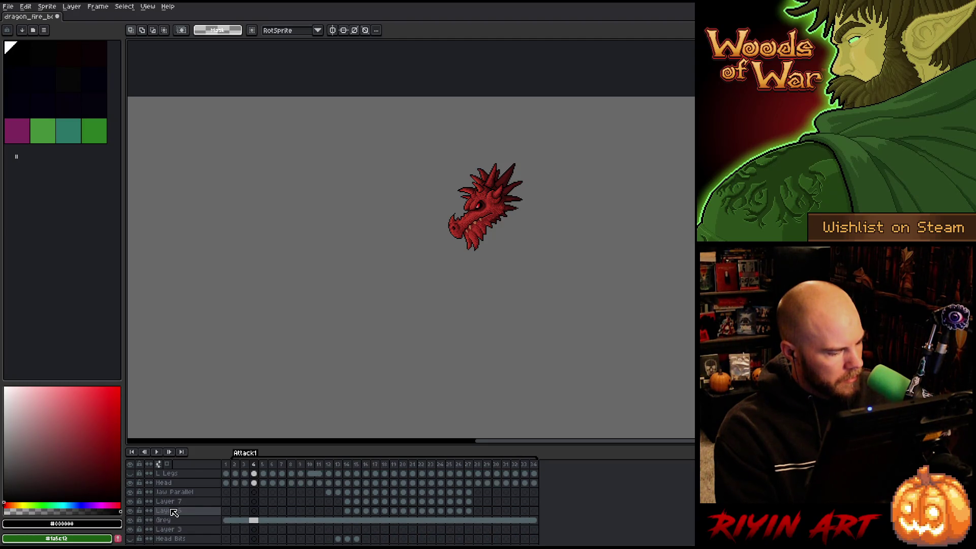
scroll(192, 502, down, 5)
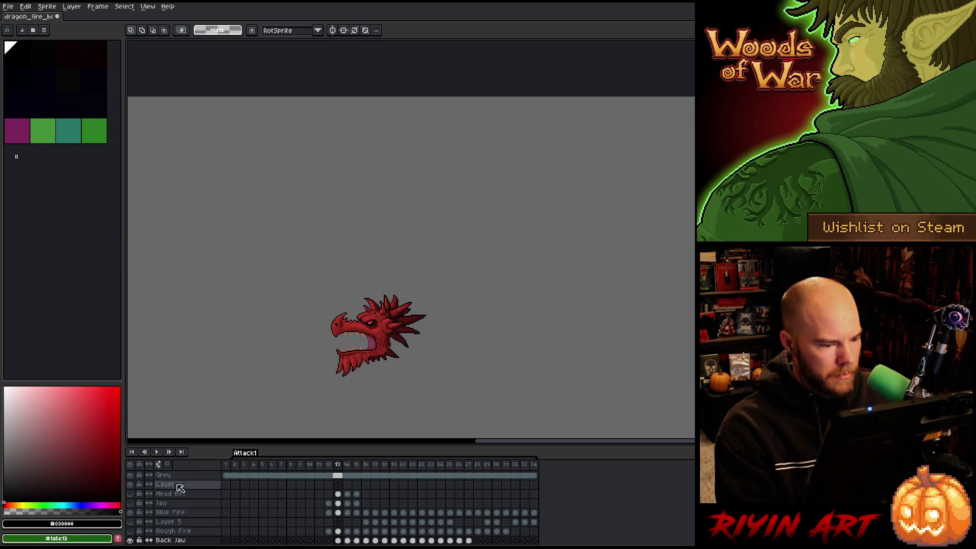
click(167, 512)
scroll(163, 513, up, 4)
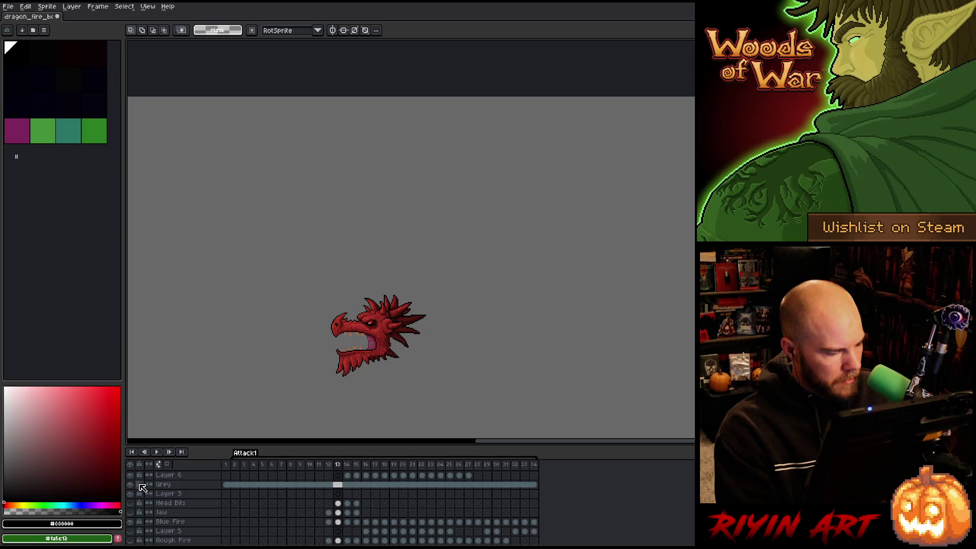
click(130, 484)
scroll(236, 396, down, 1)
Save the file, then play the animation and stop on frame 28.
scroll(237, 396, up, 3)
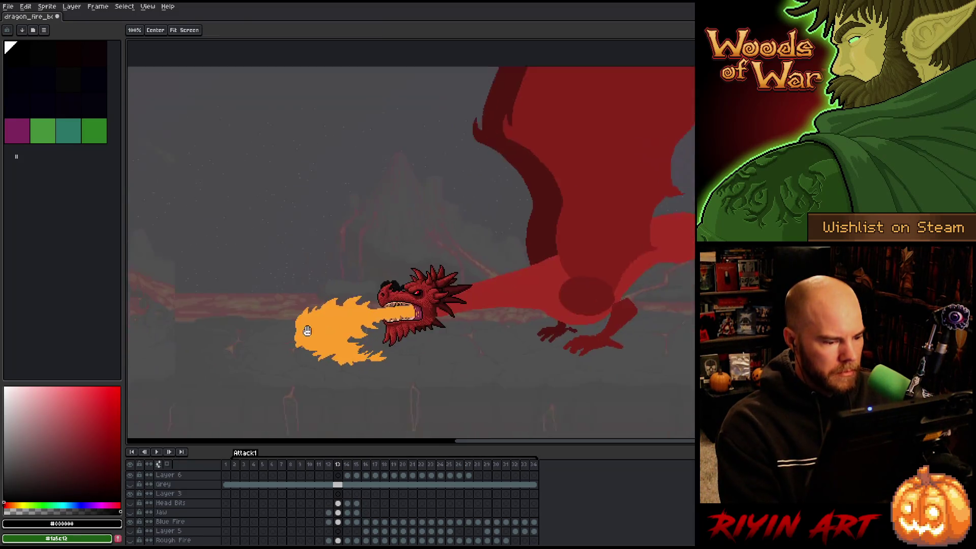
key(ctrl+s)
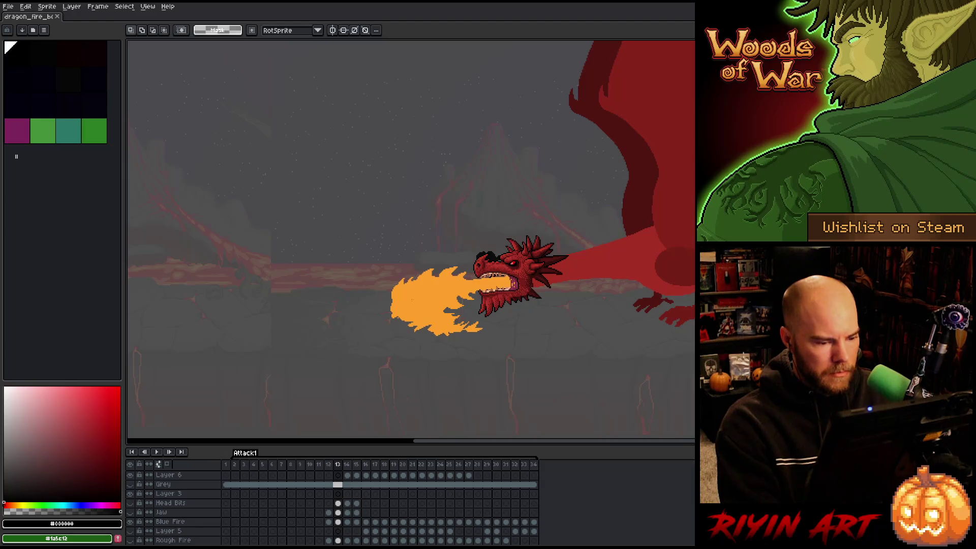
key(Return)
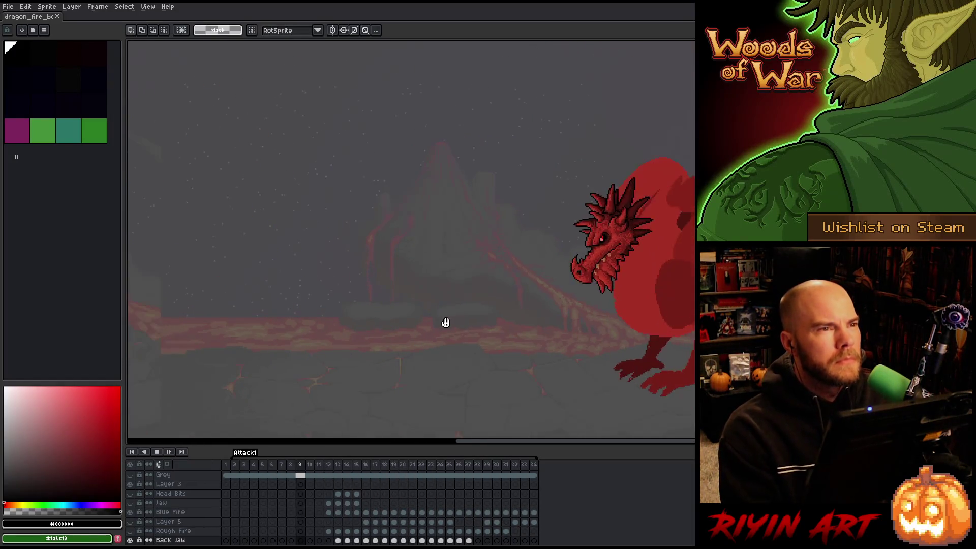
key(Return)
Remove the grey dimming, show Background 2 with the burning tree, and replay.
scroll(170, 521, down, 5)
scroll(168, 498, down, 5)
click(130, 511)
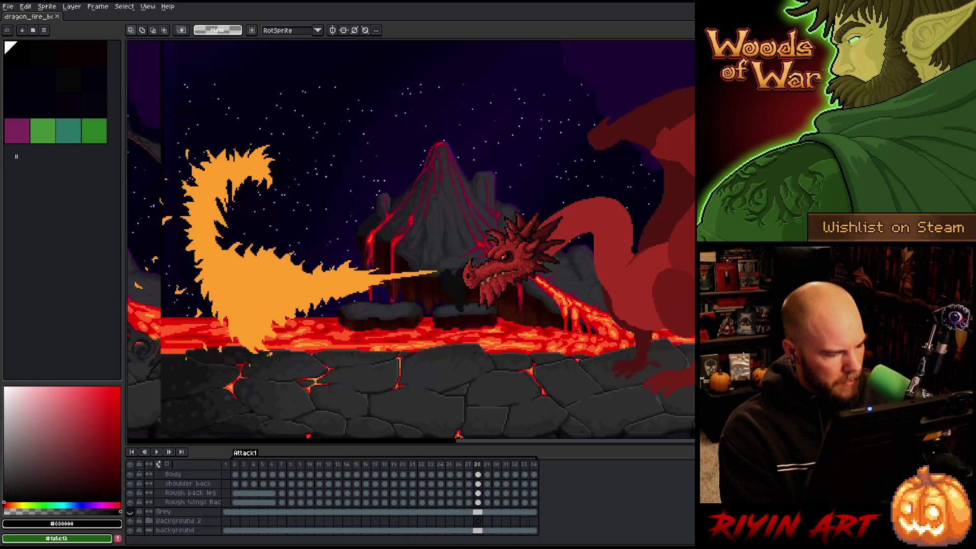
click(130, 521)
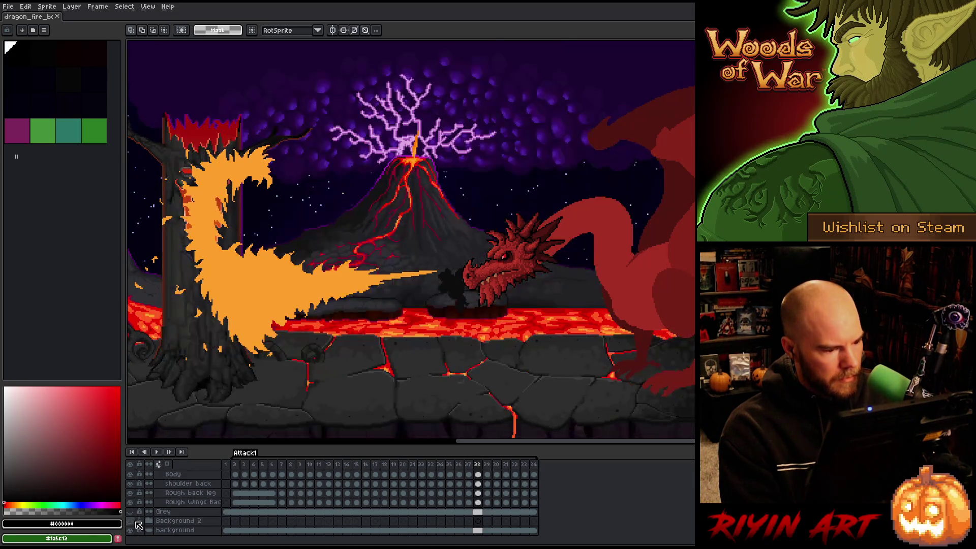
key(Return)
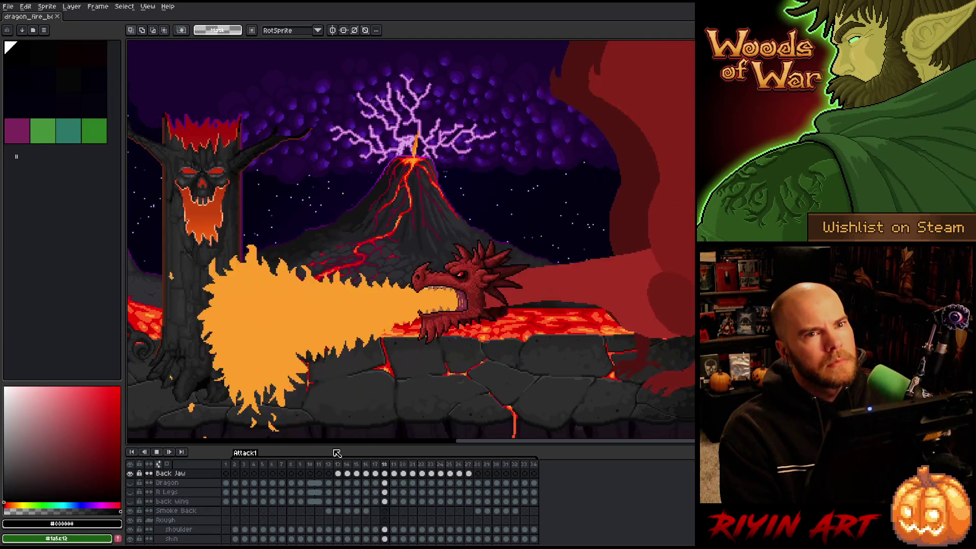
scroll(376, 394, down, 1)
Recentre the whole scene and stop playback on frame 2.
key(h)
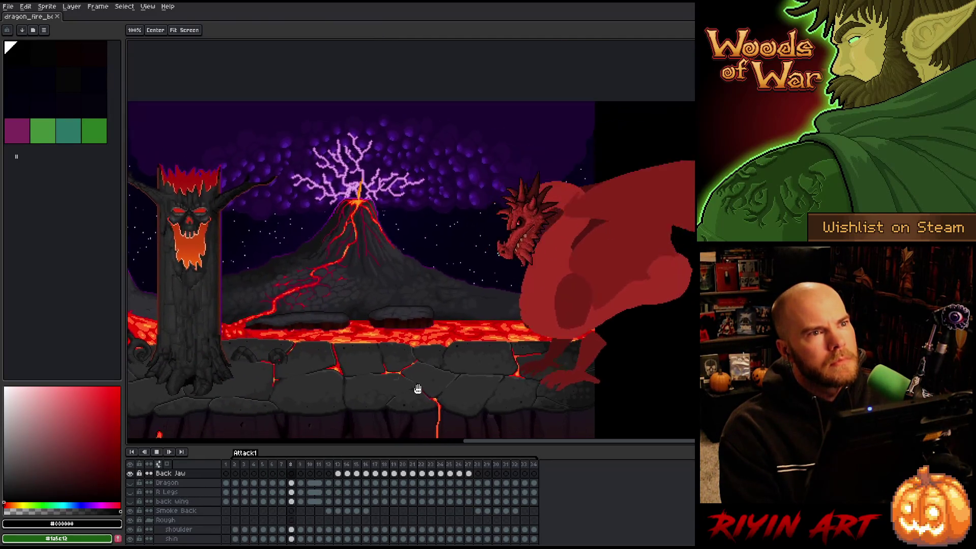
drag(458, 382, 451, 374)
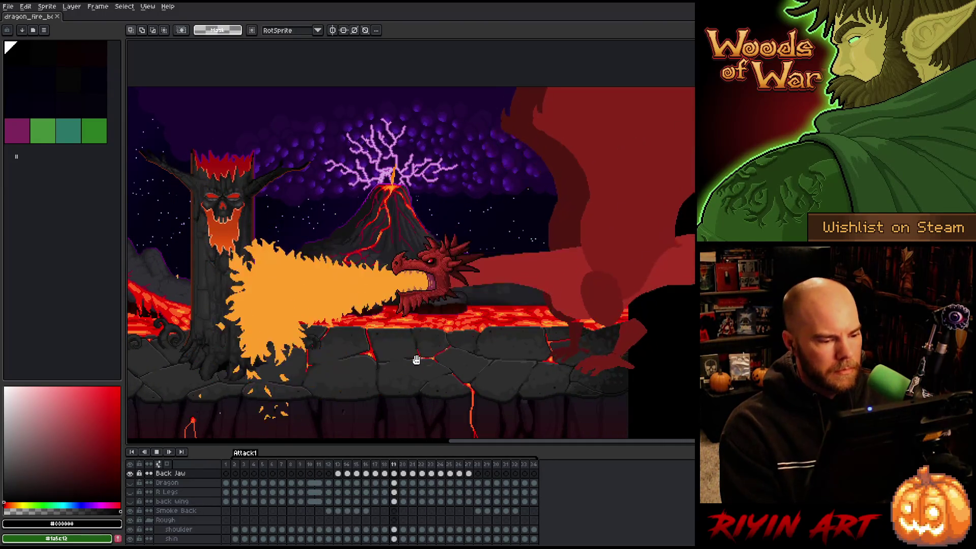
scroll(426, 278, up, 1)
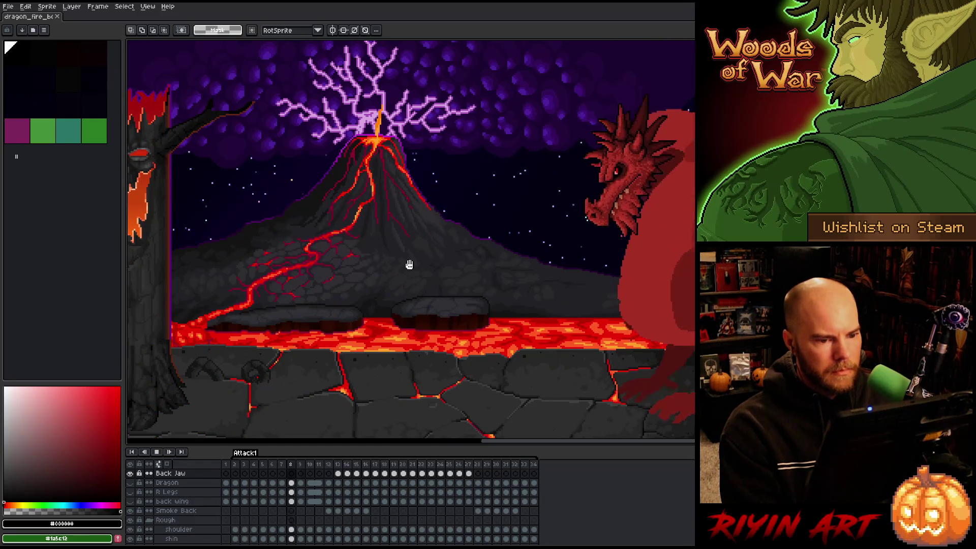
key(Return)
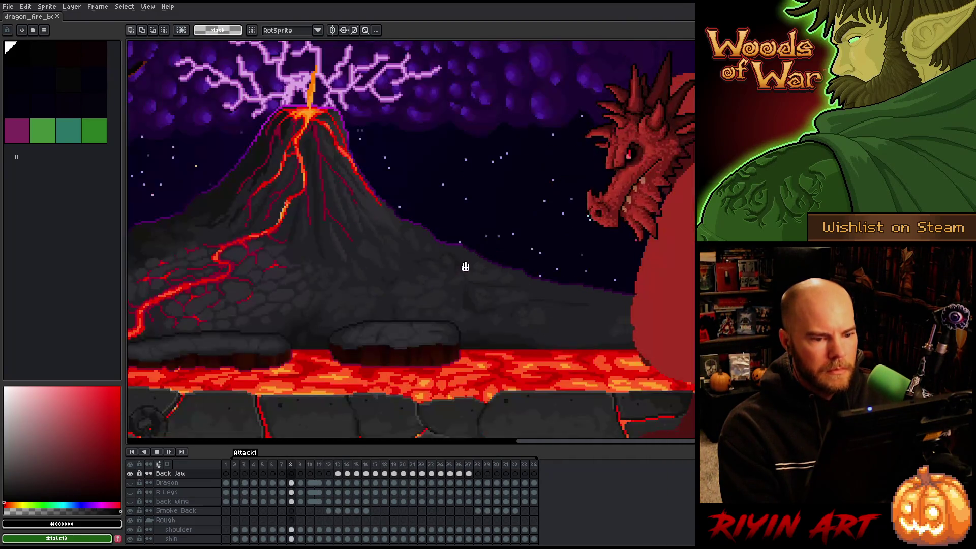
key(h)
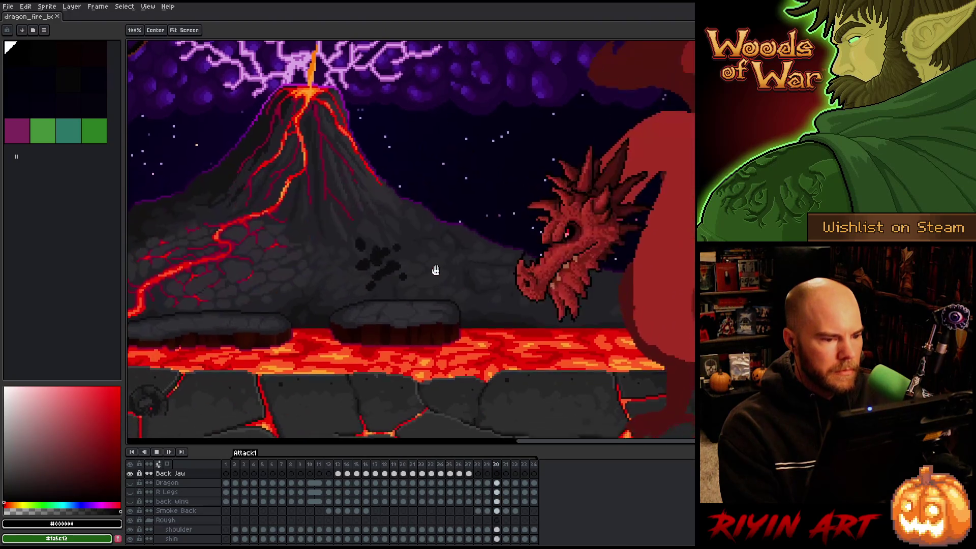
key(m)
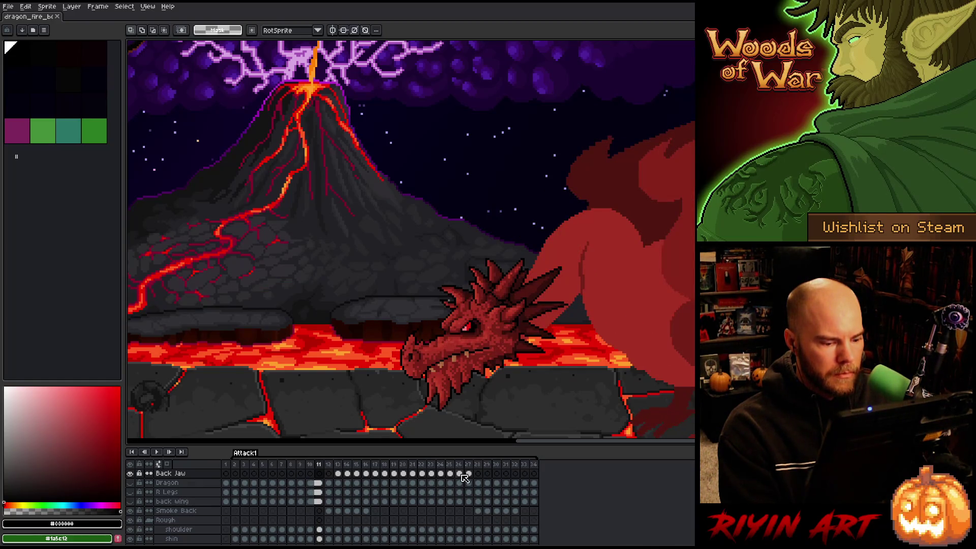
Compare the fire-breathing pose on frame 28 with the Head cel on frame 11.
click(479, 465)
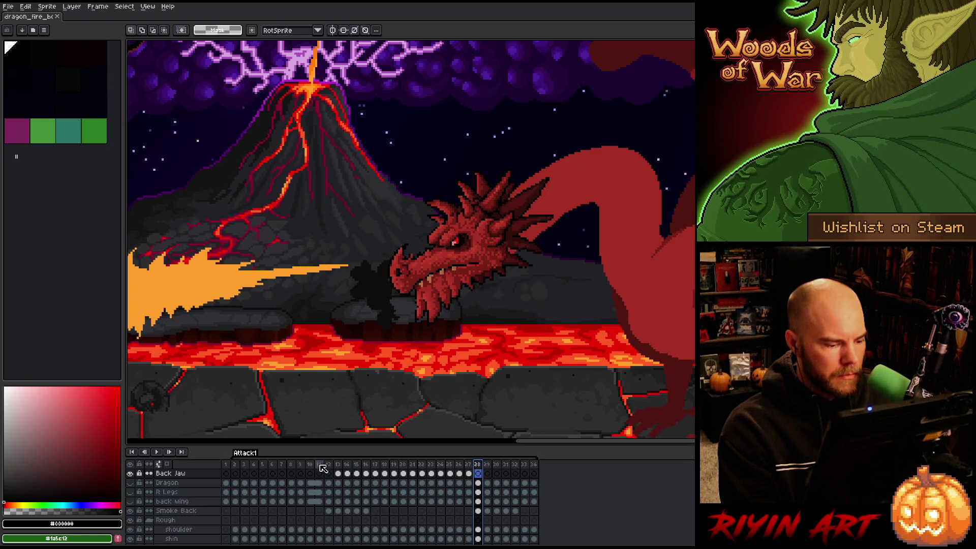
scroll(323, 468, up, 5)
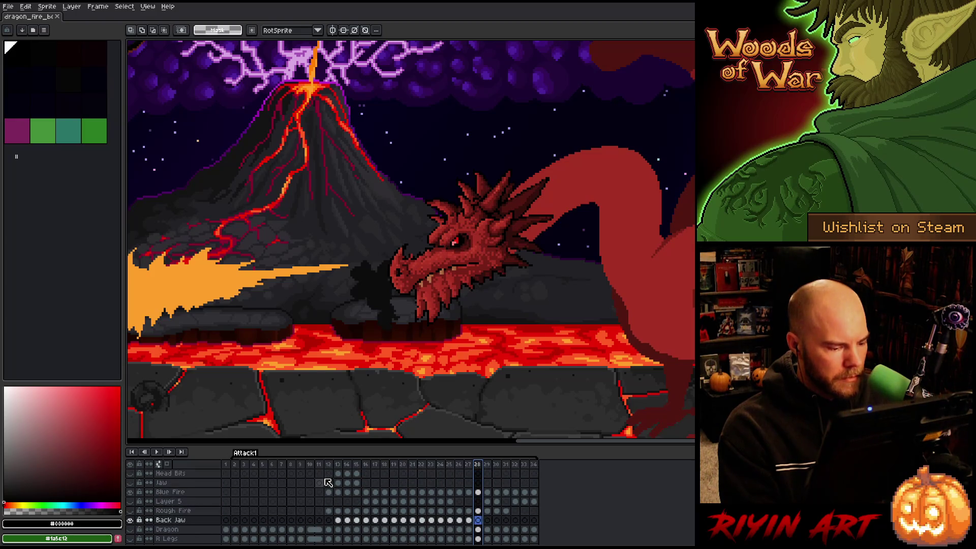
scroll(327, 481, up, 1)
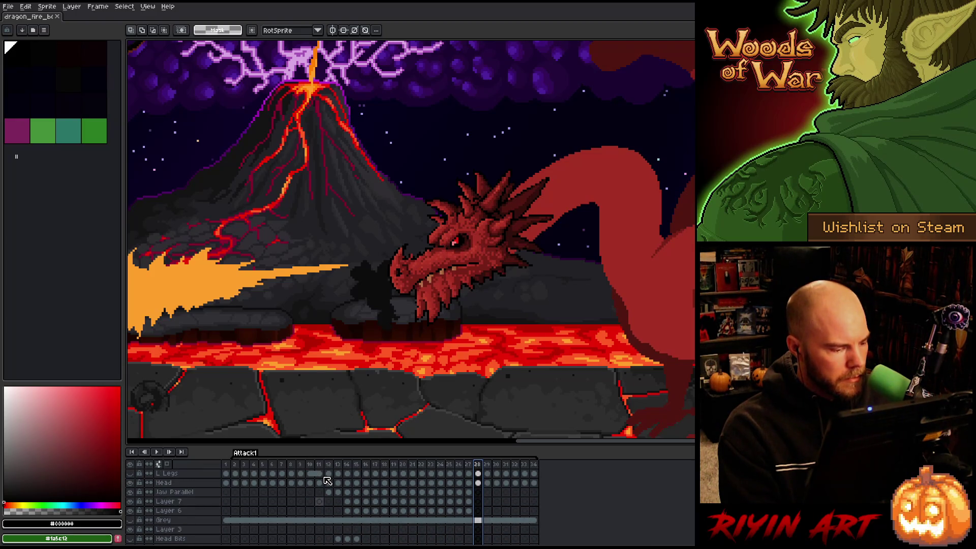
click(321, 484)
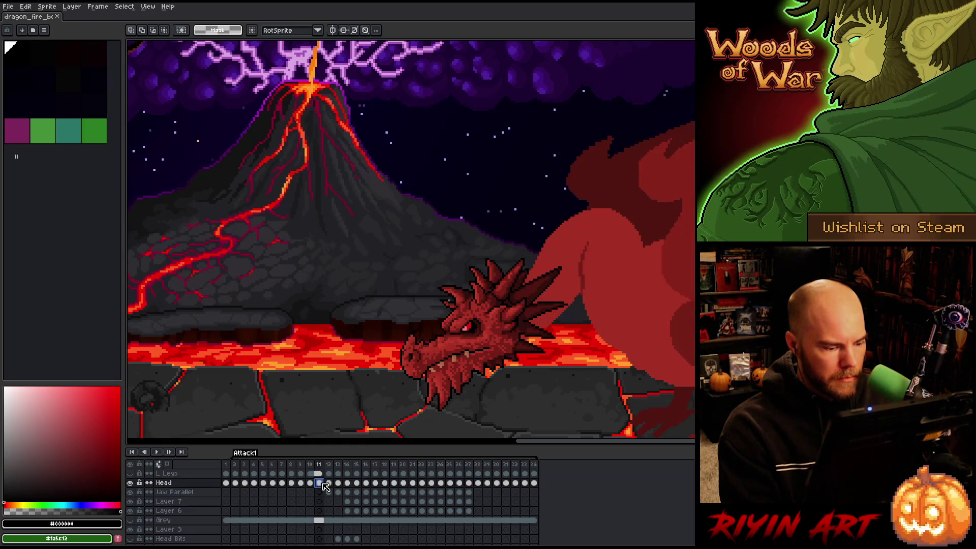
scroll(328, 497, up, 2)
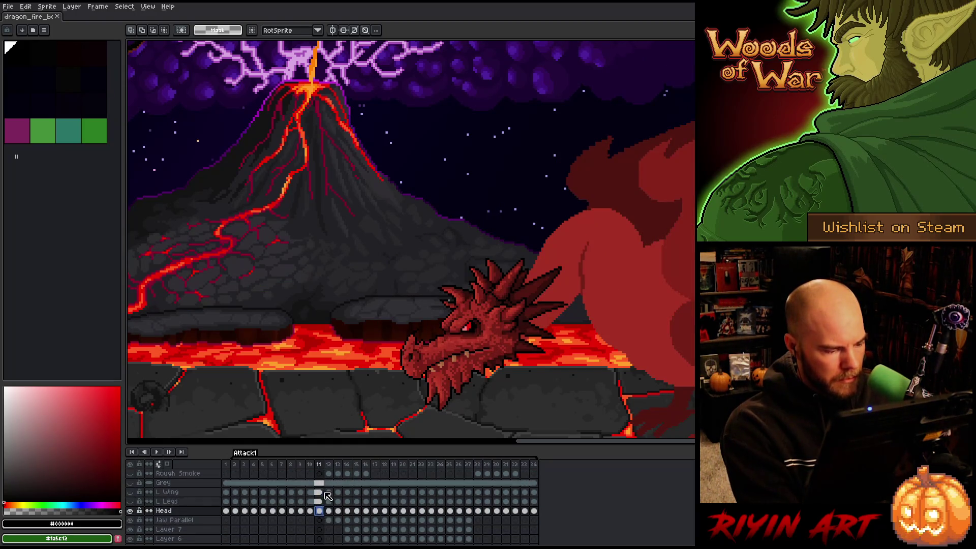
click(320, 520)
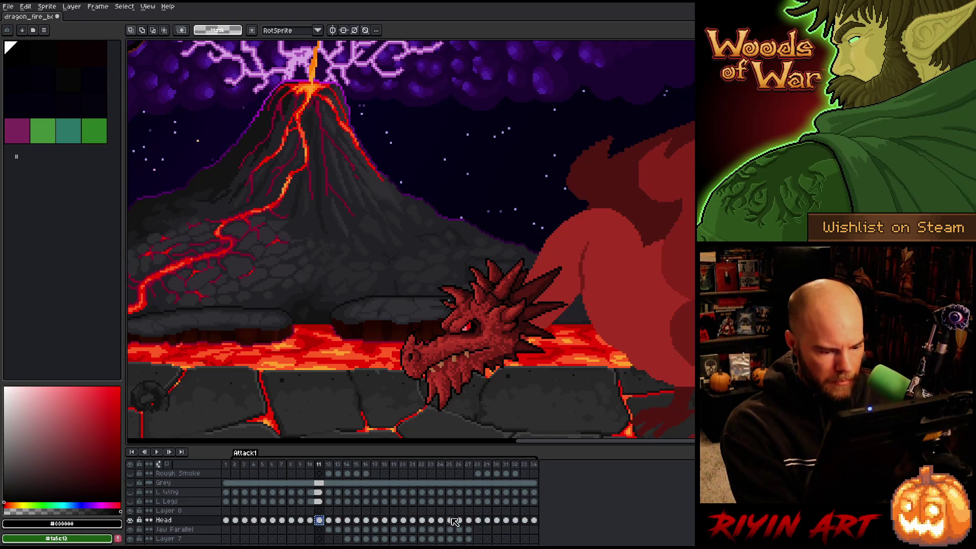
click(478, 512)
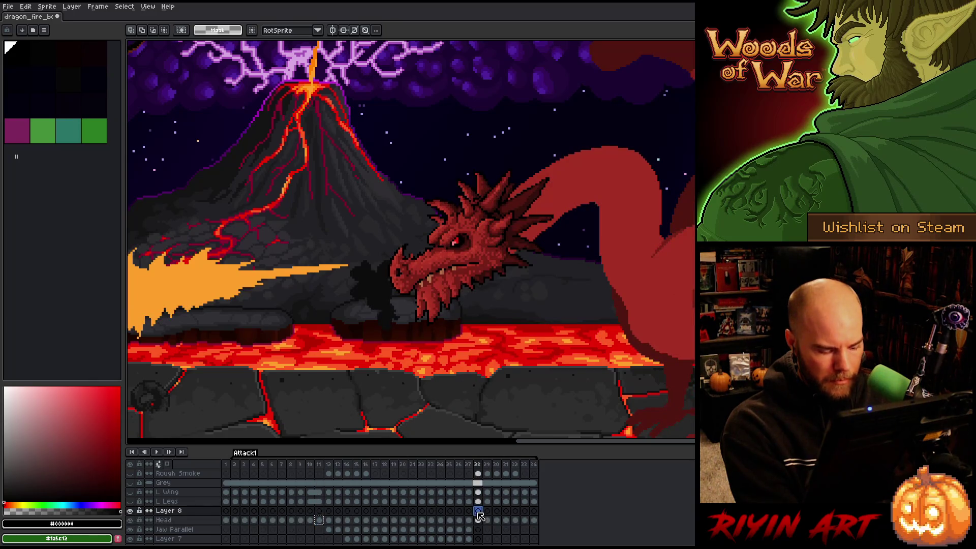